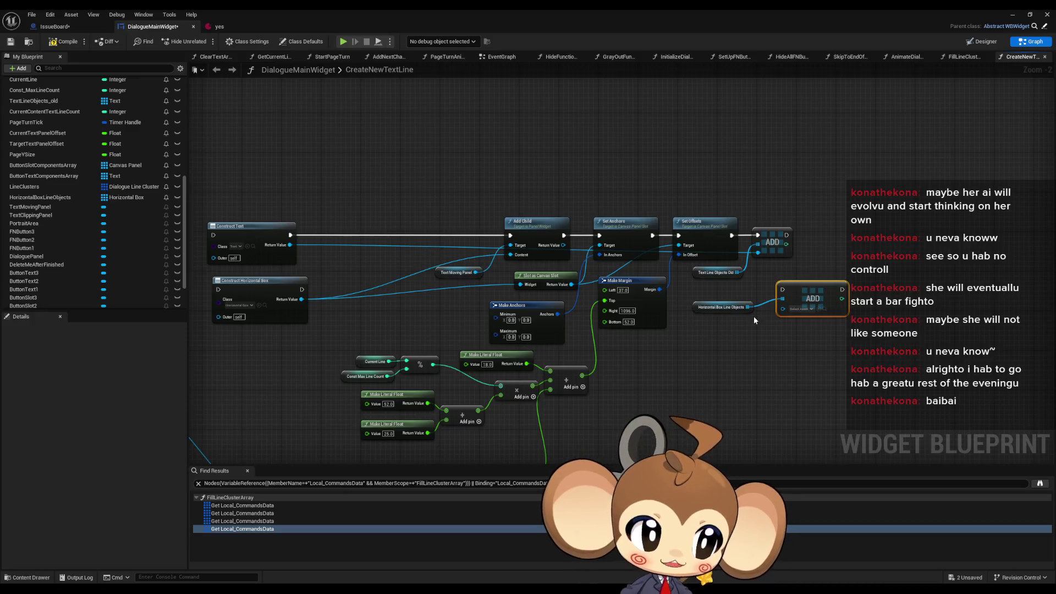
Wire the Construct Horizontal Box Return Value into the horizontal-box array ADD item pin.
scroll(742, 368, up, 2)
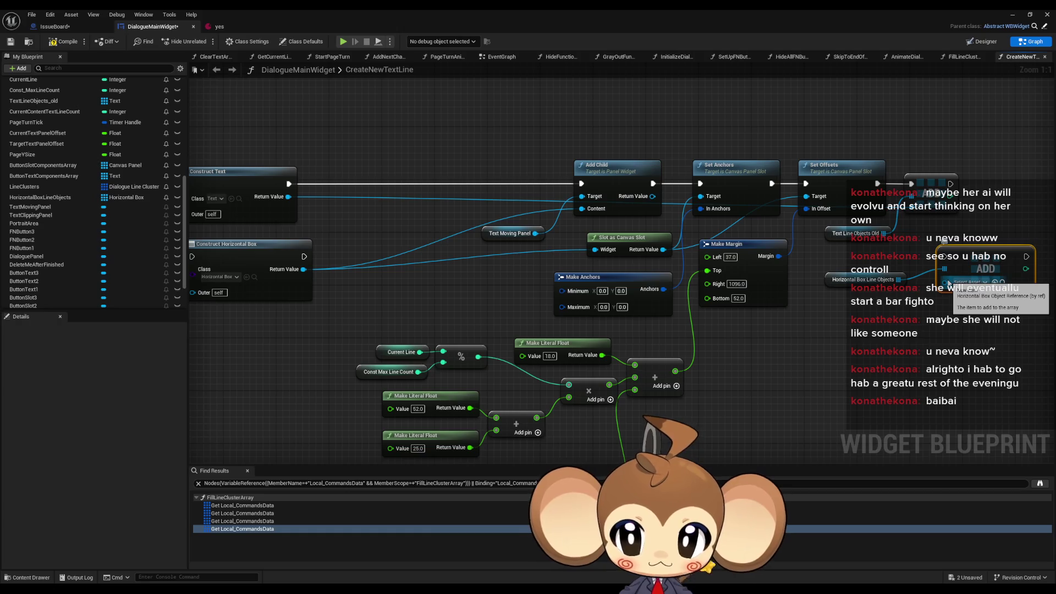
mouse_move(946, 282)
mouse_down()
mouse_move(352, 214)
mouse_move(303, 269)
mouse_up()
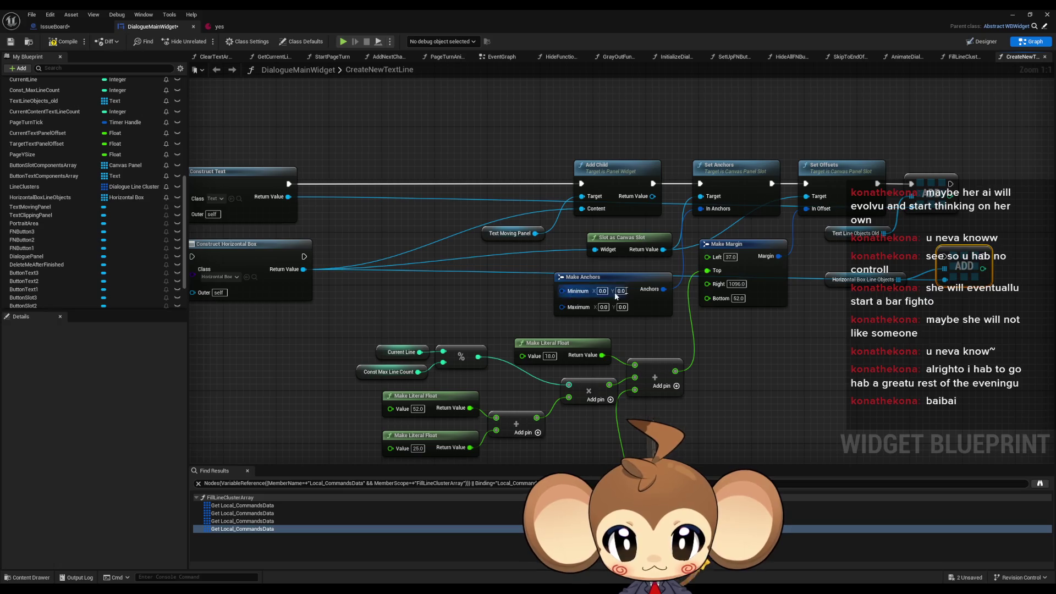
mouse_move(965, 266)
mouse_down()
mouse_move(993, 311)
mouse_move(950, 259)
mouse_up()
drag(306, 192, 361, 218)
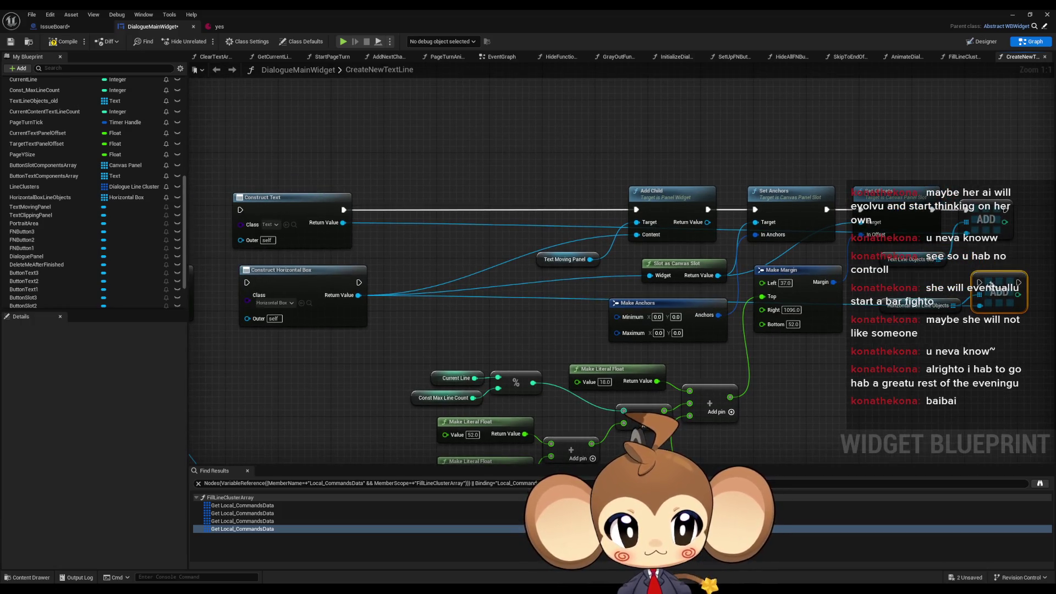
click(1004, 235)
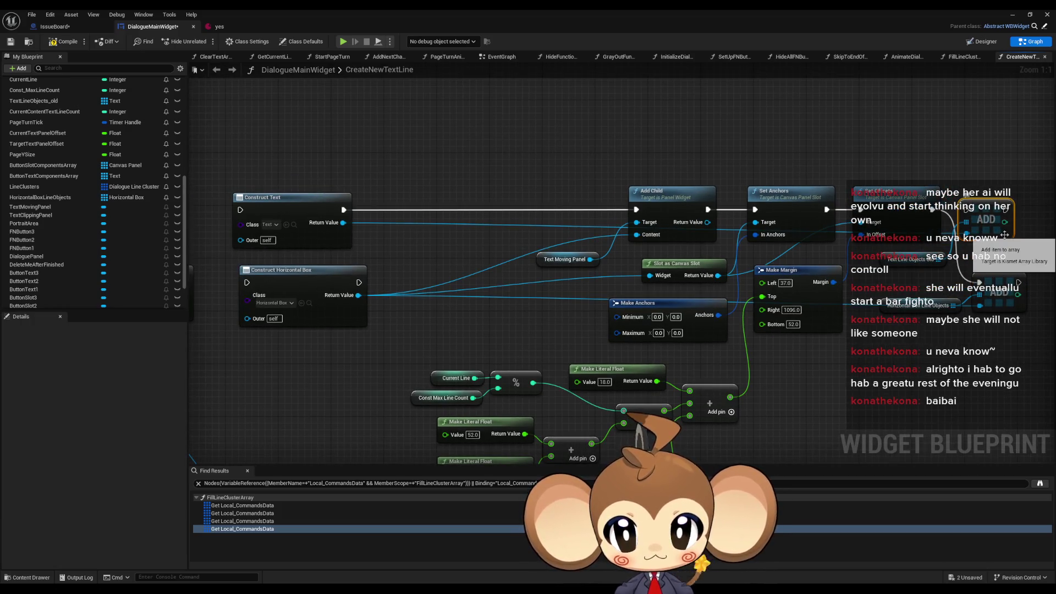
key(Delete)
key(ctrl+z)
key(ctrl+z)
key(ctrl+z)
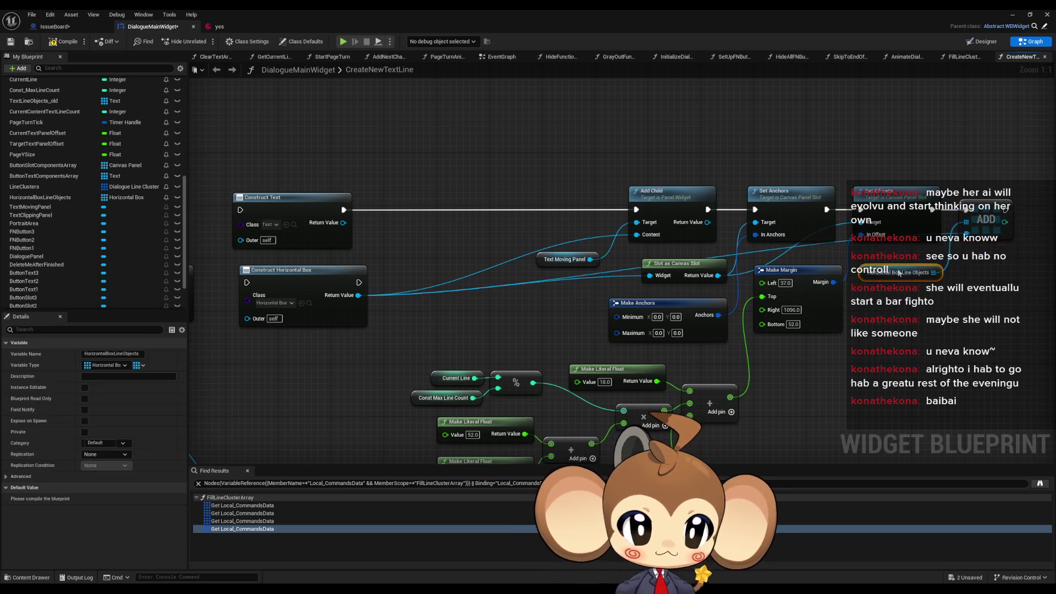
Run Construct Horizontal Box into Add Child, delete Construct Text, and move Horizontal Box into its spot.
mouse_move(390, 208)
mouse_down()
mouse_move(389, 177)
mouse_move(607, 291)
mouse_move(831, 210)
mouse_up()
click(384, 201)
drag(443, 165, 507, 212)
key(Delete)
drag(488, 273, 493, 200)
click(538, 179)
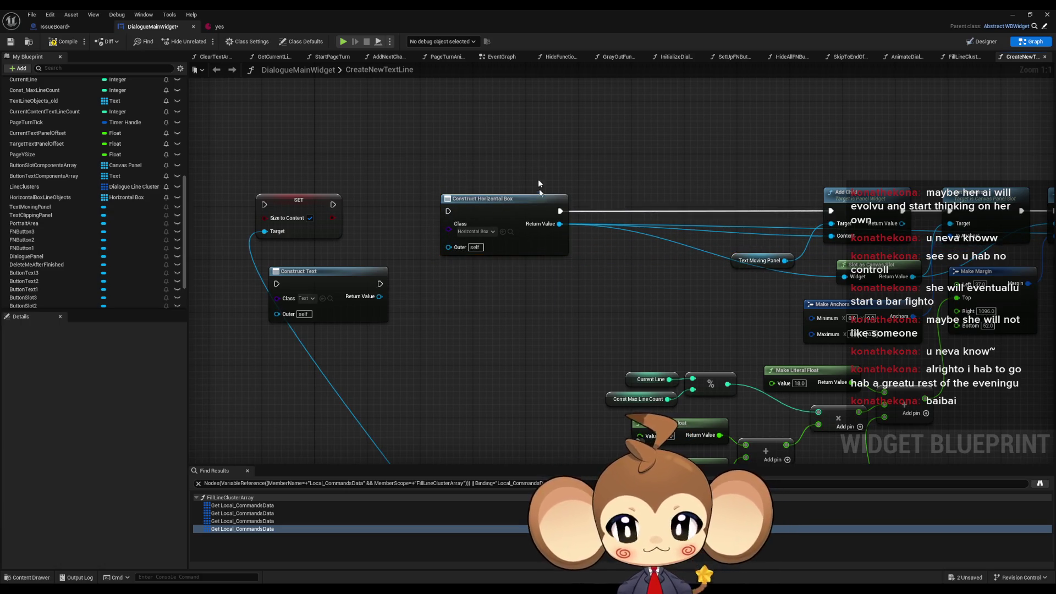
drag(391, 204, 470, 176)
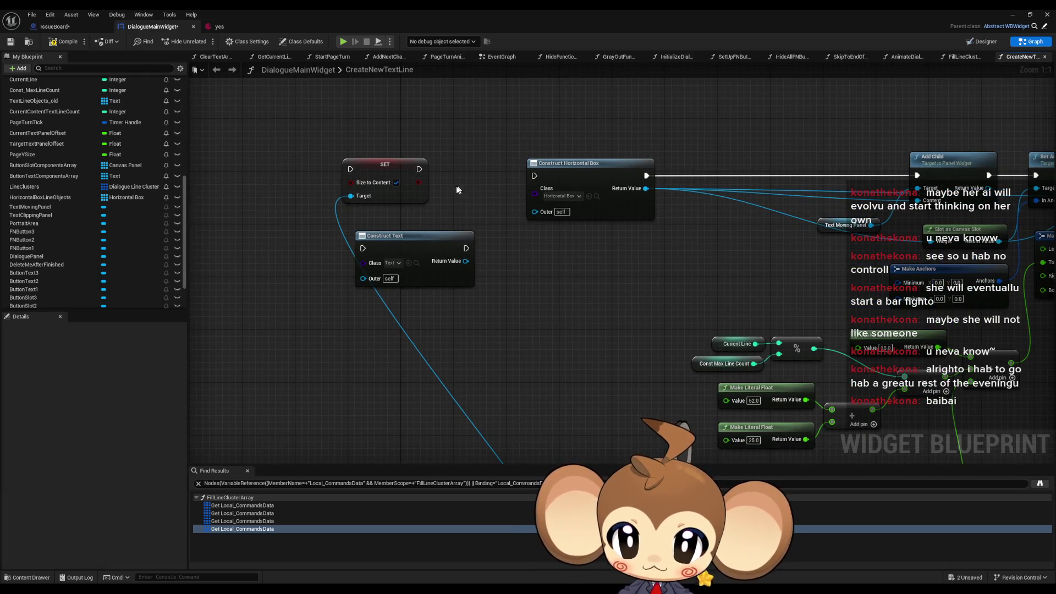
right_click(445, 206)
drag(691, 273, 566, 279)
scroll(566, 279, down, 2)
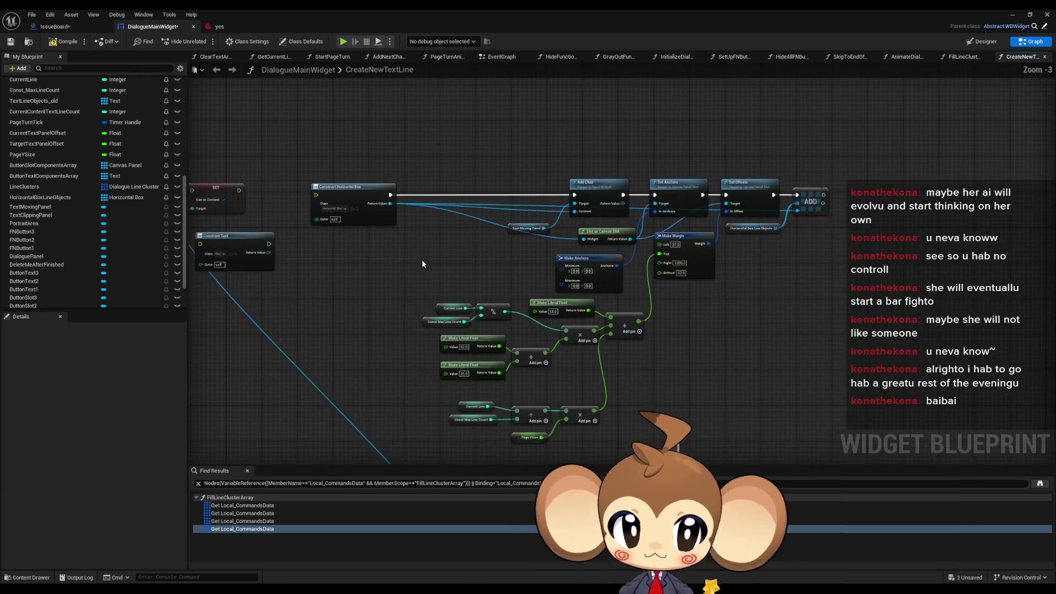
scroll(702, 312, down, 1)
click(762, 144)
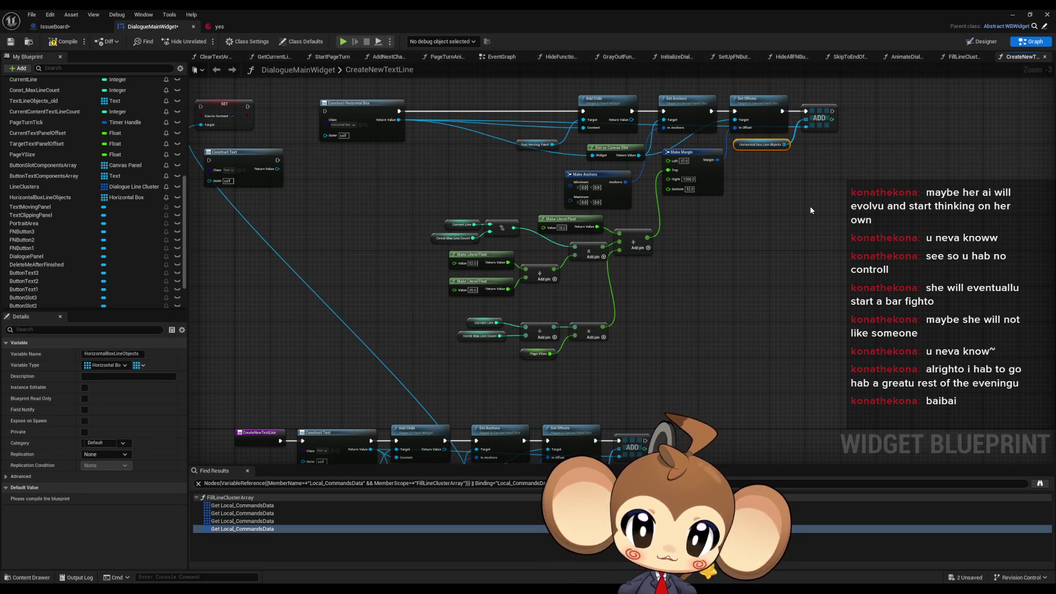
drag(655, 427, 672, 298)
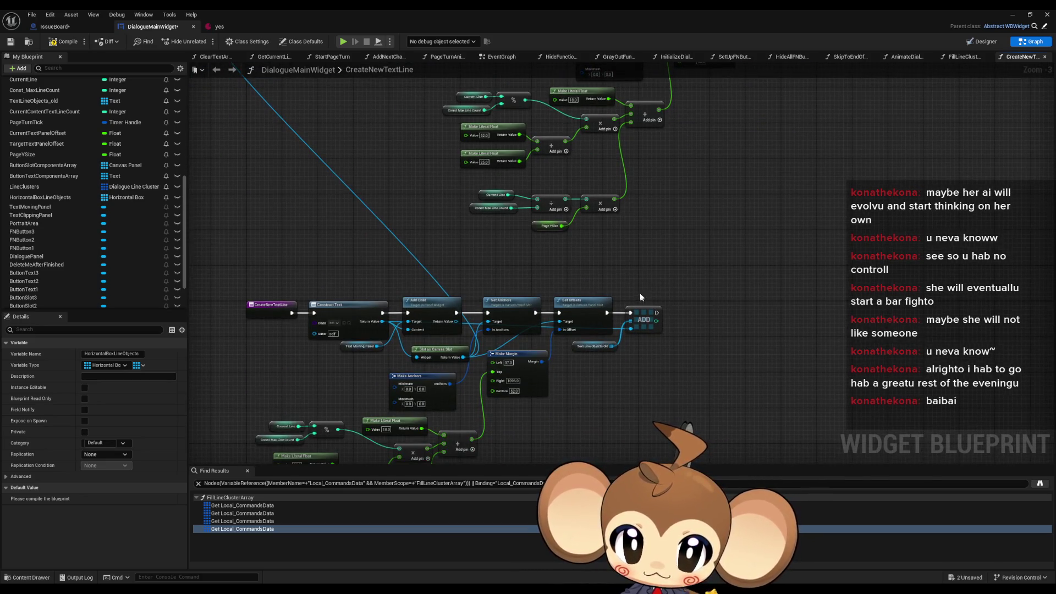
click(593, 346)
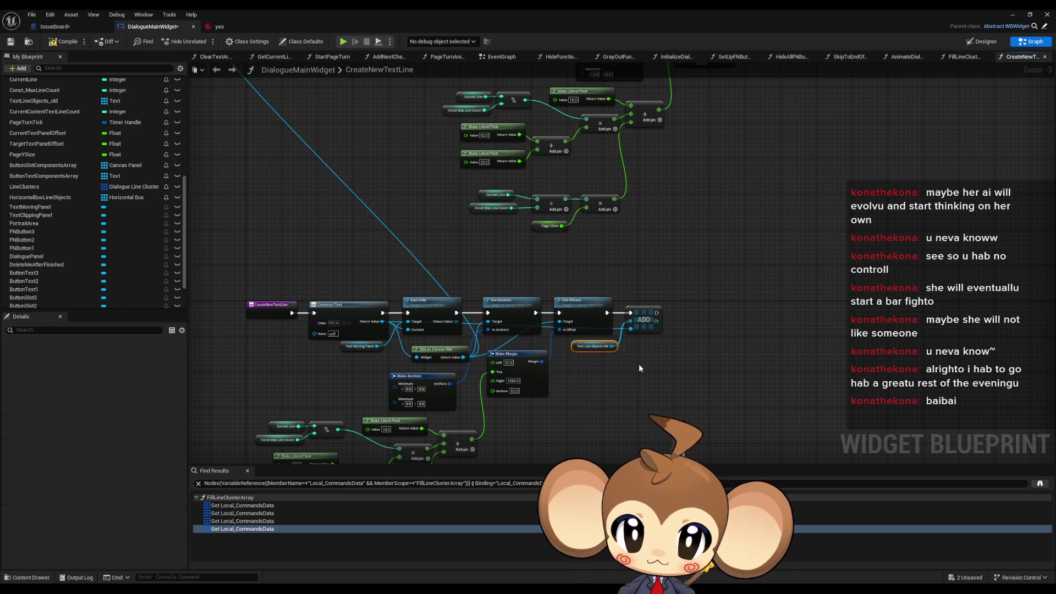
scroll(573, 358, up, 3)
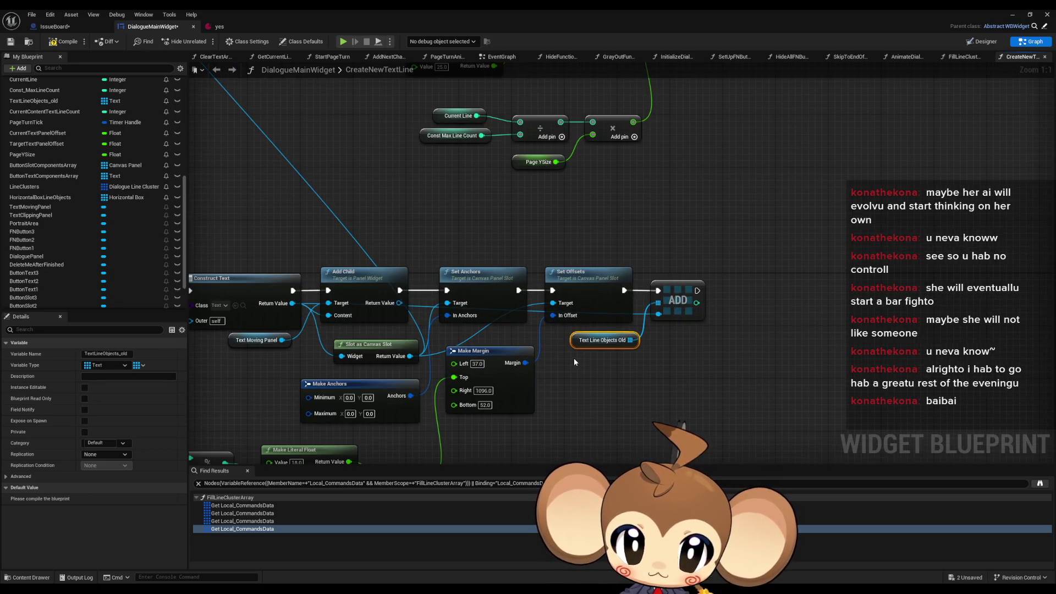
scroll(604, 352, down, 6)
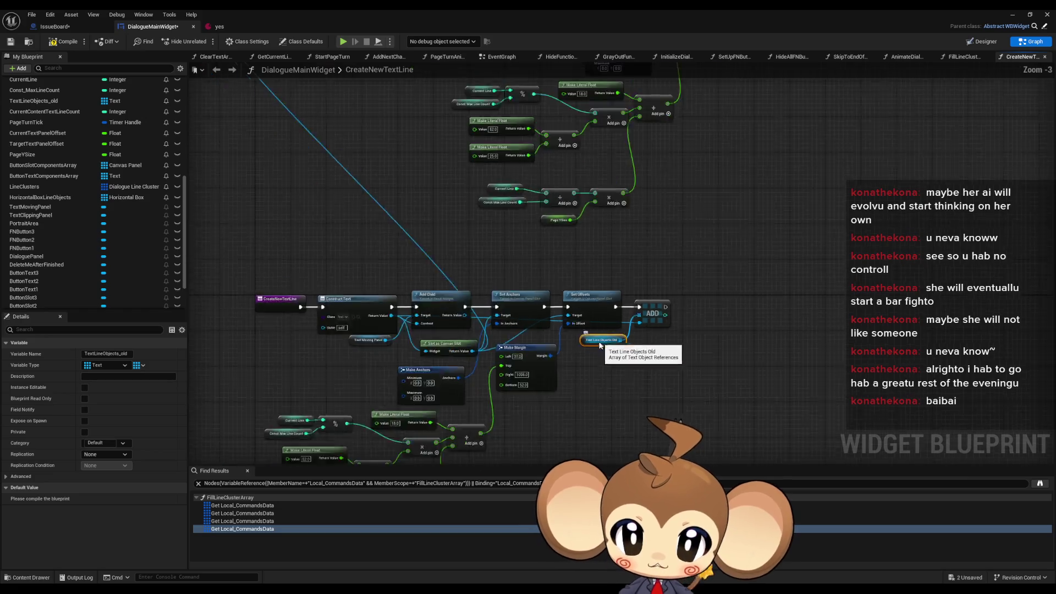
scroll(647, 323, up, 6)
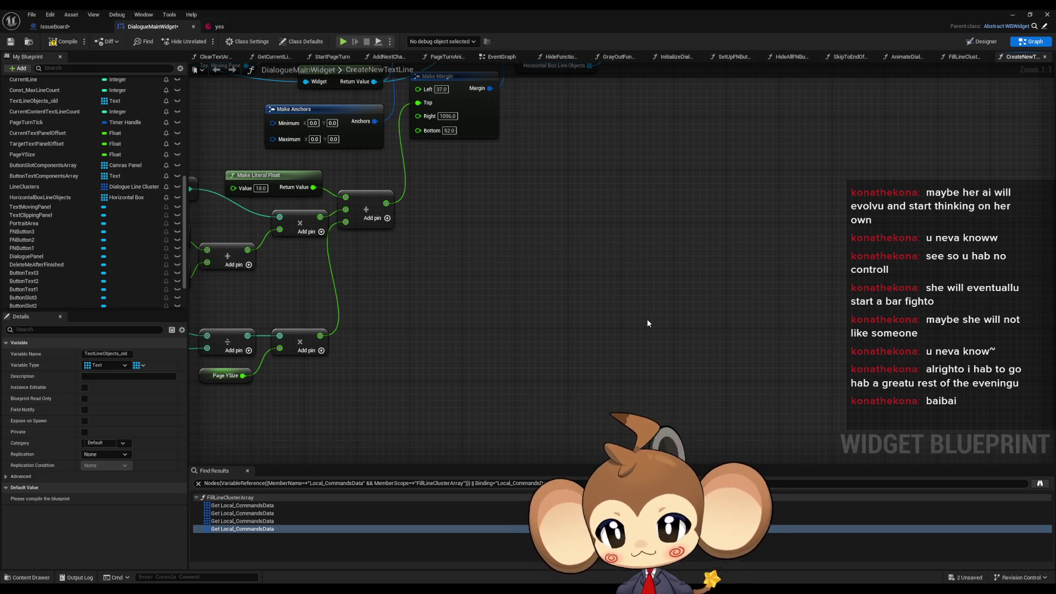
scroll(141, 203, up, 10)
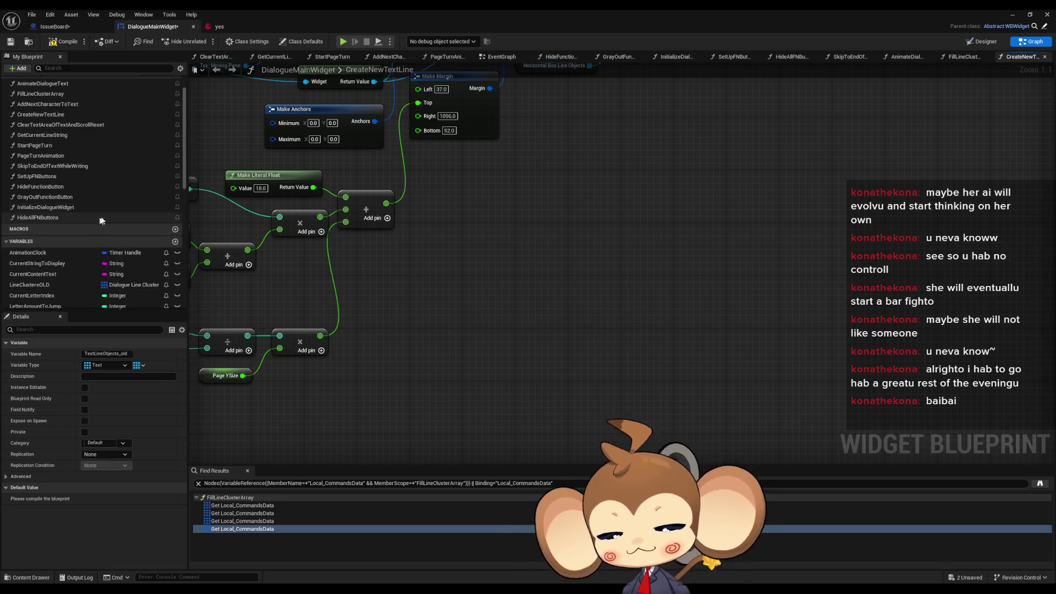
Open the AddNextCharacterToText function graph from My Blueprint.
click(74, 140)
double_click(74, 139)
scroll(374, 209, down, 4)
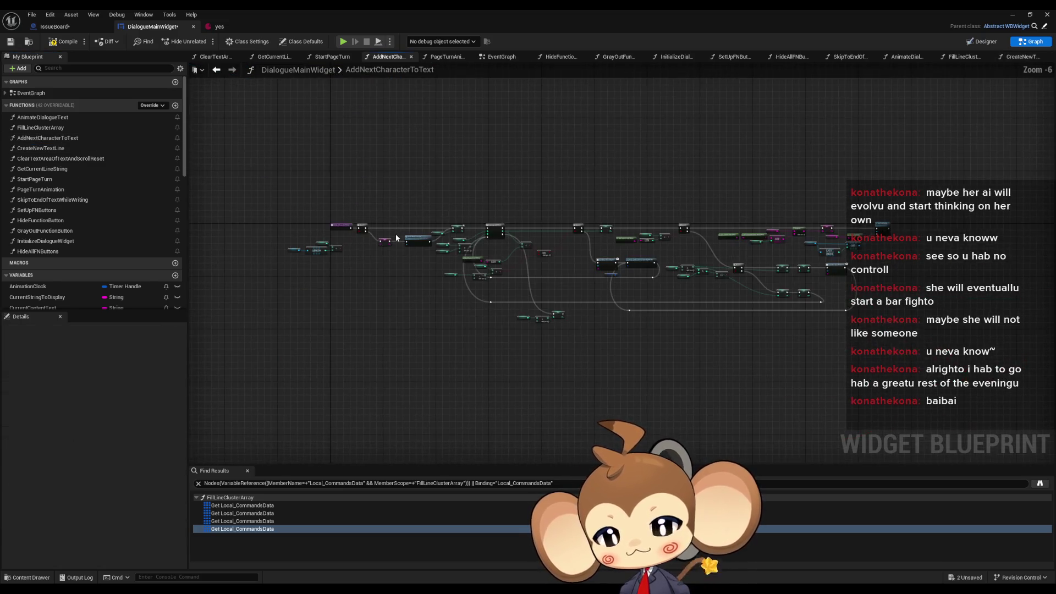
scroll(391, 231, up, 7)
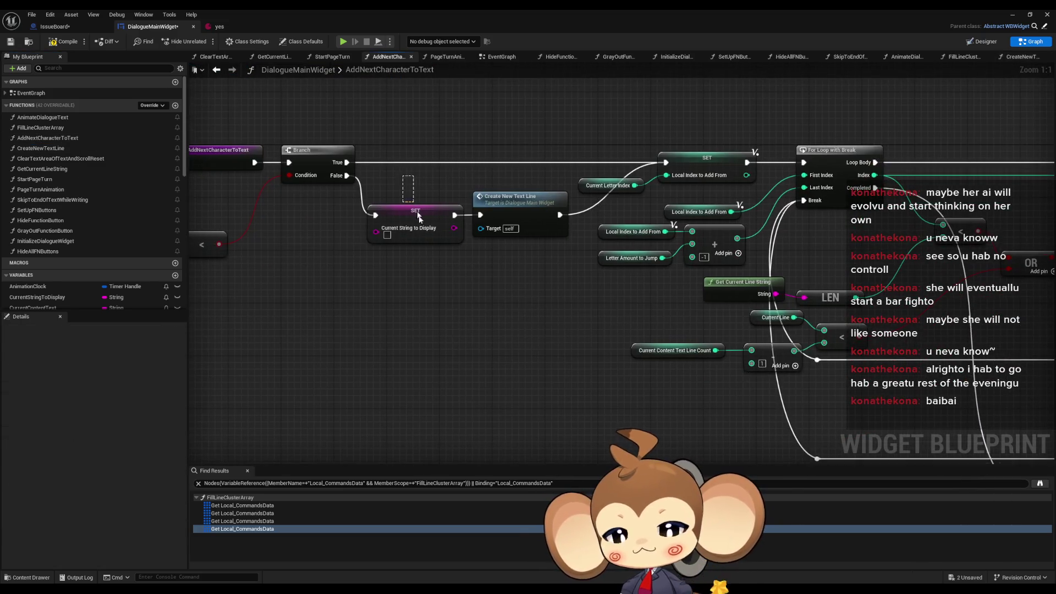
Locate the Current Letter Index node by the opening Branch and bring up its context menu.
click(414, 211)
drag(423, 263, 598, 244)
drag(520, 219, 125, 271)
drag(396, 173, 490, 228)
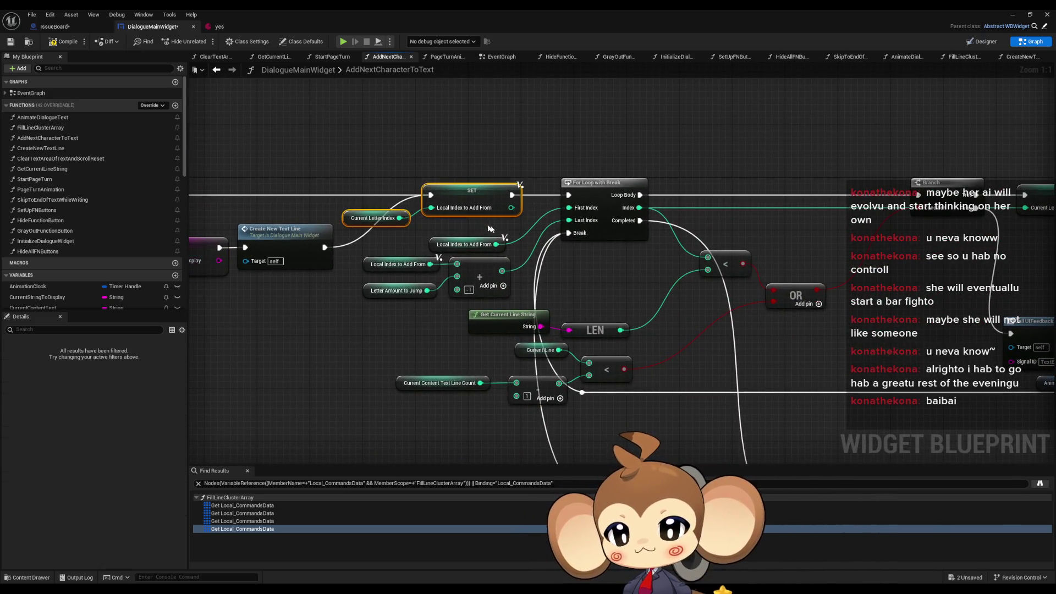
drag(665, 252, 663, 184)
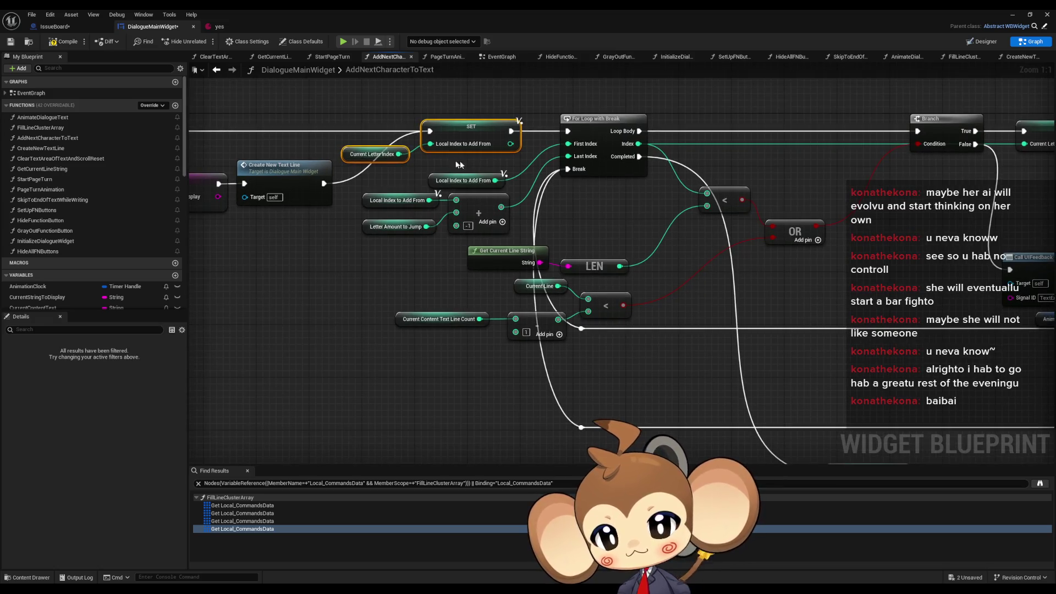
drag(346, 181, 792, 192)
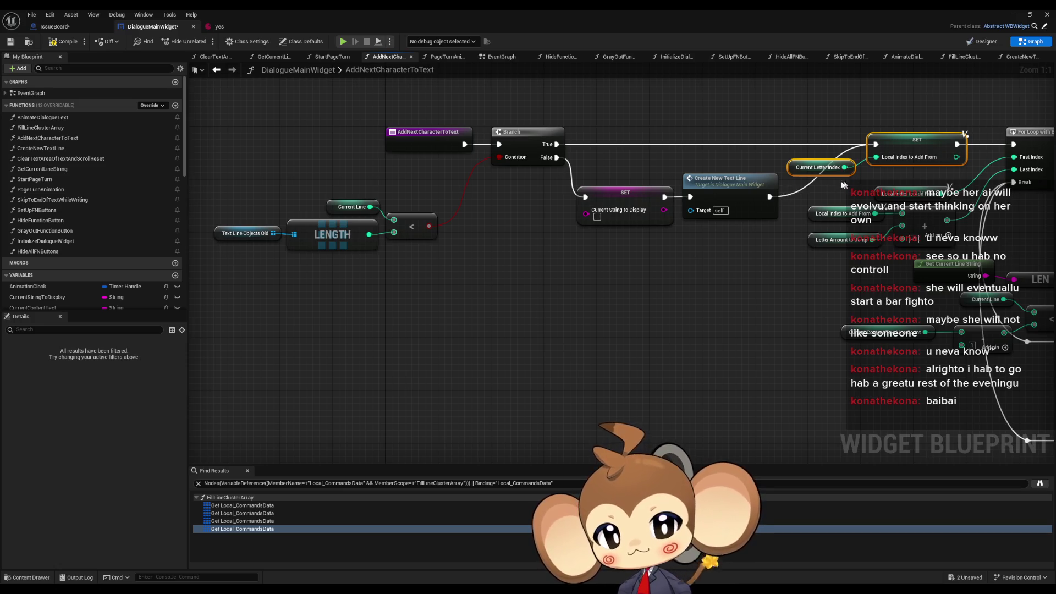
click(797, 174)
drag(797, 174, 583, 189)
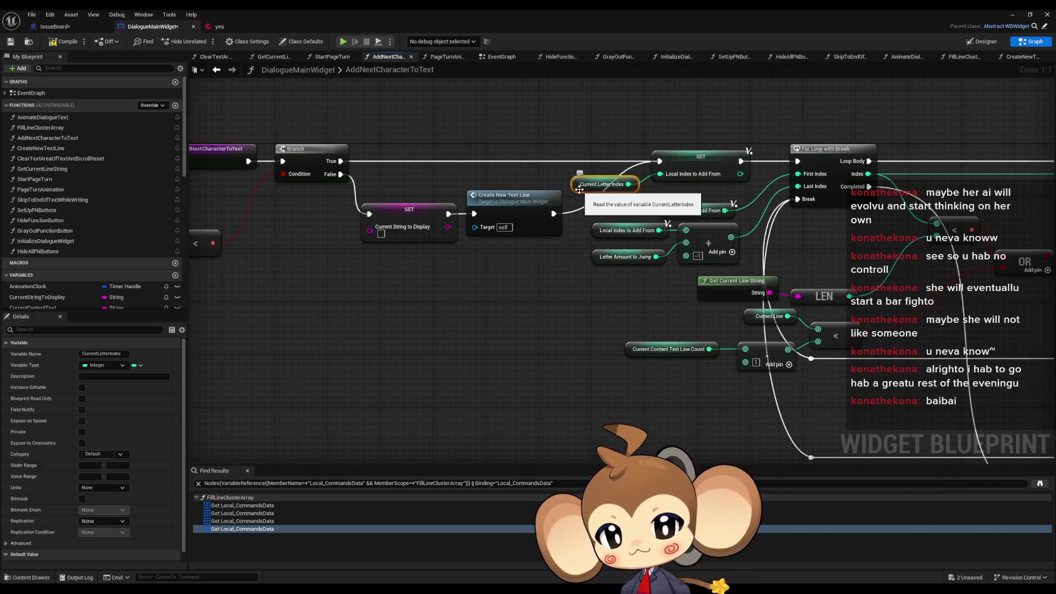
right_click(583, 189)
Find all Current Letter Index references and jump to its uses in AnimateDialogueText and AddNextCharacterToText.
mouse_move(633, 268)
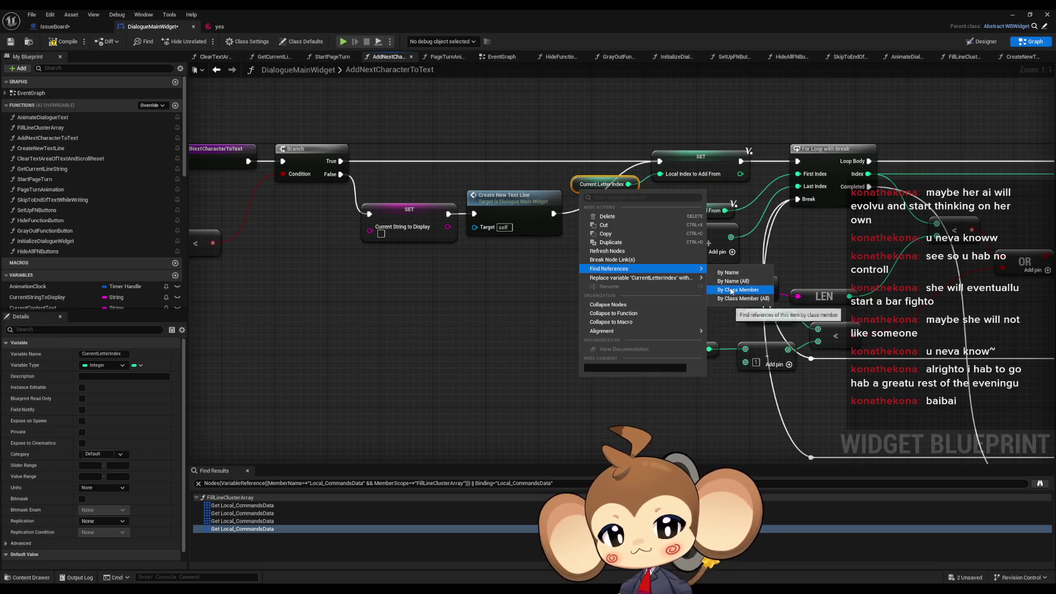
click(737, 290)
double_click(242, 506)
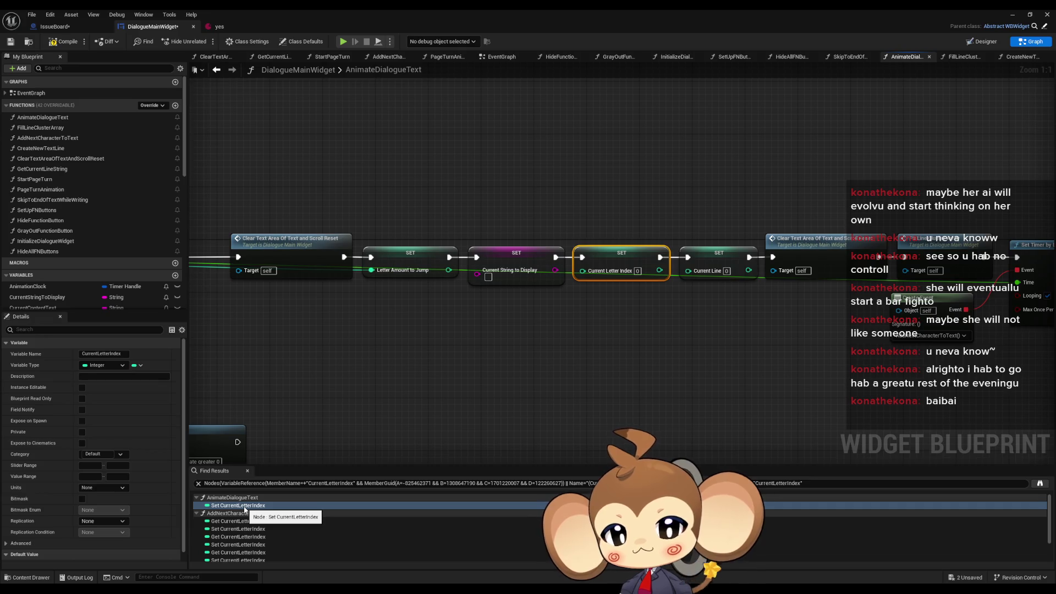
double_click(243, 521)
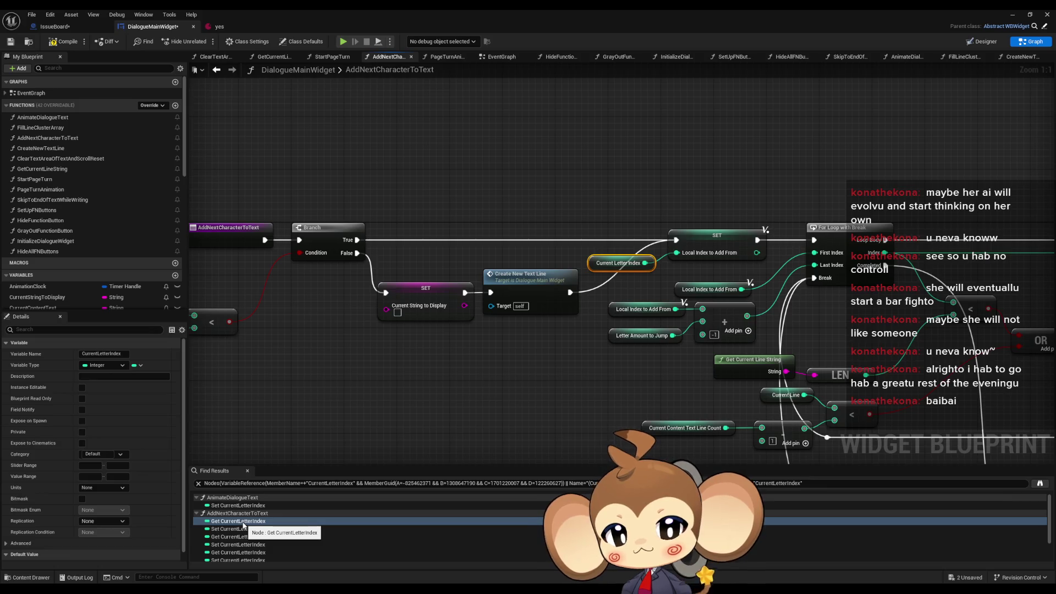
Inspect the Local Index to Add From and Letter Amount to Jump variables around the loop.
drag(657, 385, 477, 344)
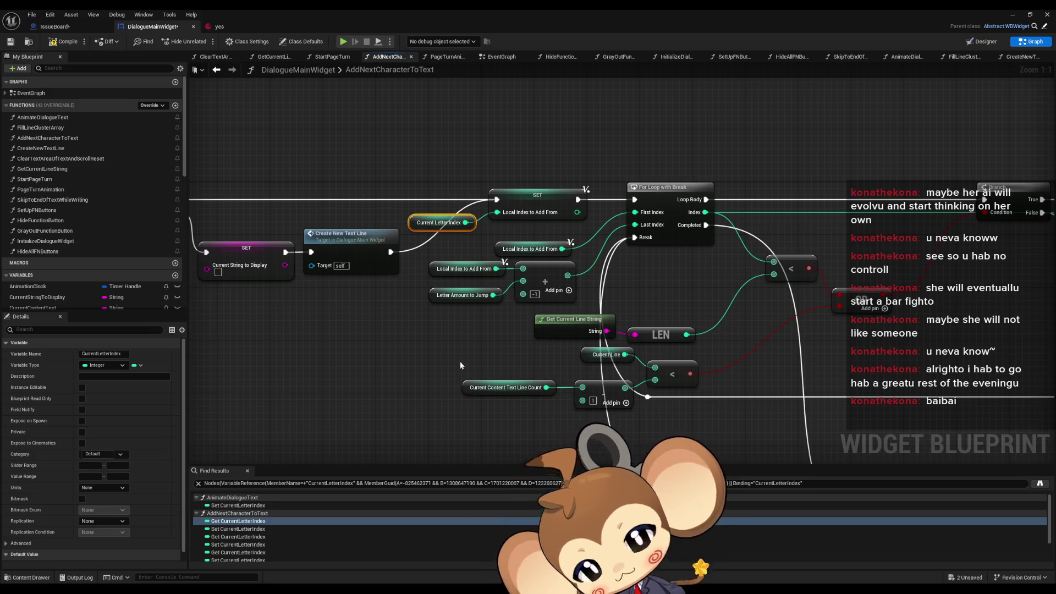
scroll(470, 339, down, 2)
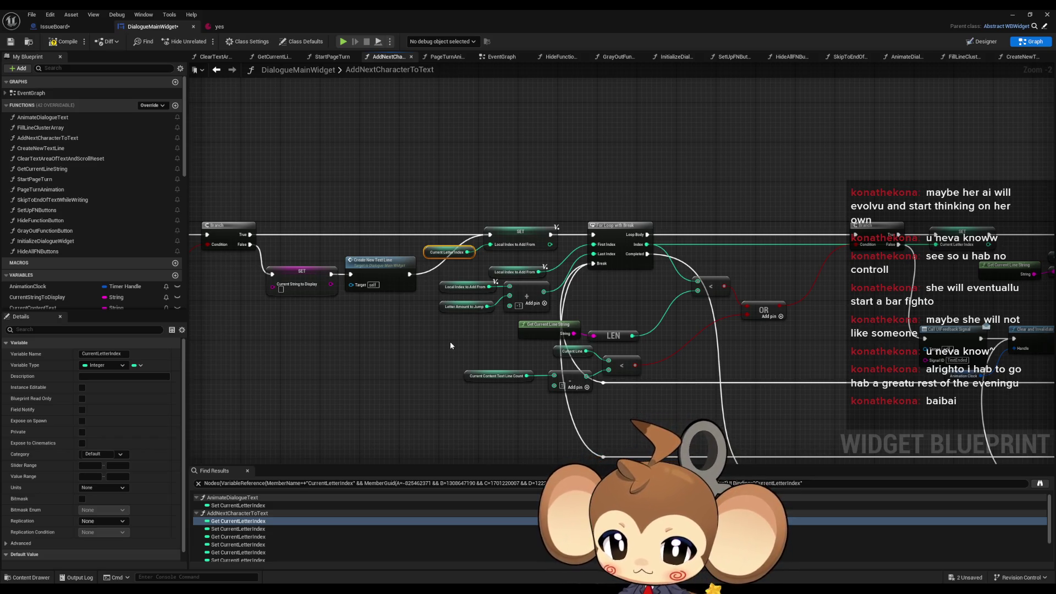
scroll(497, 335, up, 2)
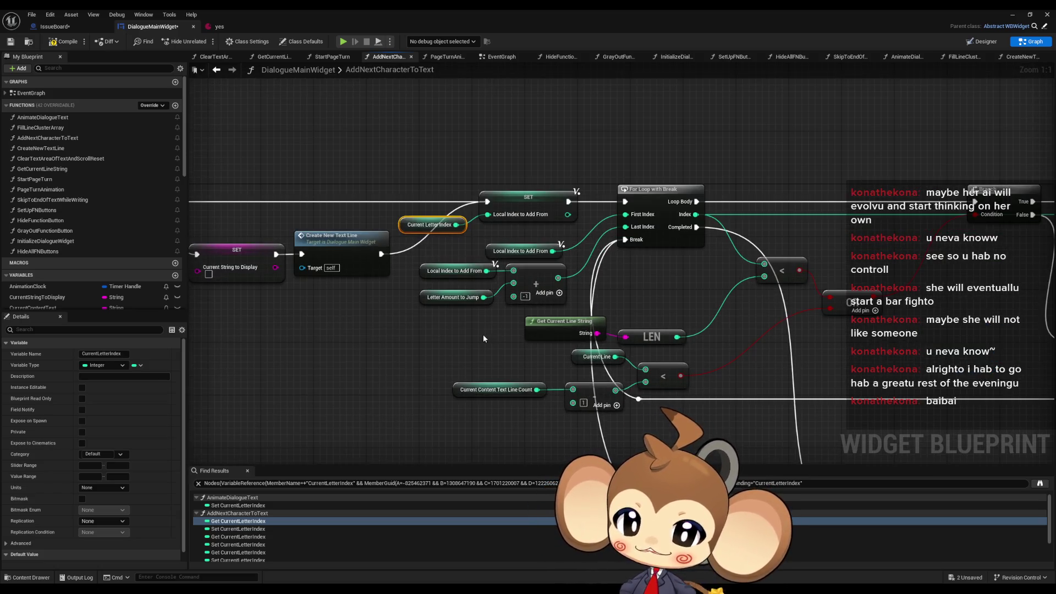
click(522, 198)
drag(664, 343, 632, 298)
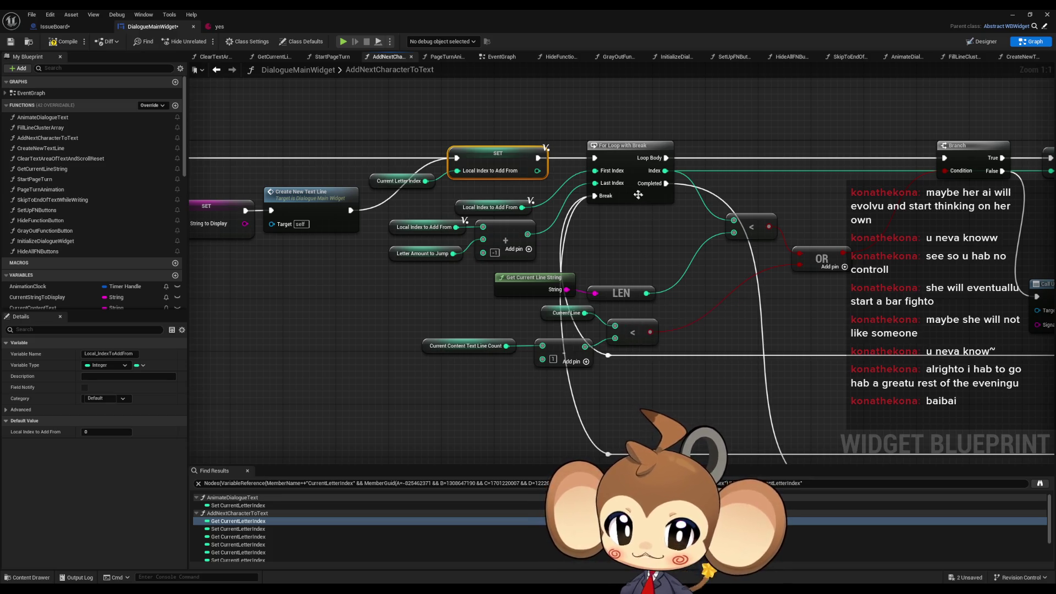
click(421, 227)
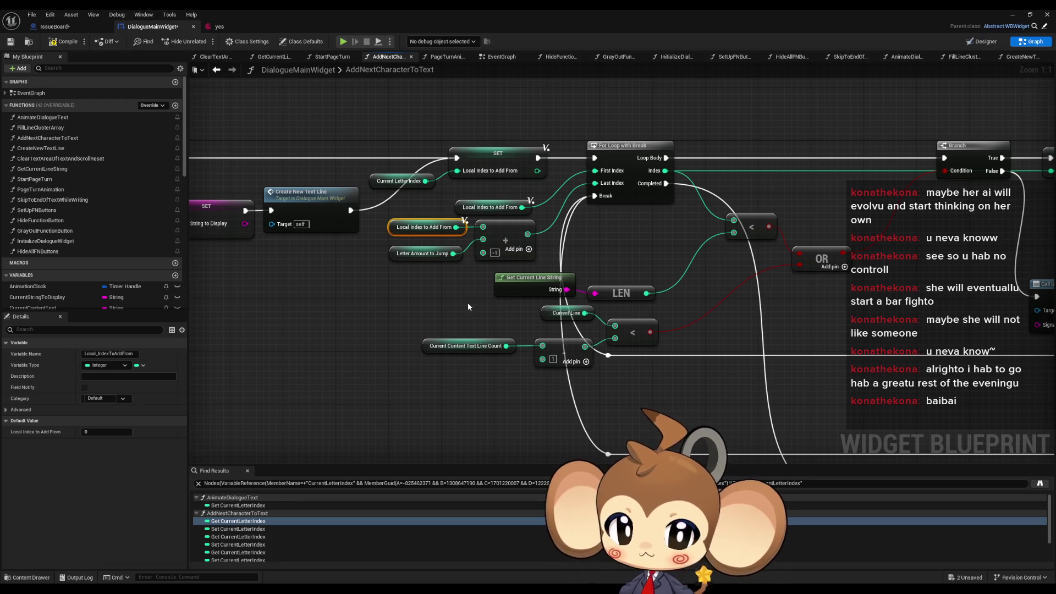
click(424, 254)
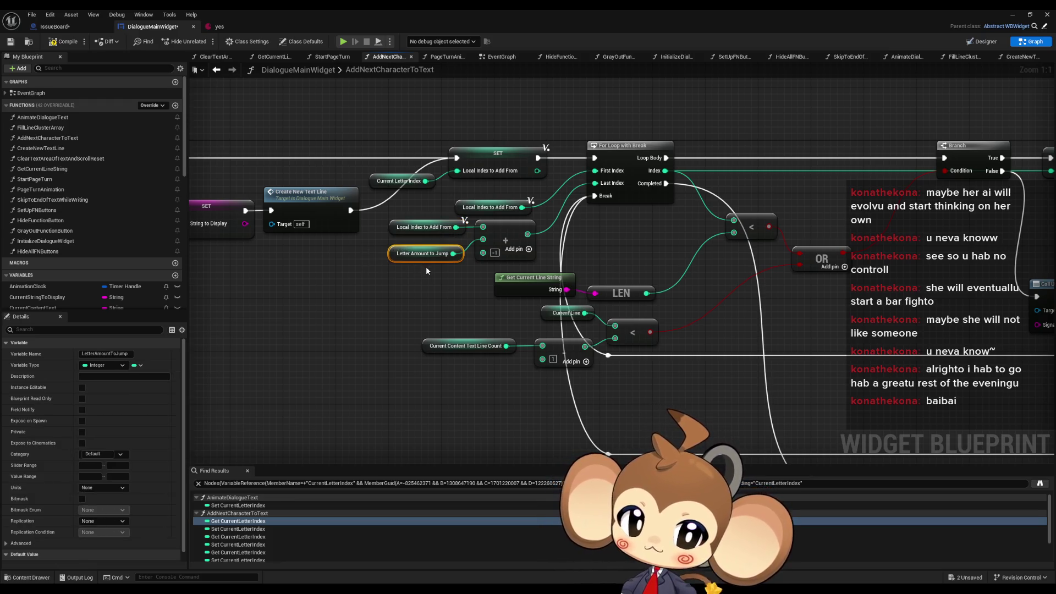
drag(426, 267, 400, 276)
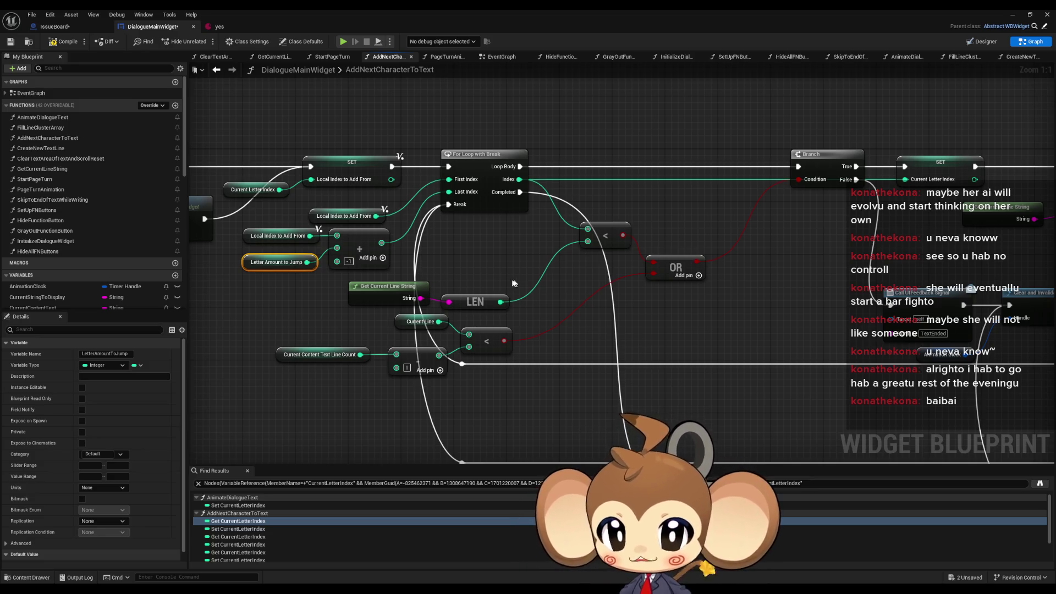
Step through each Get and Set CurrentLetterIndex entry listed in Find Results.
click(254, 521)
click(257, 529)
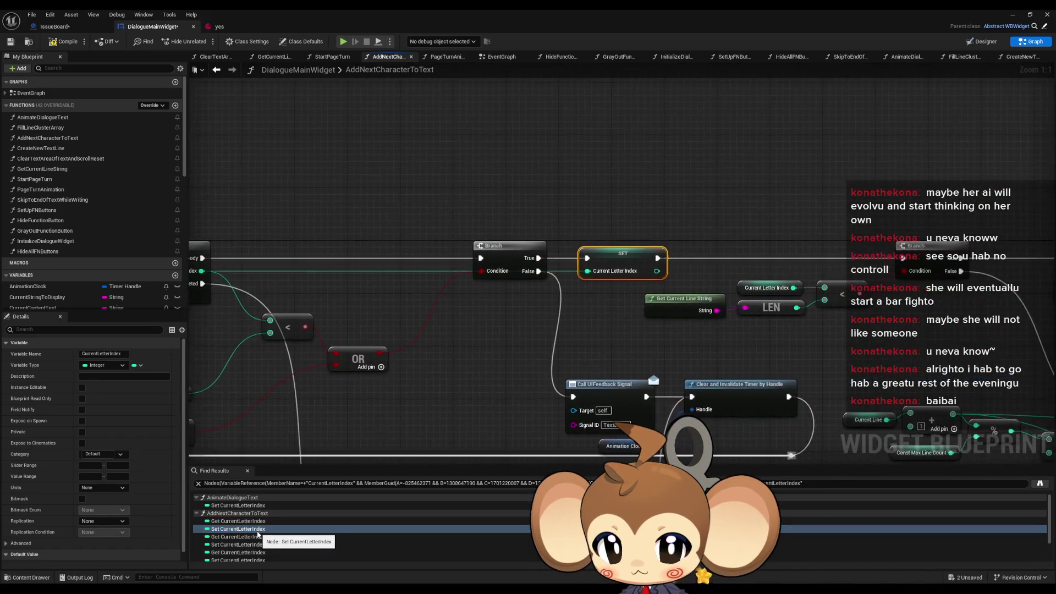
click(254, 536)
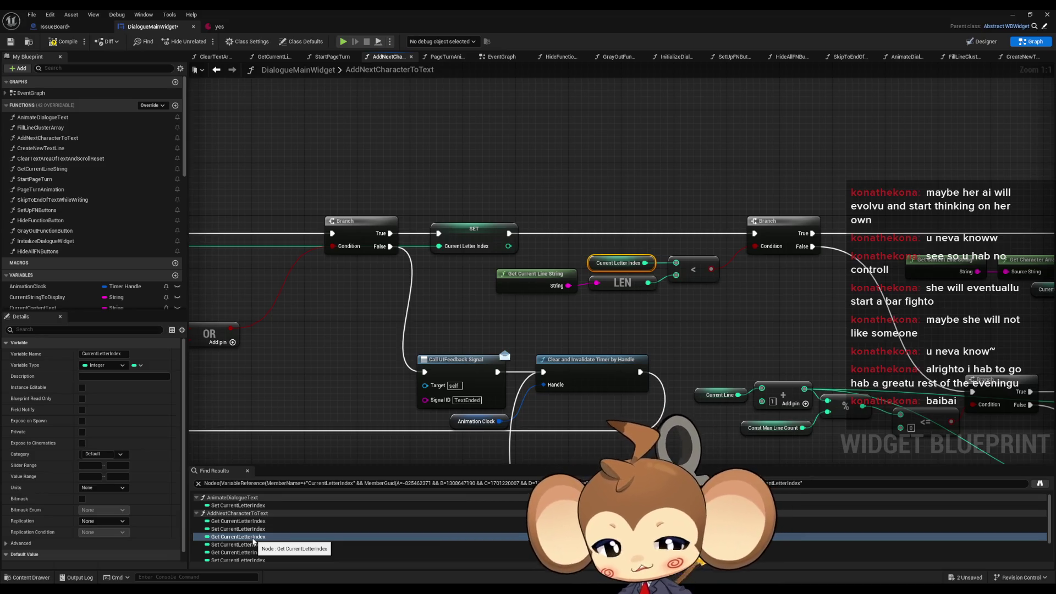
click(244, 544)
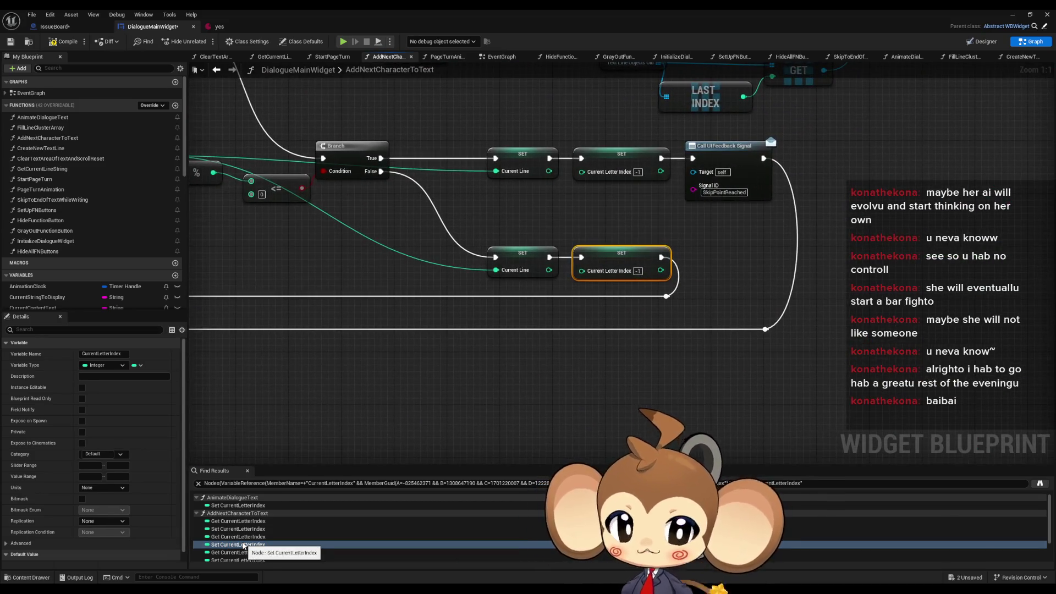
click(237, 552)
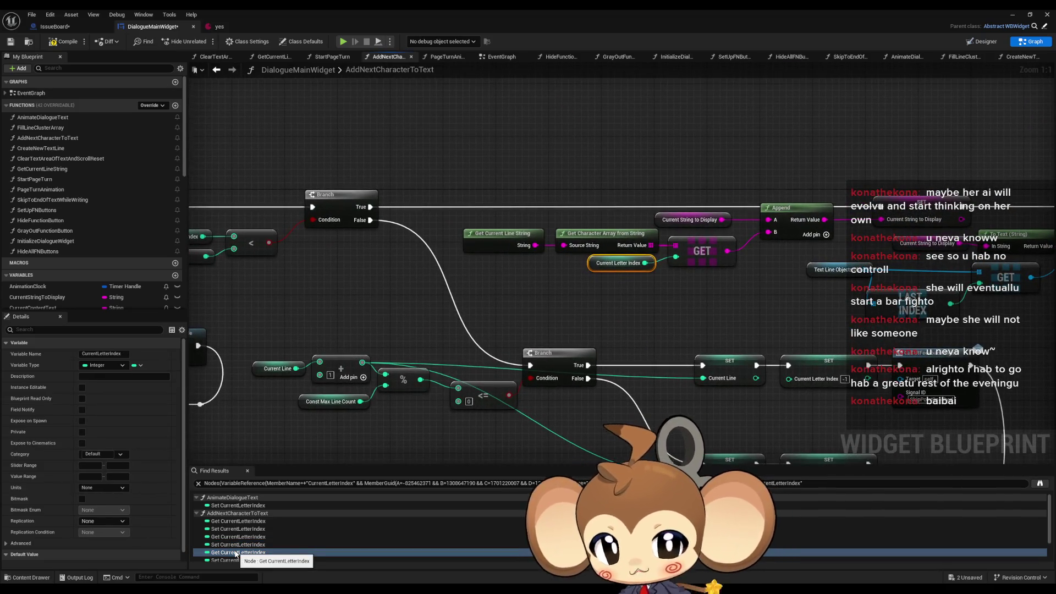
scroll(236, 550, down, 1)
click(234, 534)
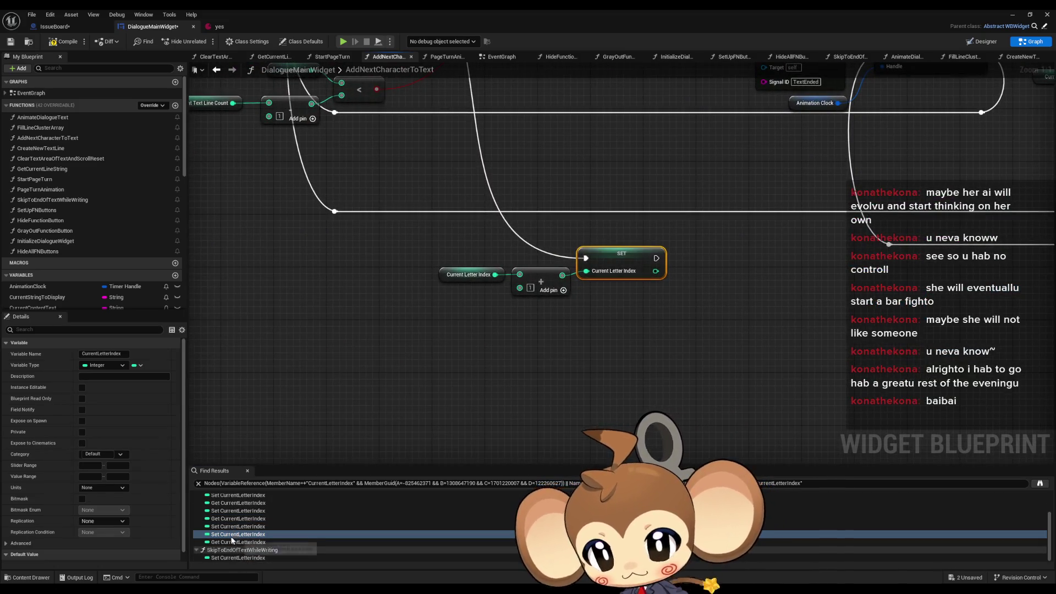
click(230, 542)
scroll(376, 324, down, 3)
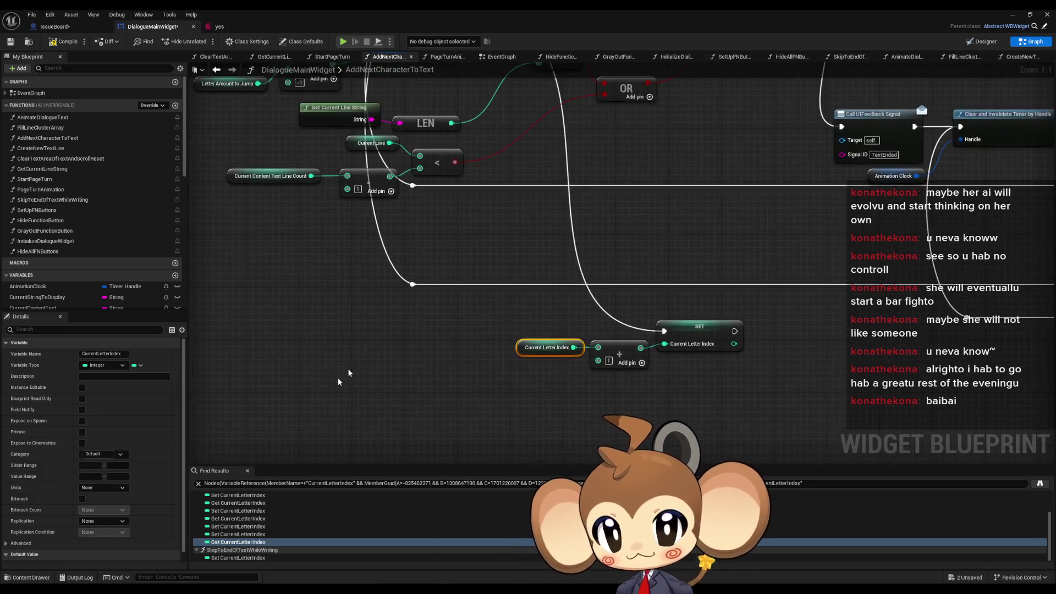
scroll(433, 344, up, 3)
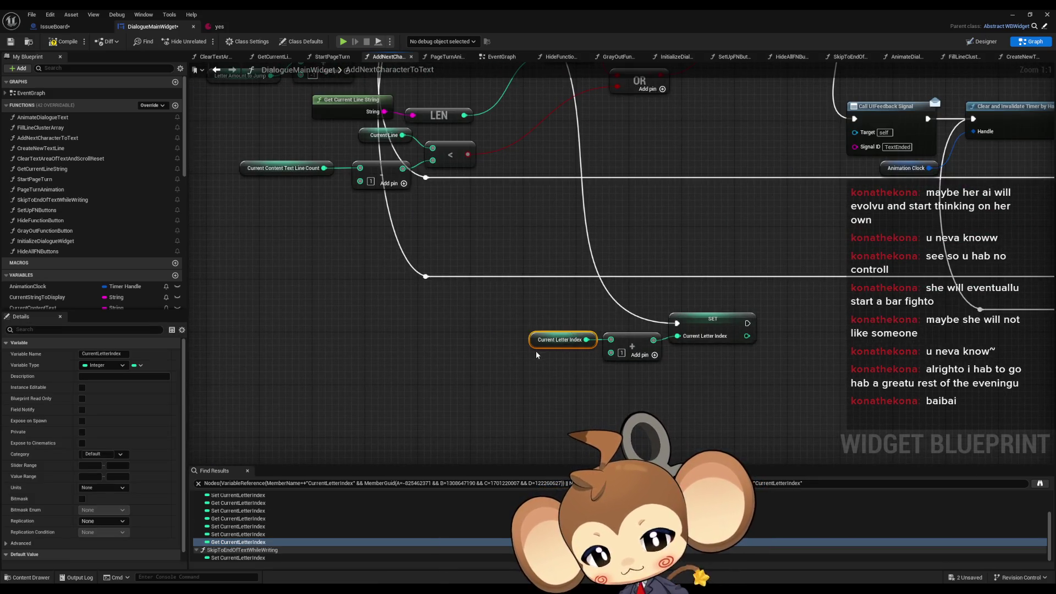
Pan to the For Loop and Branch nodes and zoom out over the whole function.
drag(447, 337, 444, 465)
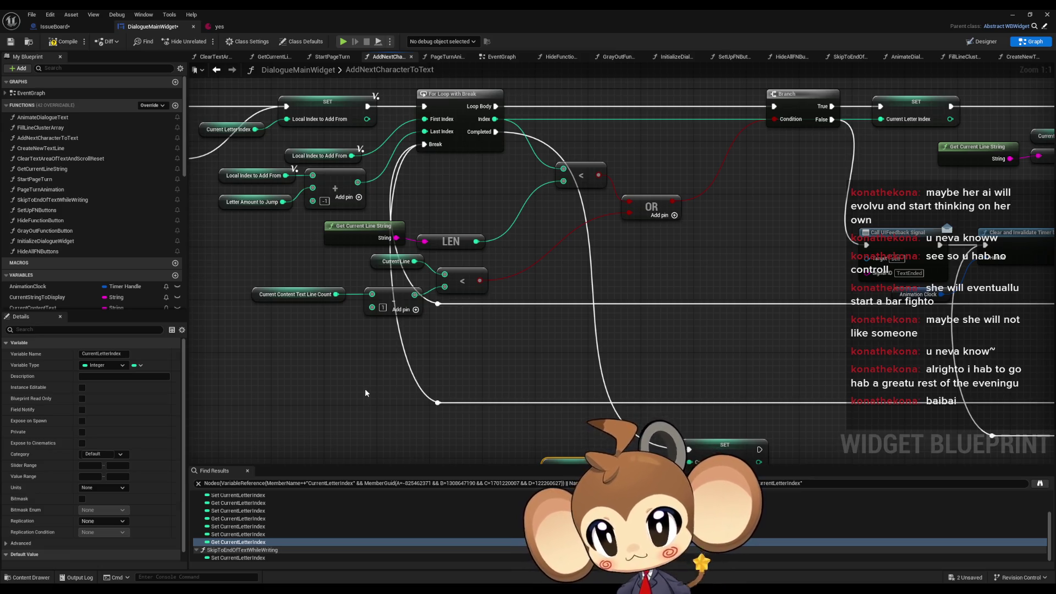
scroll(370, 377, down, 5)
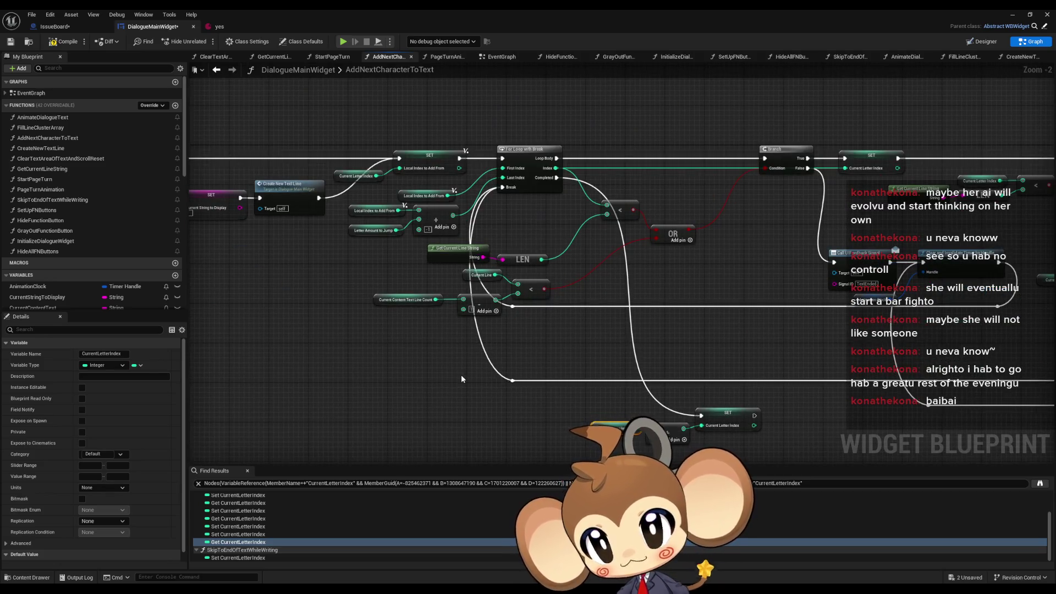
scroll(461, 375, down, 1)
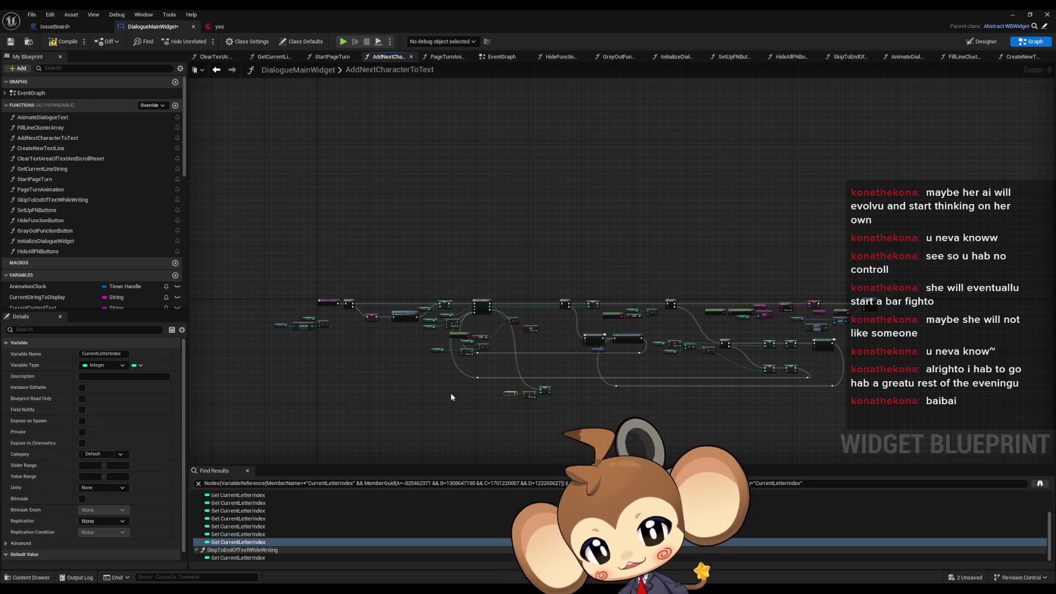
Pan and zoom across the AddNextCharacterToText graph to review its full node chain.
scroll(439, 347, up, 3)
scroll(436, 352, down, 1)
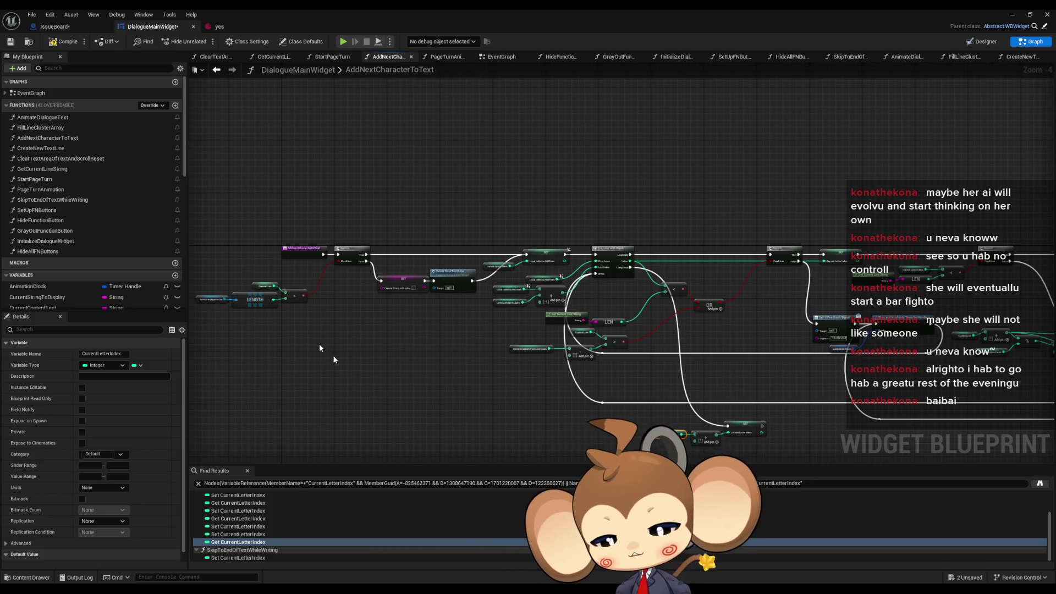
mouse_move(518, 246)
mouse_down()
mouse_move(354, 237)
mouse_move(280, 218)
mouse_up()
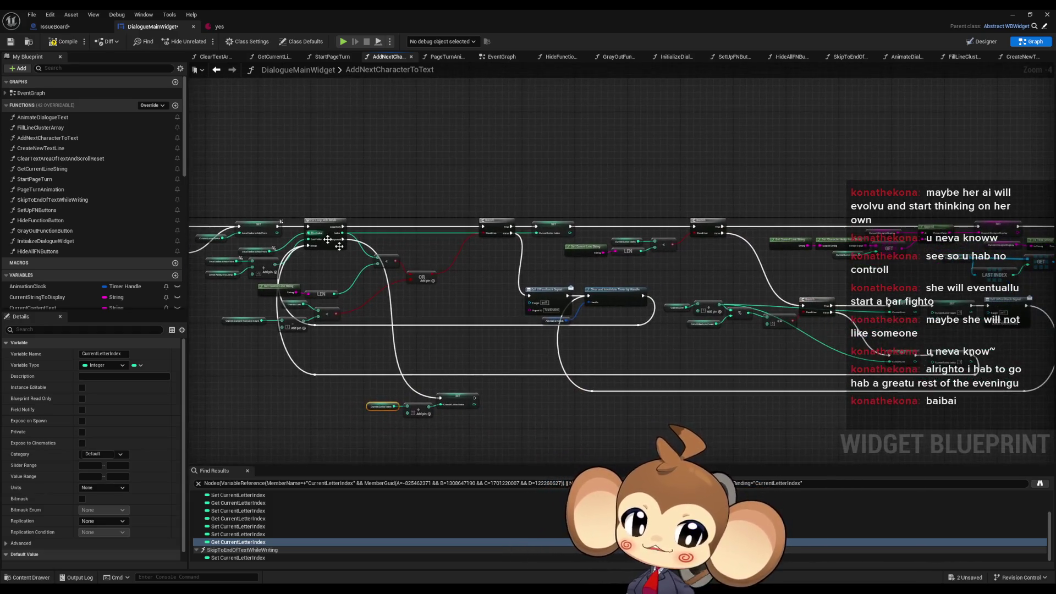
scroll(535, 347, up, 4)
mouse_move(514, 233)
mouse_down()
mouse_move(128, 189)
mouse_move(0, 153)
mouse_up()
drag(235, 253, 189, 249)
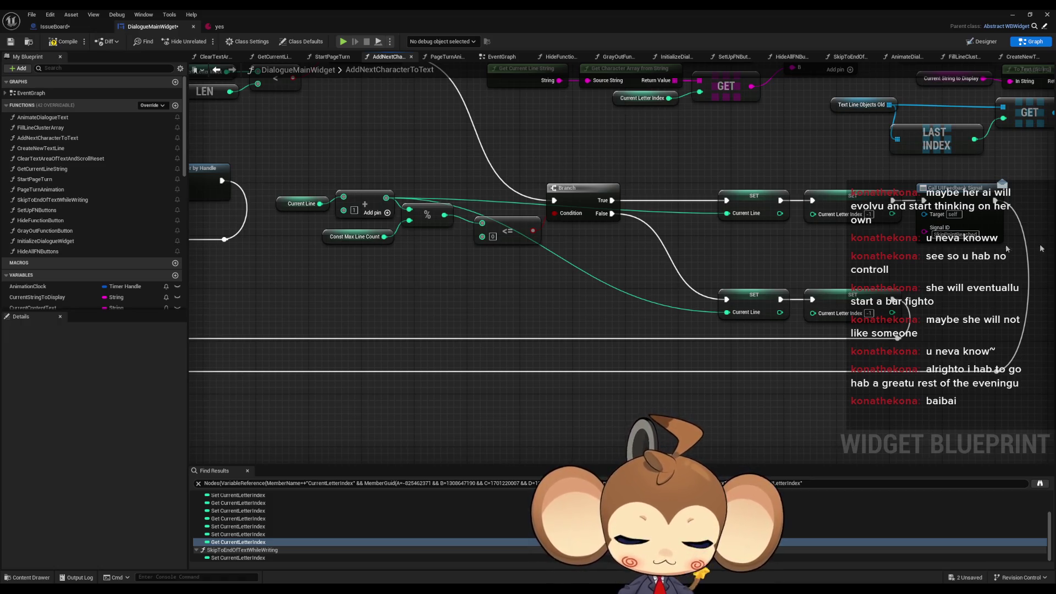
scroll(542, 285, down, 3)
scroll(542, 284, down, 1)
mouse_move(551, 272)
mouse_down()
mouse_move(699, 319)
mouse_move(643, 325)
mouse_move(650, 314)
mouse_up()
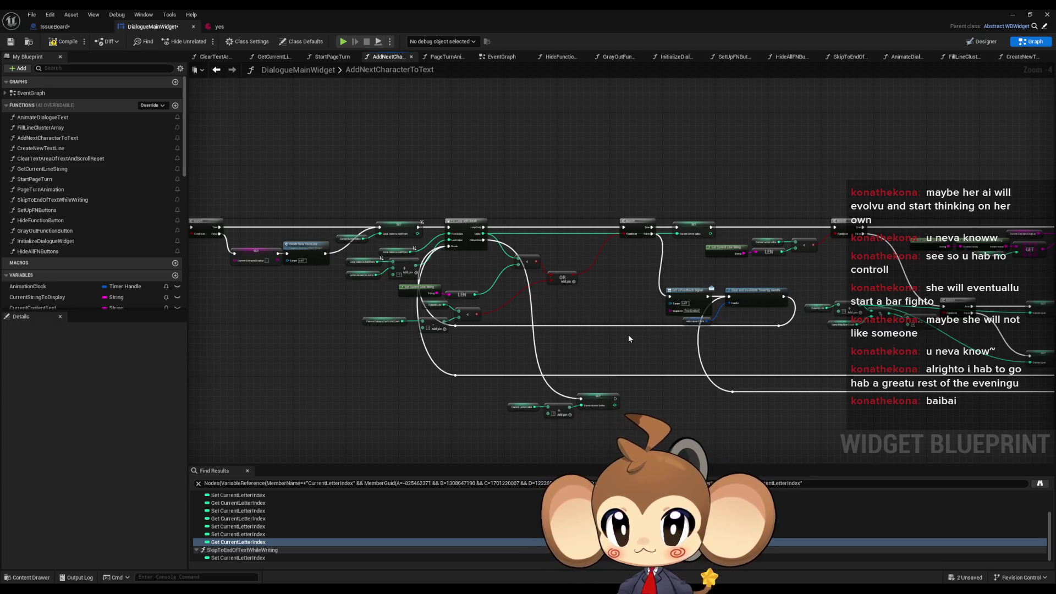
drag(800, 355, 557, 338)
scroll(824, 239, up, 4)
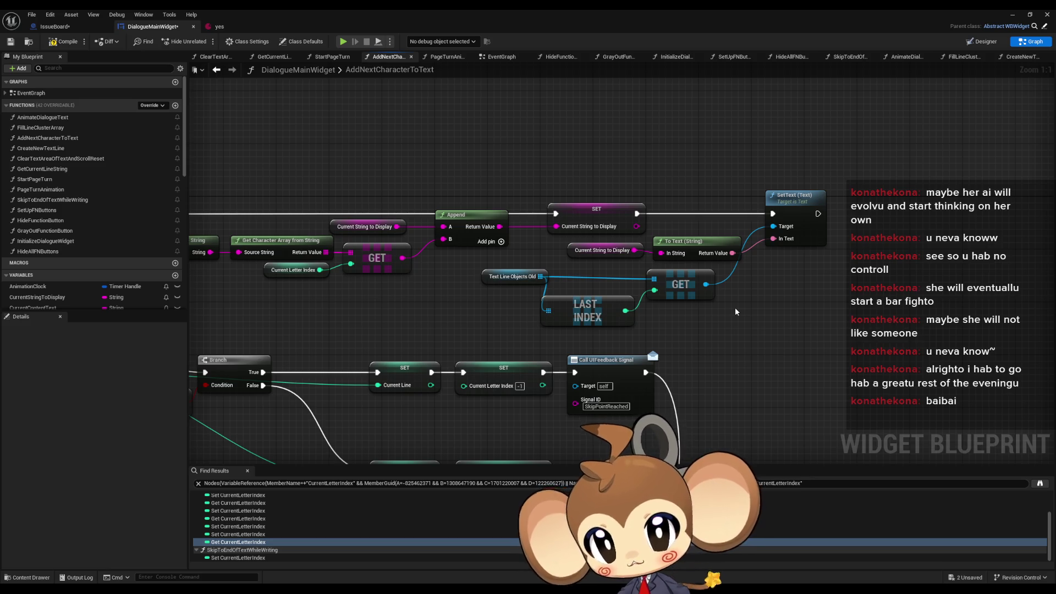
scroll(732, 301, down, 5)
drag(619, 304, 913, 275)
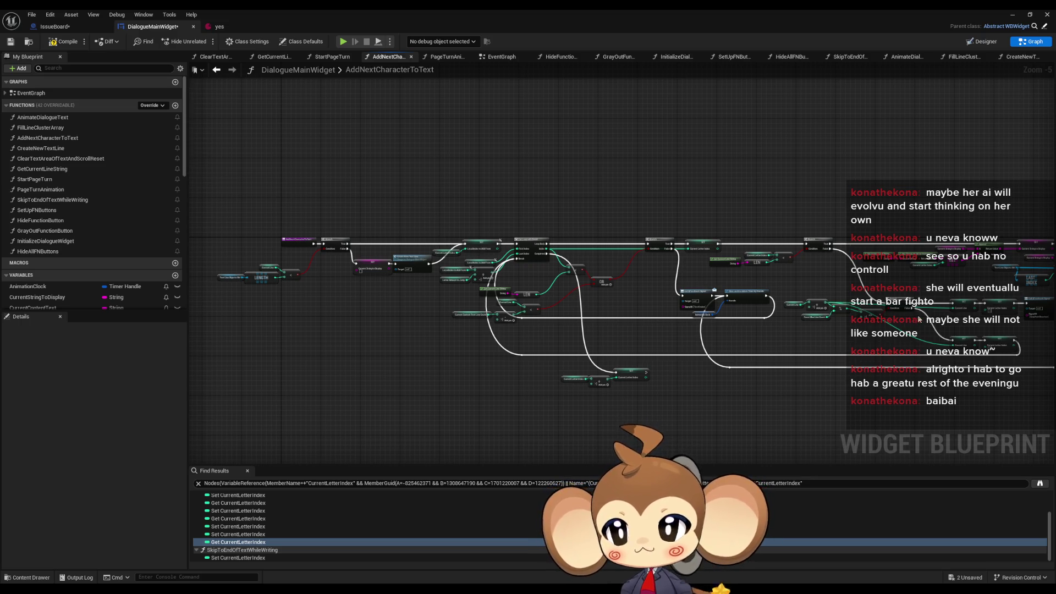
Open the AnimateDialogueText function graph from the My Blueprint Functions list.
scroll(385, 286, up, 5)
scroll(385, 294, down, 2)
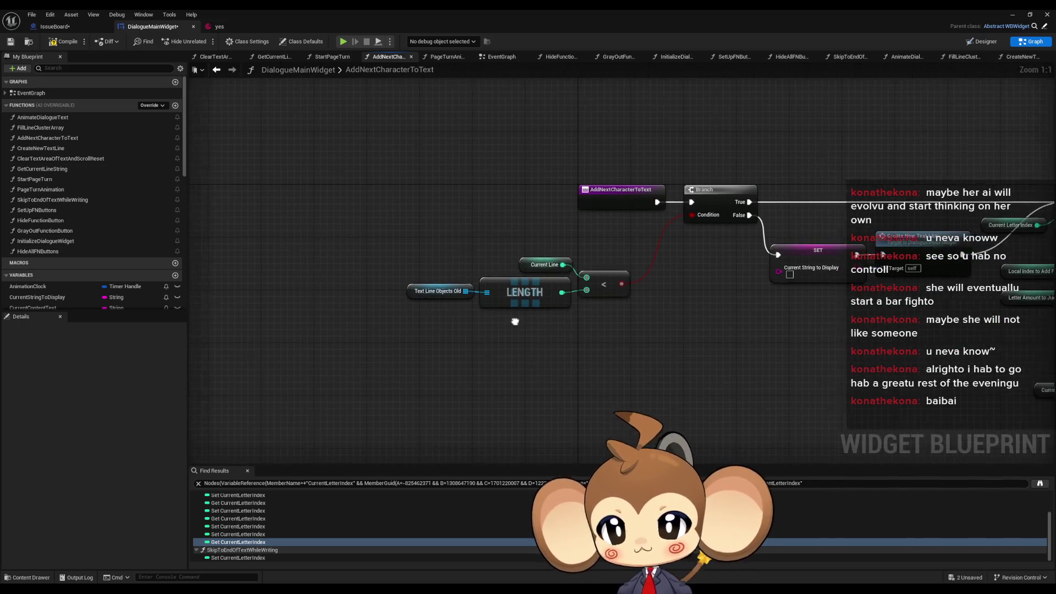
double_click(49, 118)
scroll(493, 303, down, 5)
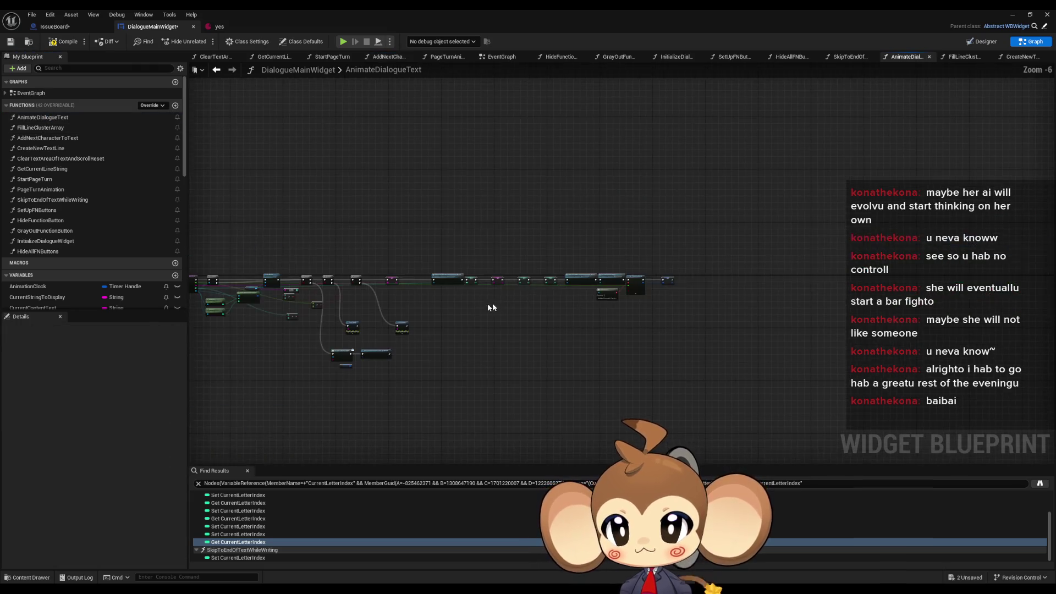
scroll(408, 274, up, 3)
drag(570, 306, 580, 311)
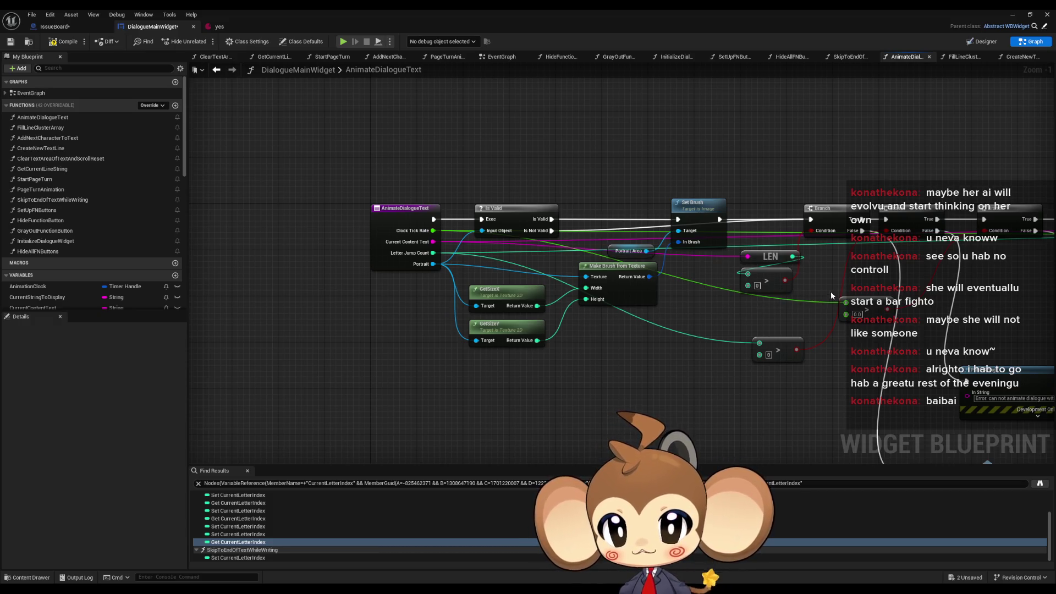
mouse_move(830, 291)
mouse_down()
mouse_move(596, 288)
mouse_move(529, 190)
mouse_up()
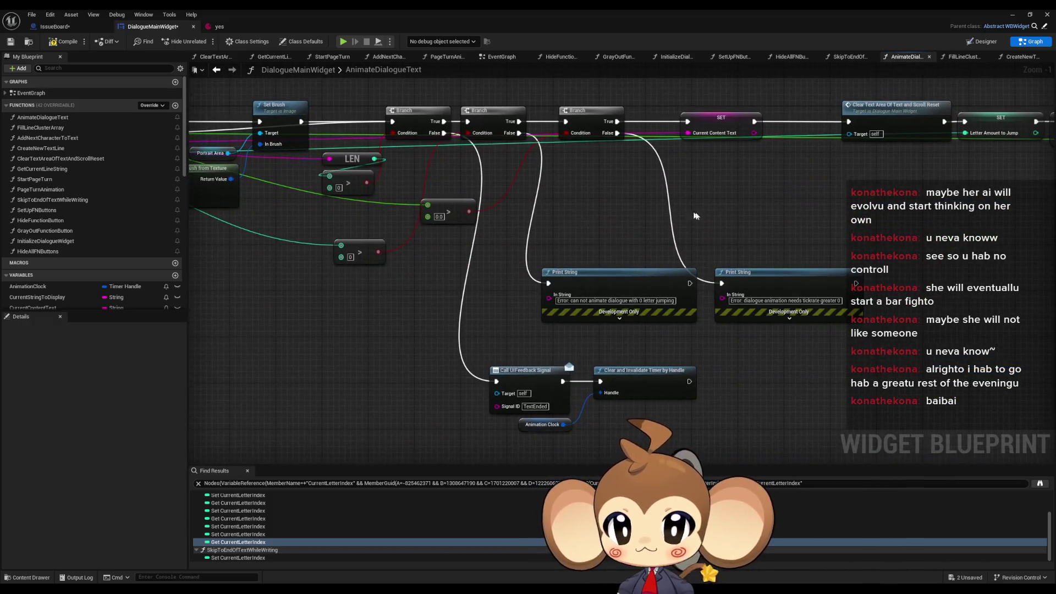
click(550, 381)
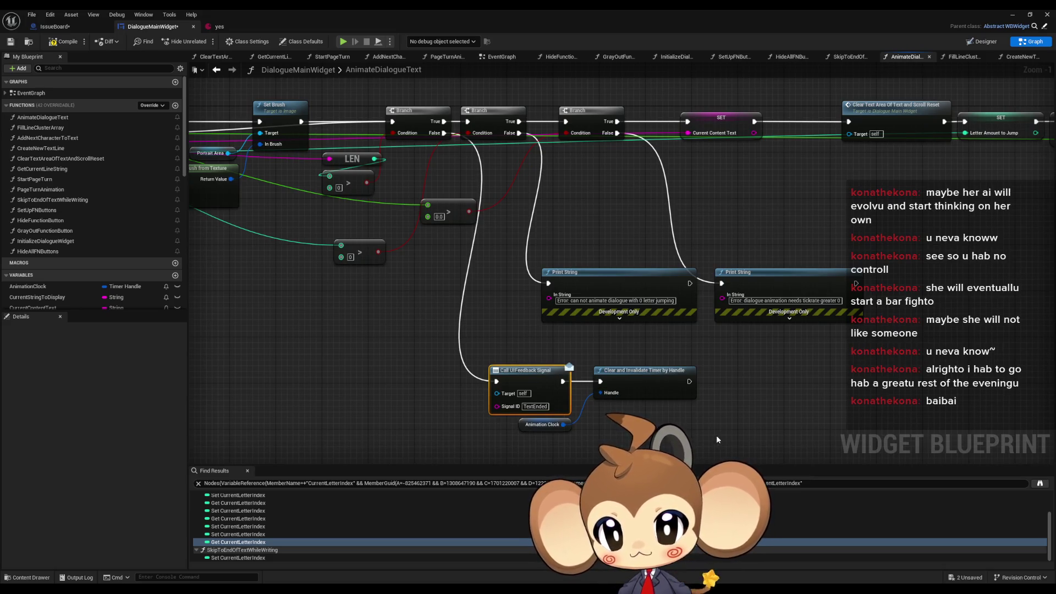
mouse_move(680, 190)
mouse_down()
mouse_move(670, 253)
mouse_move(625, 264)
mouse_move(602, 251)
mouse_up()
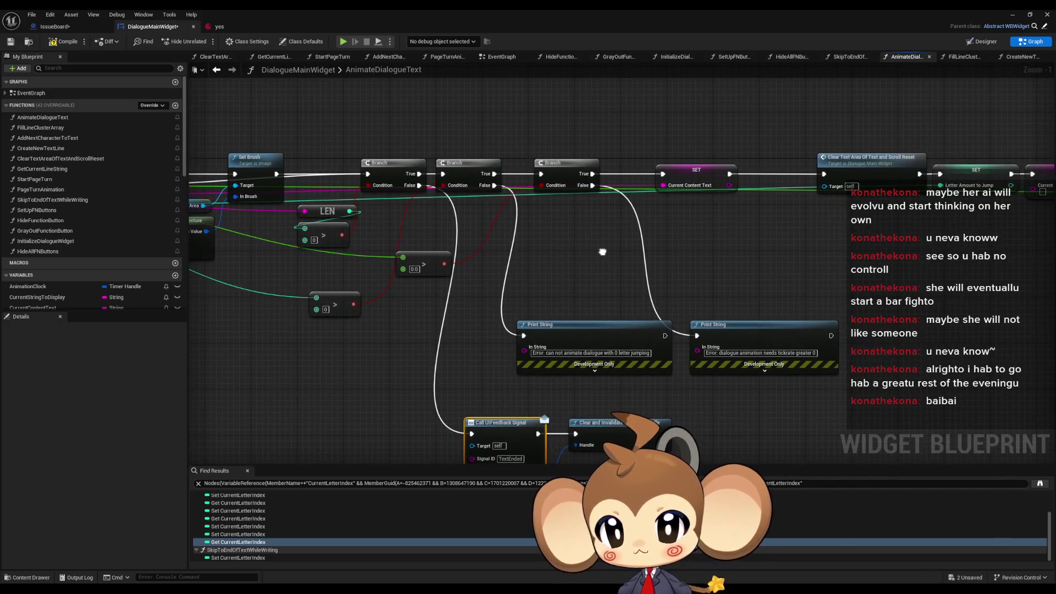
drag(724, 249, 657, 250)
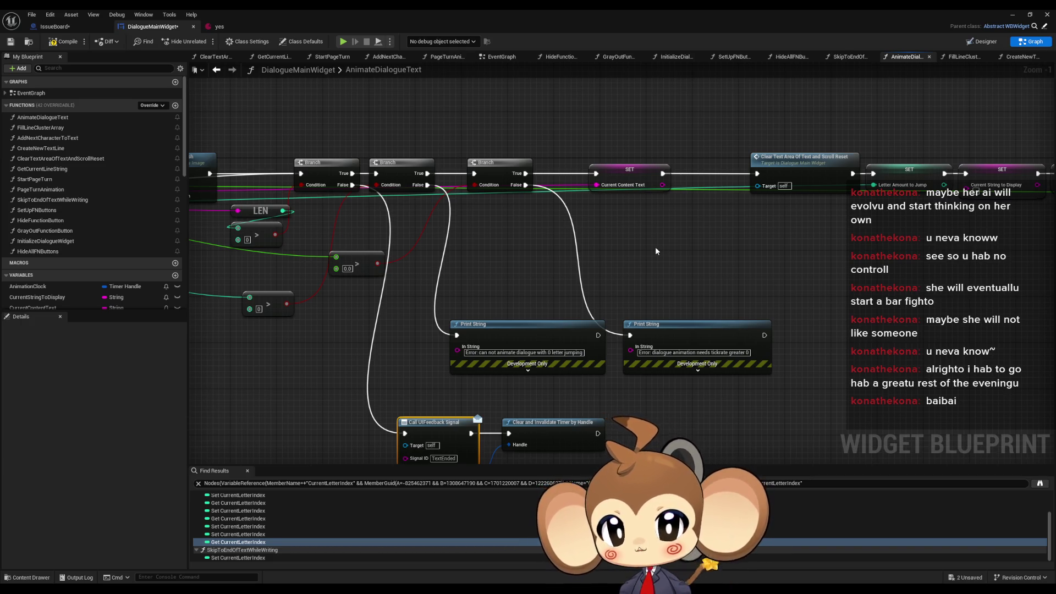
mouse_move(654, 247)
mouse_down()
mouse_move(651, 235)
mouse_move(625, 239)
mouse_up()
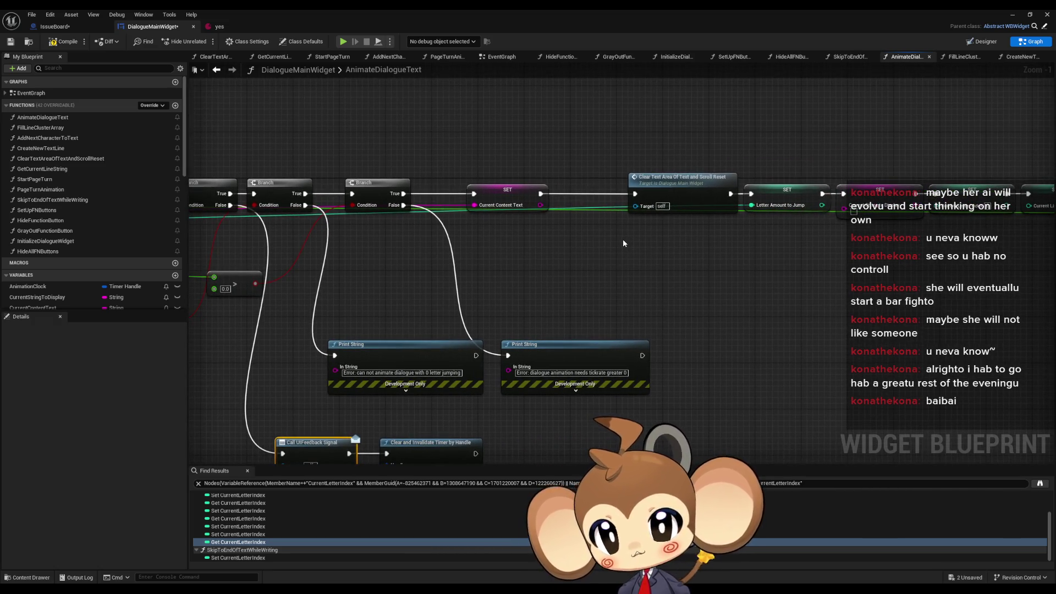
drag(507, 146, 560, 243)
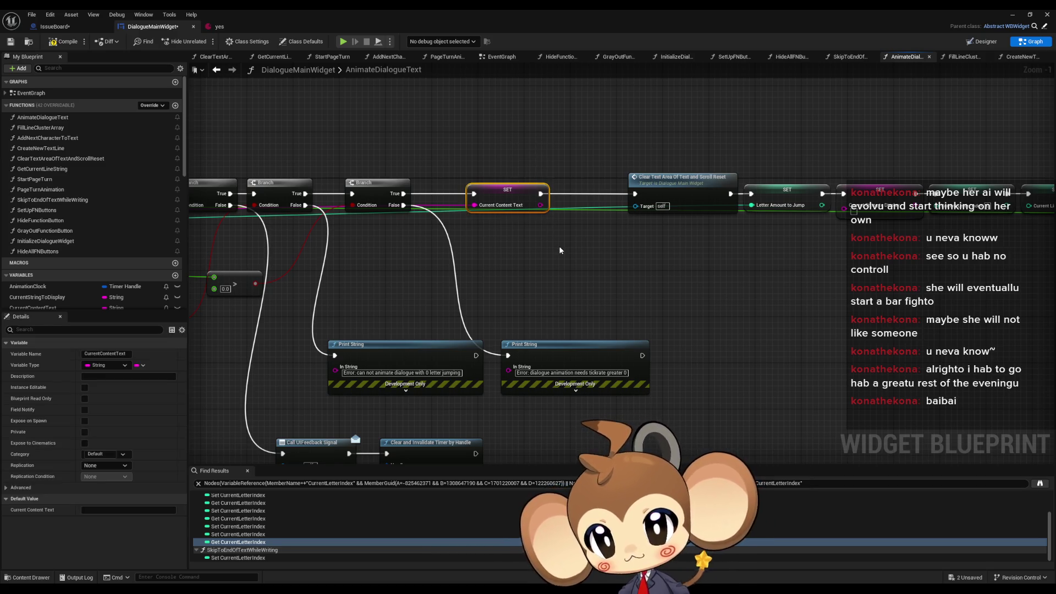
mouse_move(643, 240)
mouse_down()
mouse_move(554, 256)
mouse_move(514, 282)
mouse_up()
mouse_move(511, 170)
mouse_down()
mouse_move(615, 238)
mouse_move(990, 295)
mouse_move(970, 296)
mouse_up()
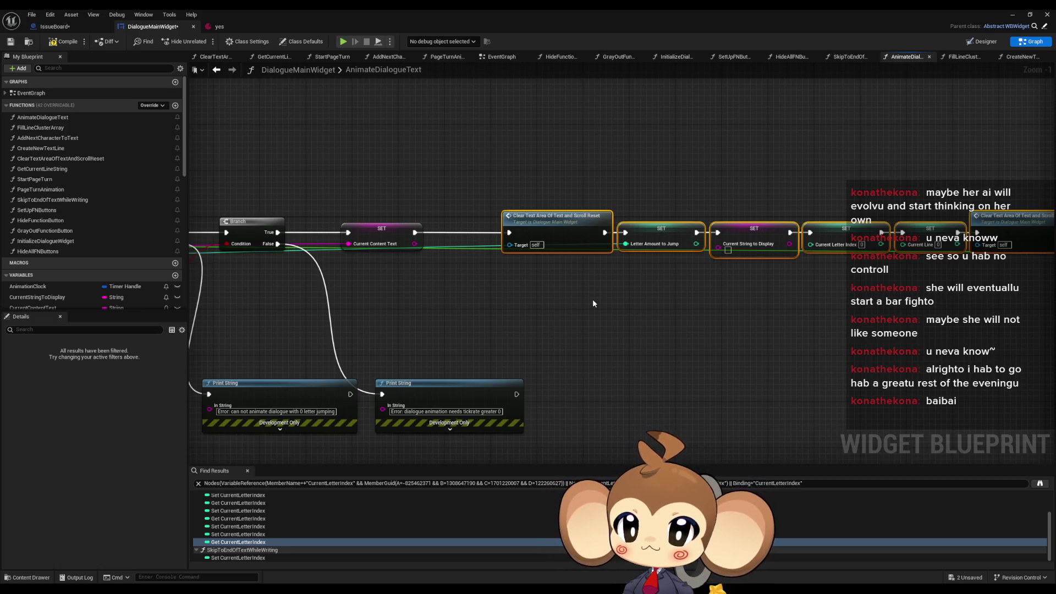
Inspect the Letter Amount to Jump node in AnimateDialogueText, then go back to AddNextCharacterToText.
mouse_move(621, 287)
mouse_down()
mouse_move(477, 300)
mouse_move(499, 289)
mouse_move(447, 272)
mouse_move(618, 312)
mouse_up()
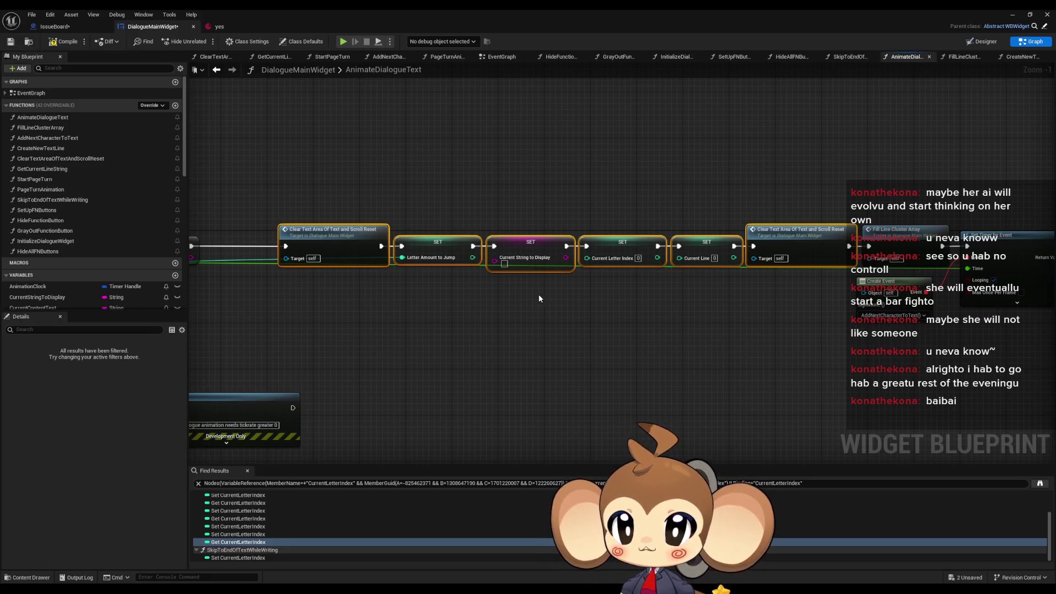
drag(420, 201, 460, 321)
mouse_move(587, 174)
mouse_down()
mouse_move(619, 376)
mouse_move(636, 389)
mouse_move(603, 366)
mouse_move(494, 361)
mouse_up()
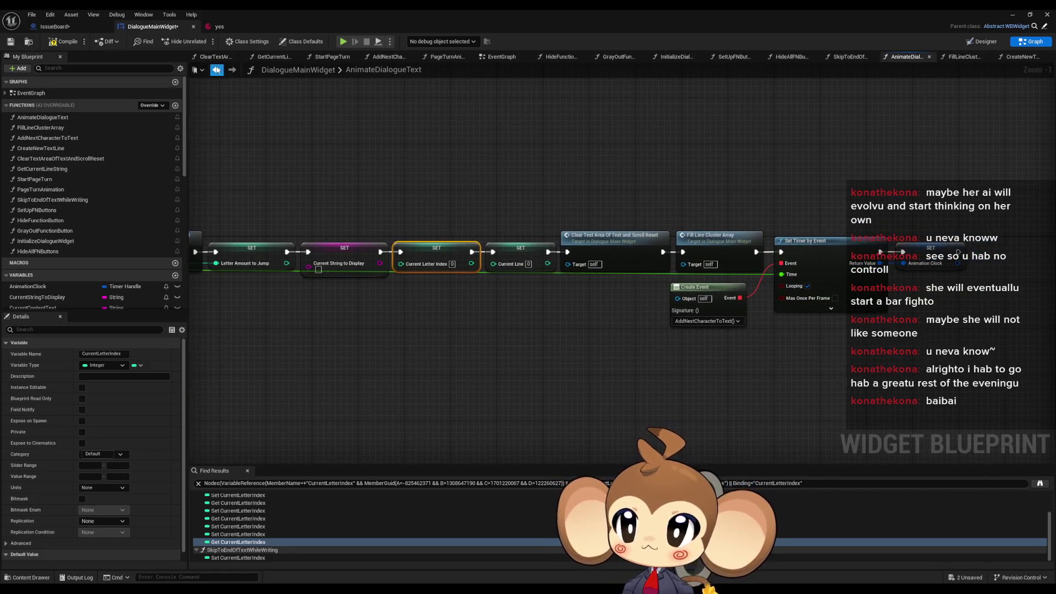
click(217, 70)
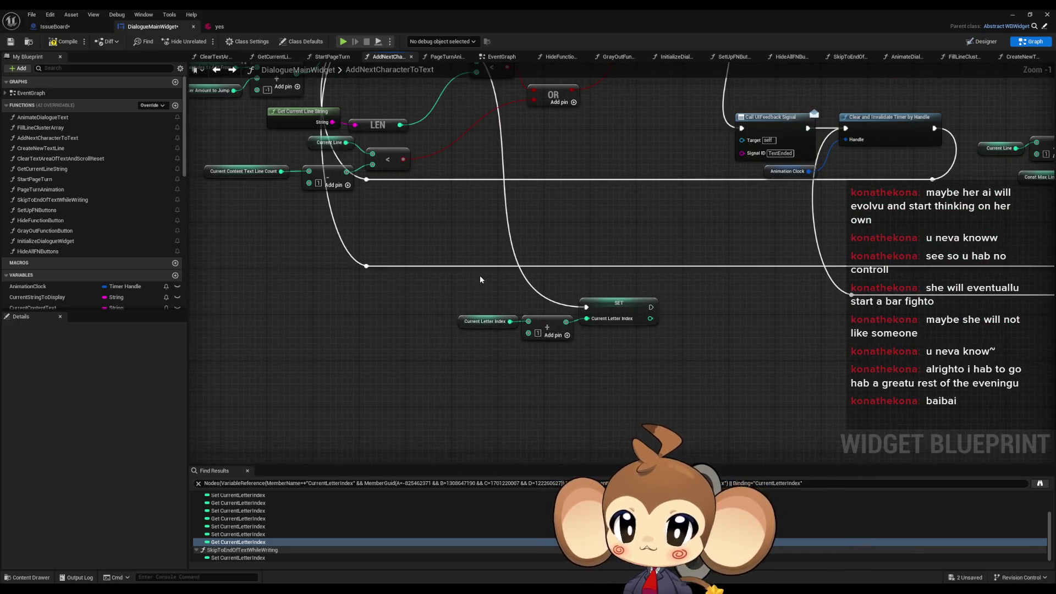
scroll(701, 245, down, 2)
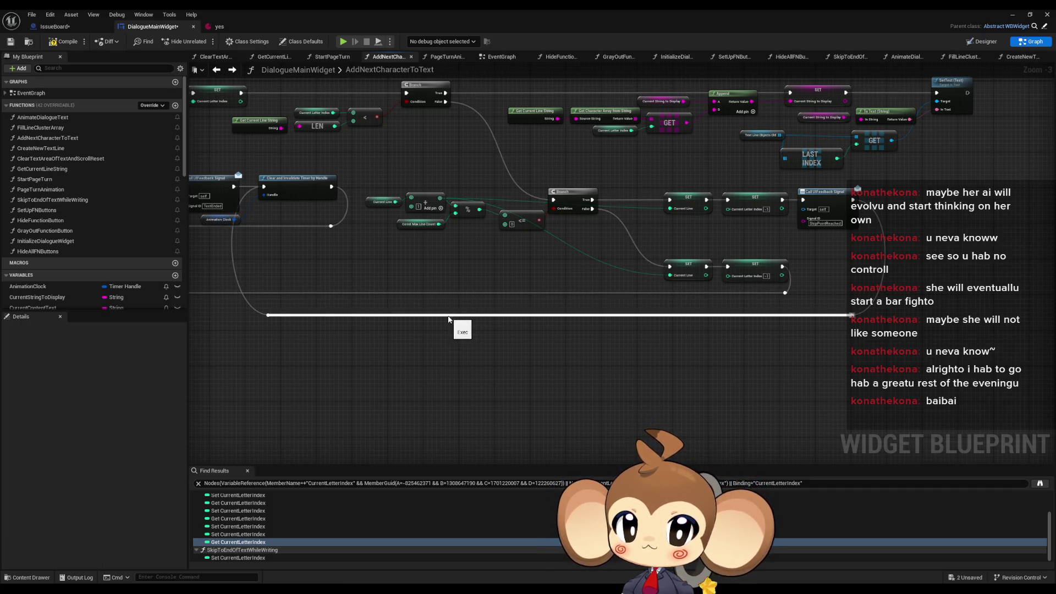
drag(450, 319, 808, 326)
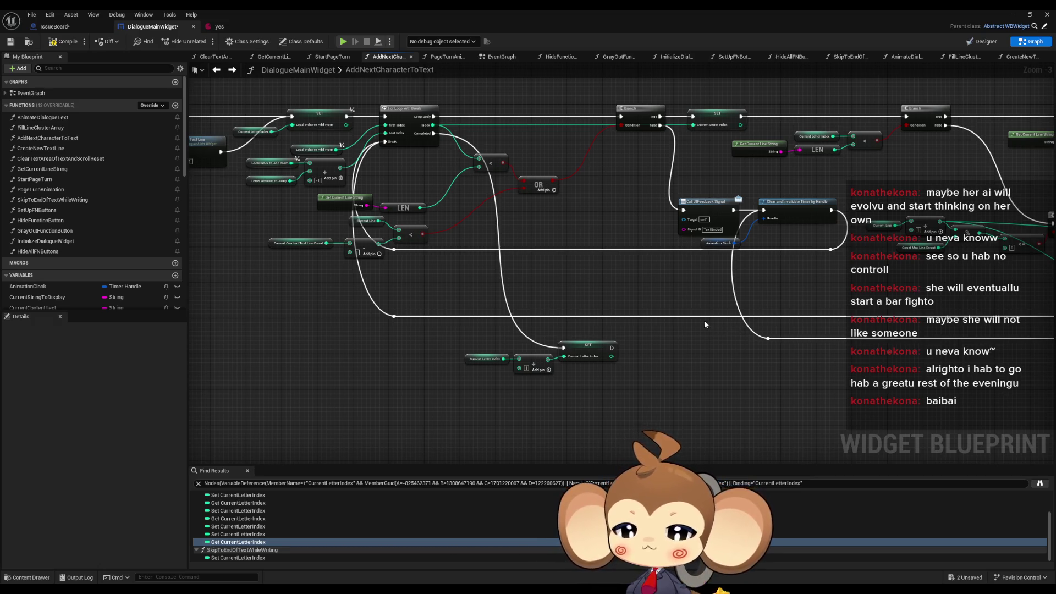
drag(392, 330, 600, 385)
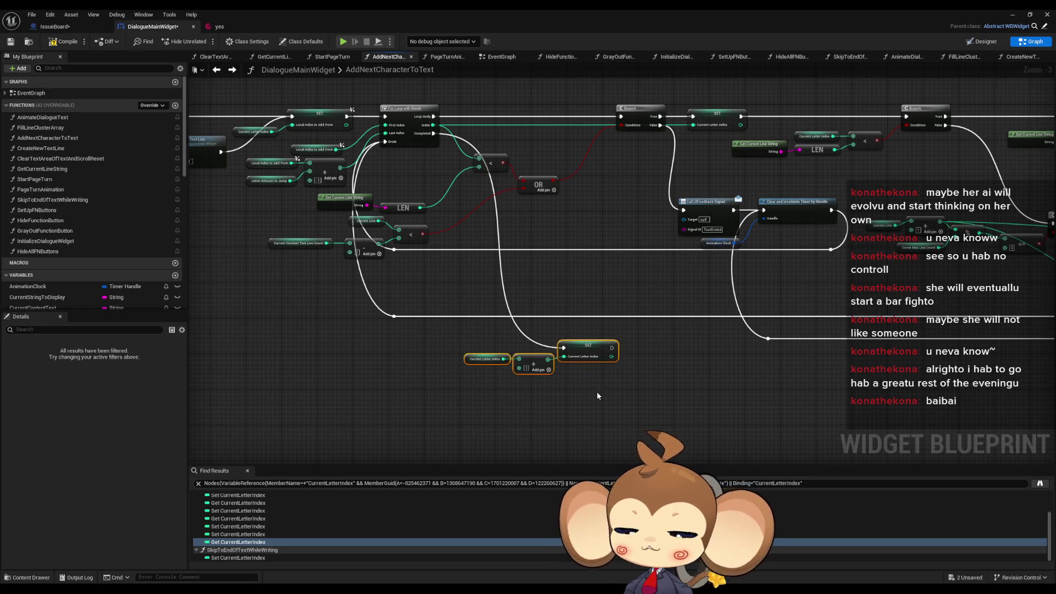
mouse_move(716, 285)
mouse_down()
mouse_move(509, 307)
mouse_move(419, 274)
mouse_move(792, 329)
mouse_up()
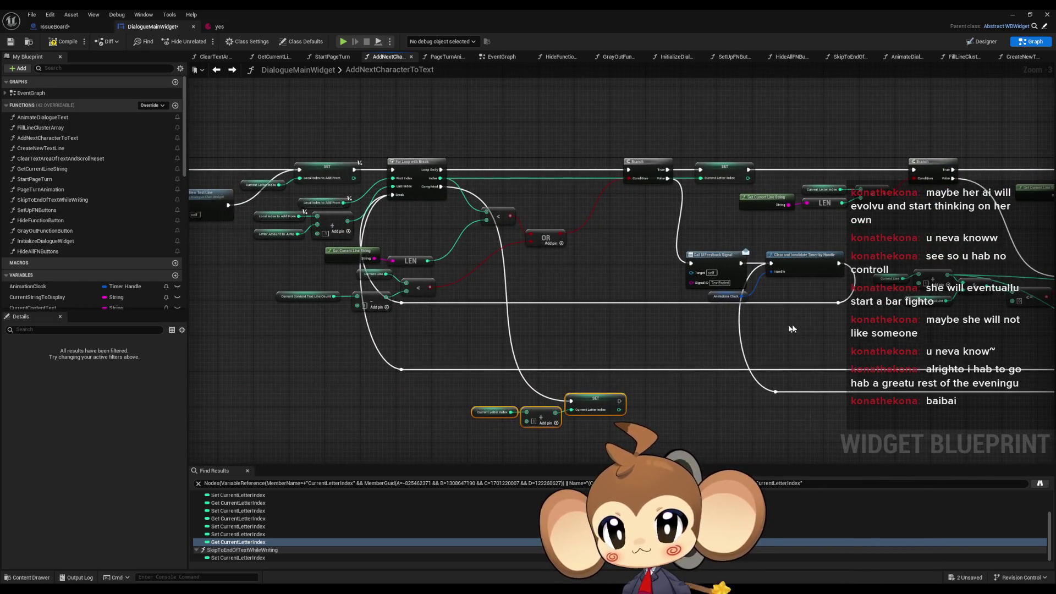
drag(605, 350, 680, 372)
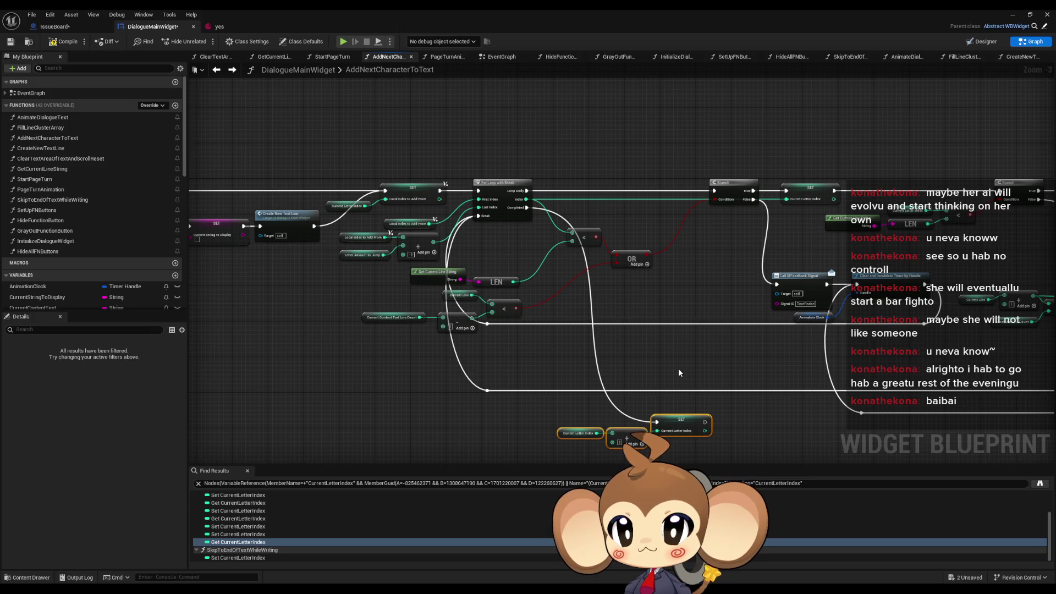
drag(678, 371, 675, 329)
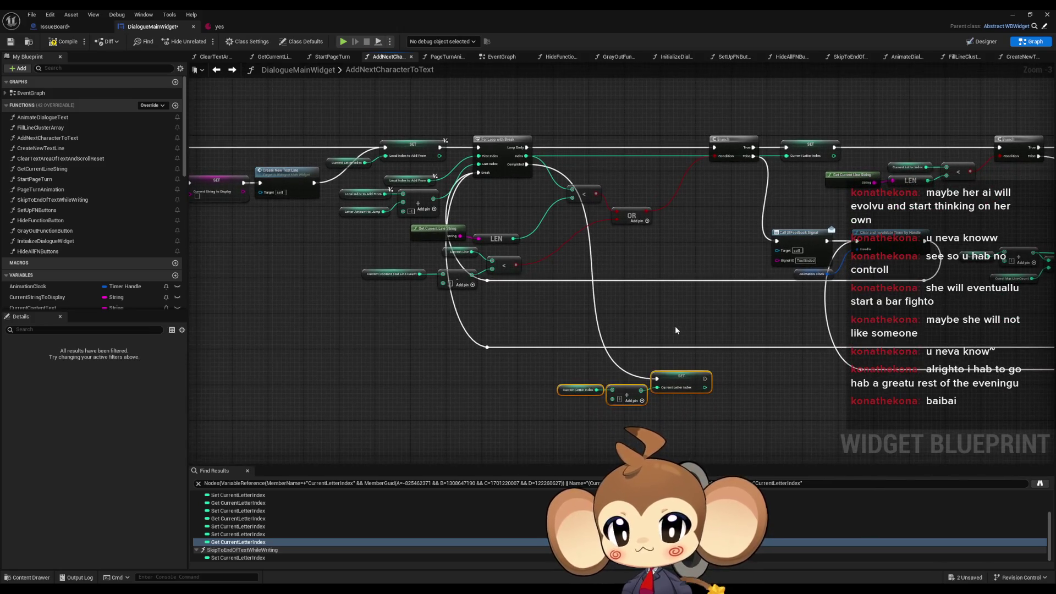
drag(538, 364, 742, 428)
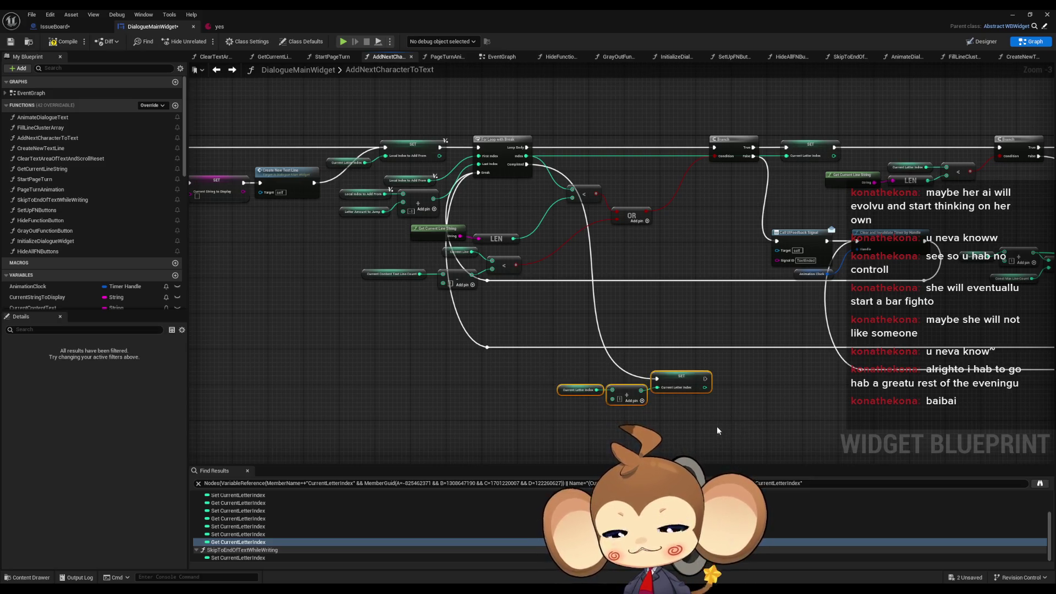
click(520, 168)
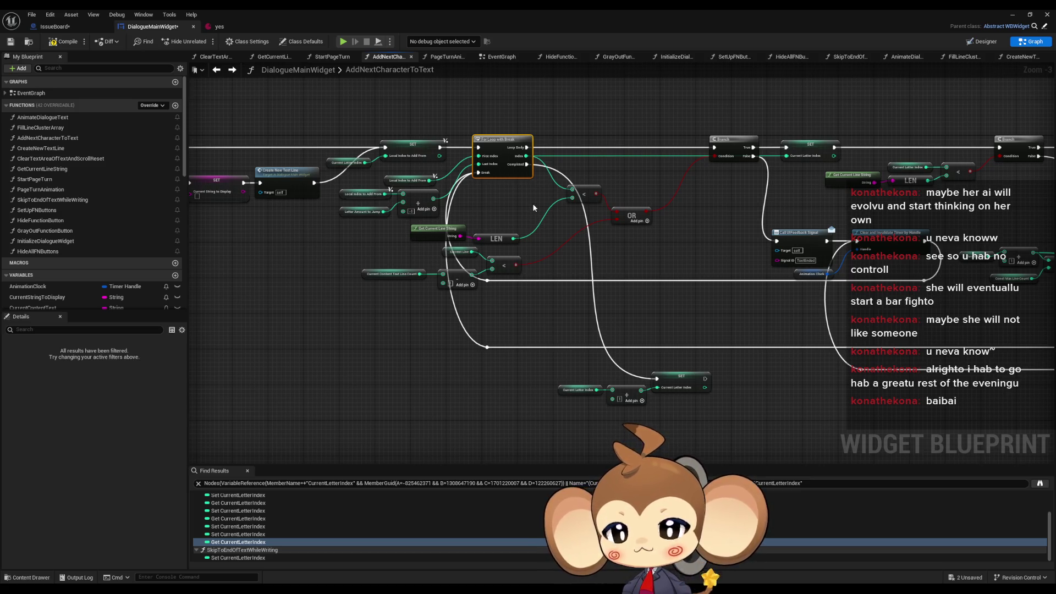
scroll(209, 146, up, 3)
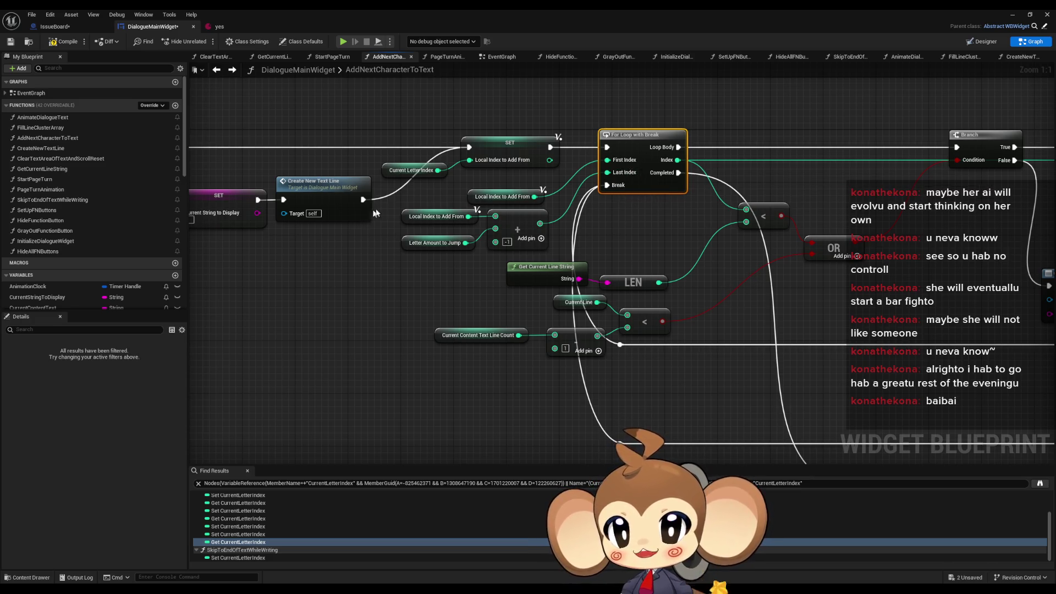
click(417, 216)
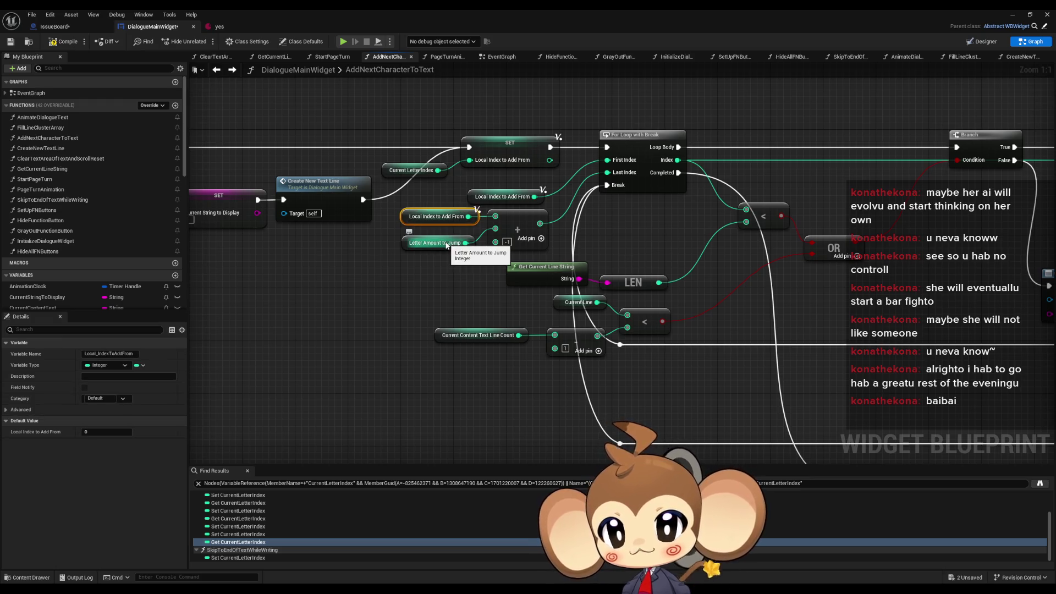
drag(440, 246, 510, 269)
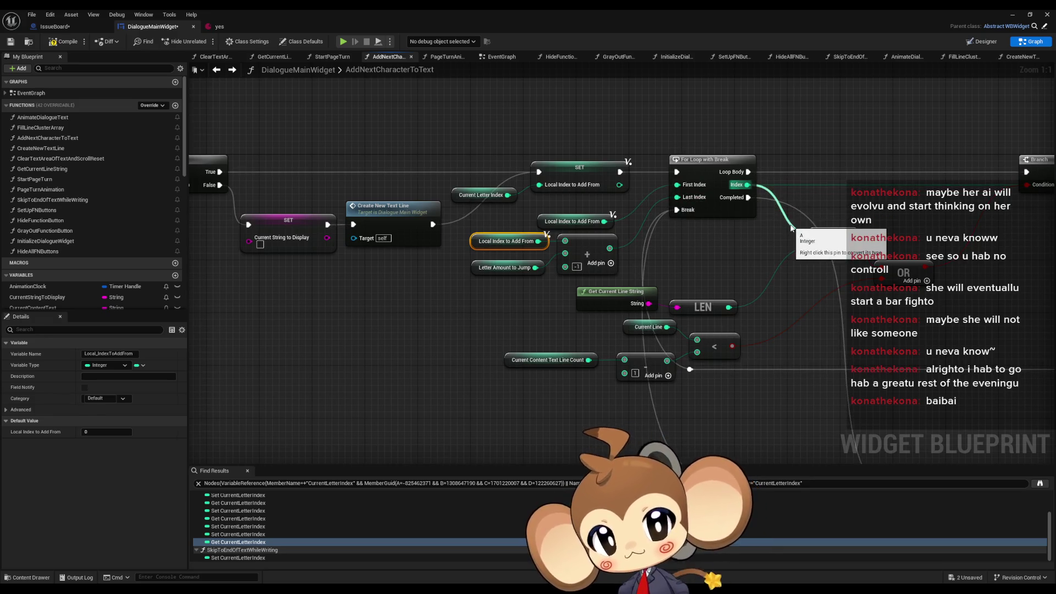
mouse_move(952, 317)
mouse_down()
mouse_move(731, 293)
mouse_move(662, 266)
mouse_up()
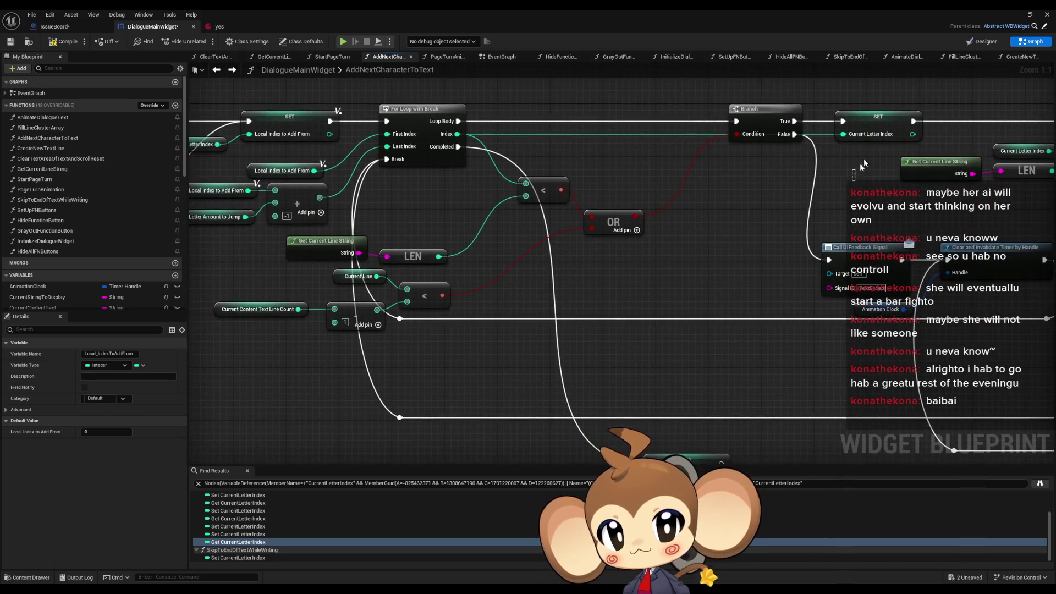
mouse_move(548, 258)
mouse_down()
mouse_move(707, 358)
mouse_move(749, 359)
mouse_up()
scroll(762, 297, down, 3)
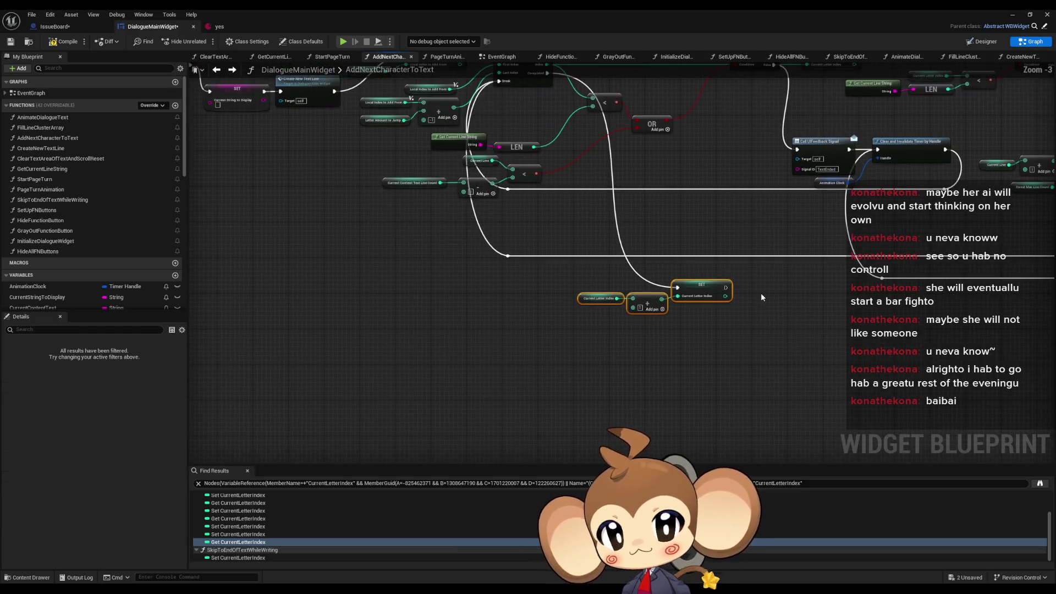
drag(813, 285, 797, 387)
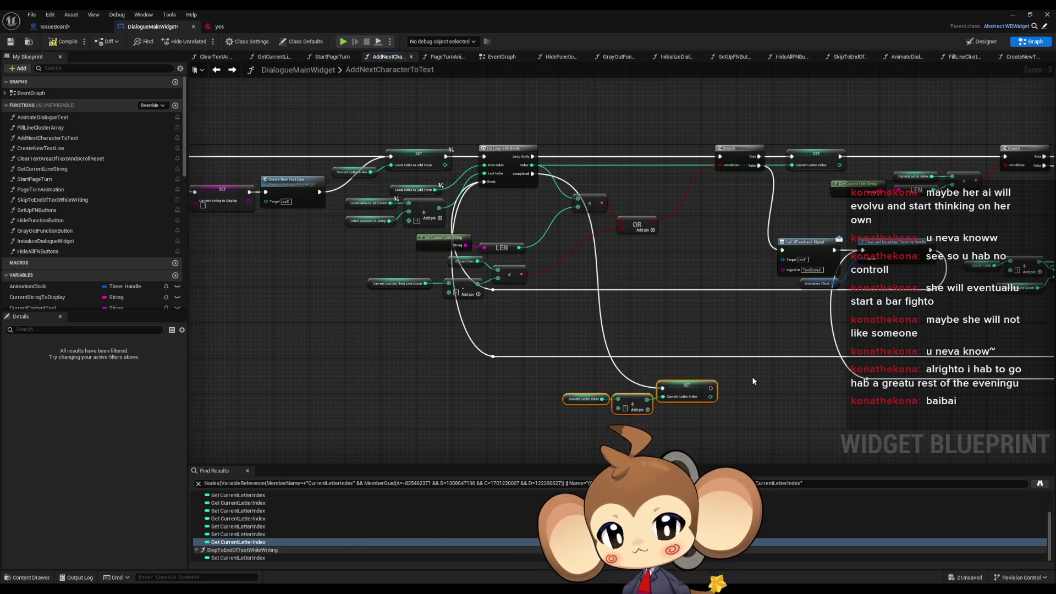
drag(744, 368, 743, 361)
scroll(598, 368, up, 3)
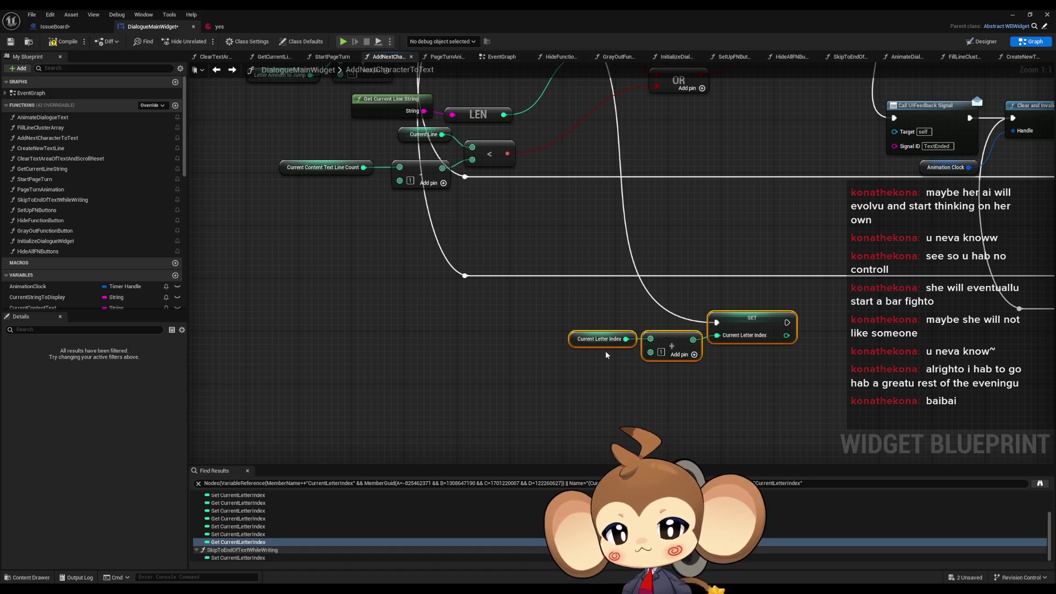
mouse_move(667, 319)
mouse_down()
mouse_move(708, 300)
mouse_move(1016, 270)
mouse_move(764, 190)
mouse_up()
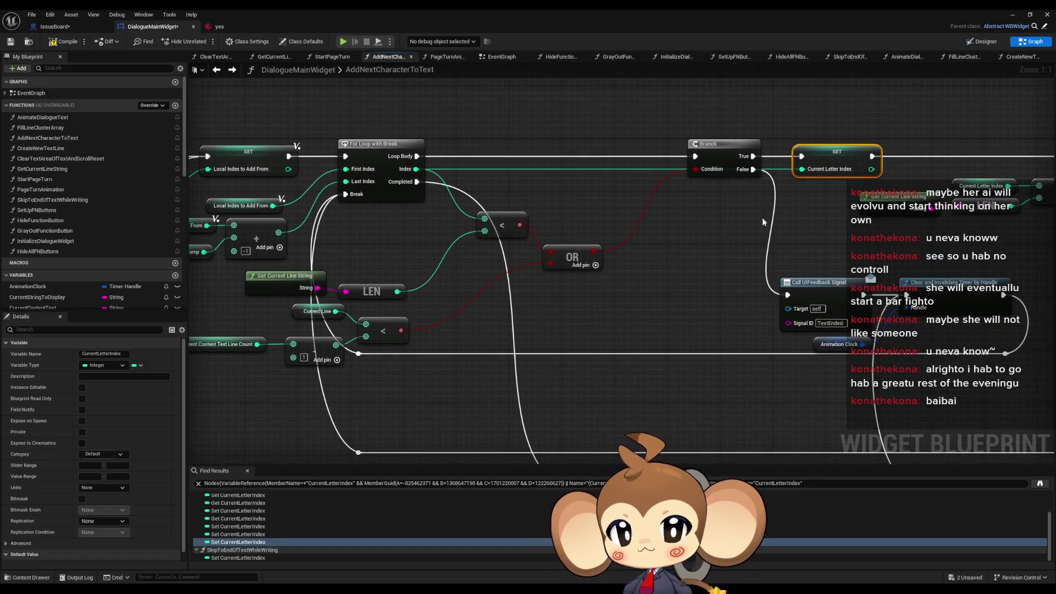
scroll(762, 222, down, 2)
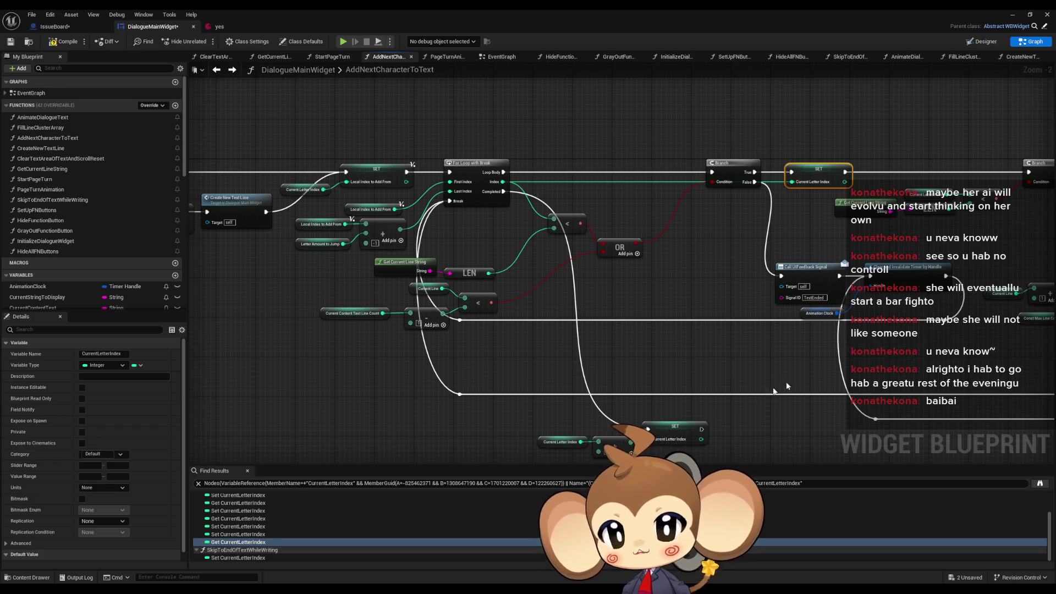
drag(511, 241, 502, 218)
click(485, 152)
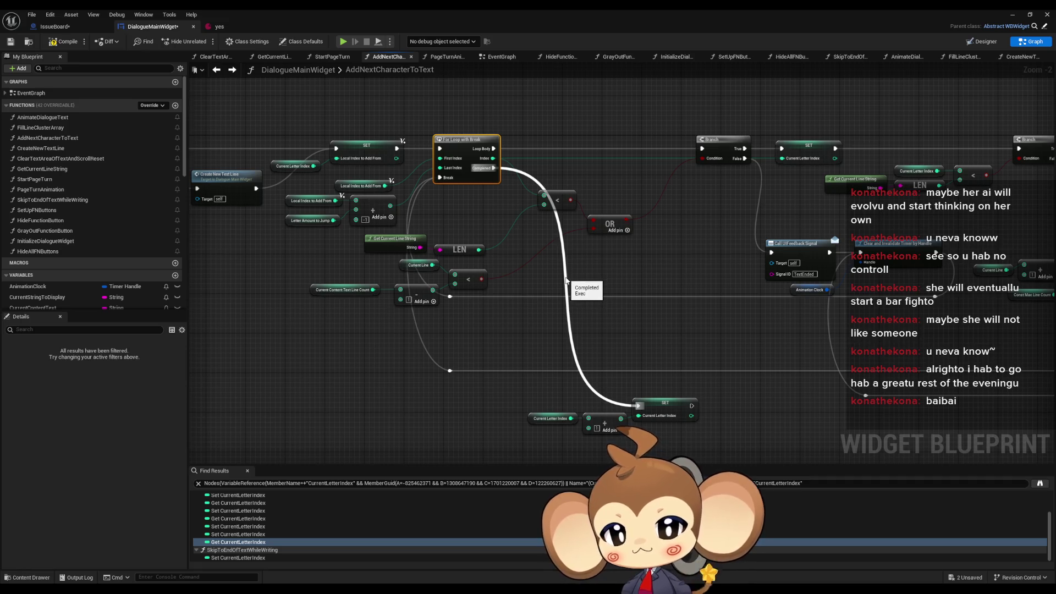
click(806, 150)
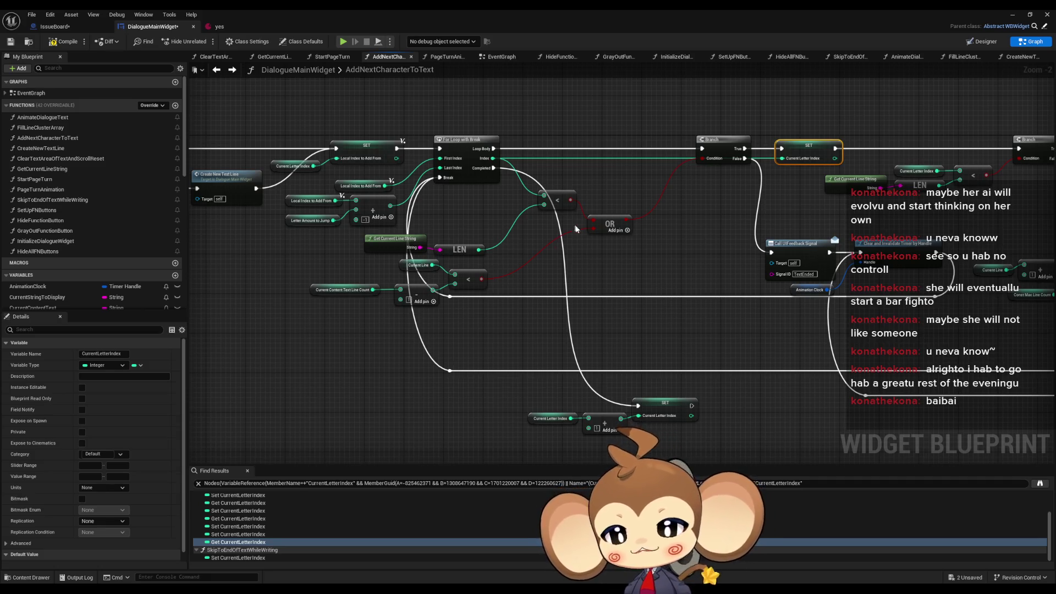
scroll(535, 215, down, 1)
scroll(506, 208, down, 2)
scroll(340, 271, up, 4)
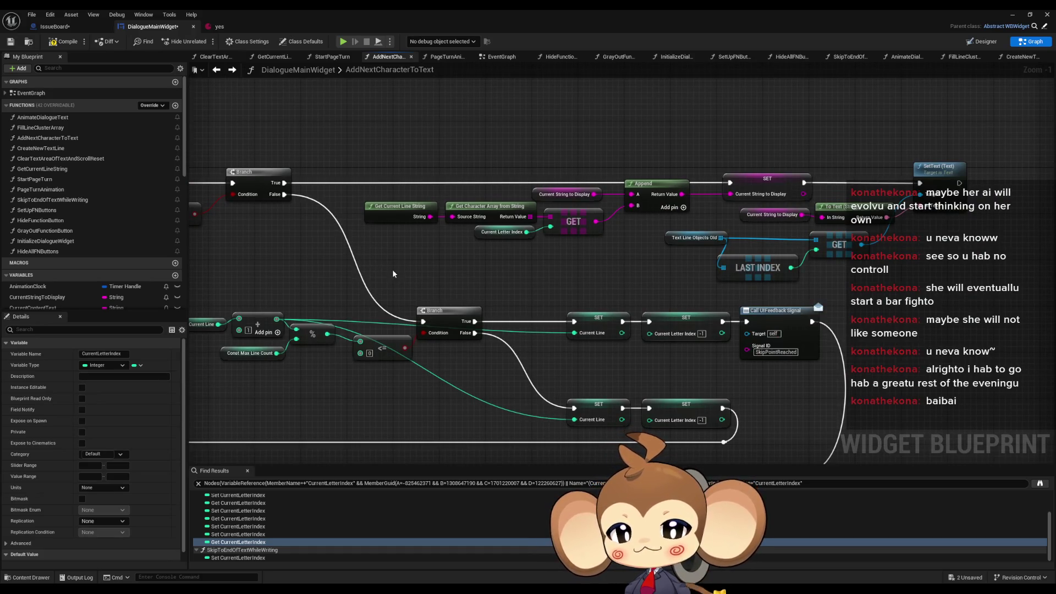
drag(386, 153, 519, 237)
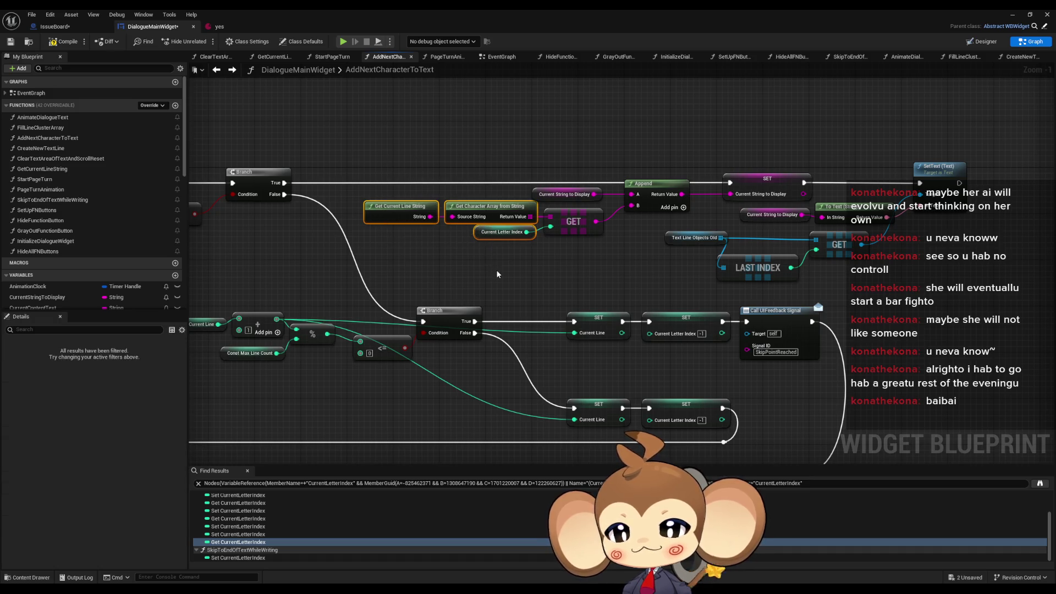
double_click(400, 213)
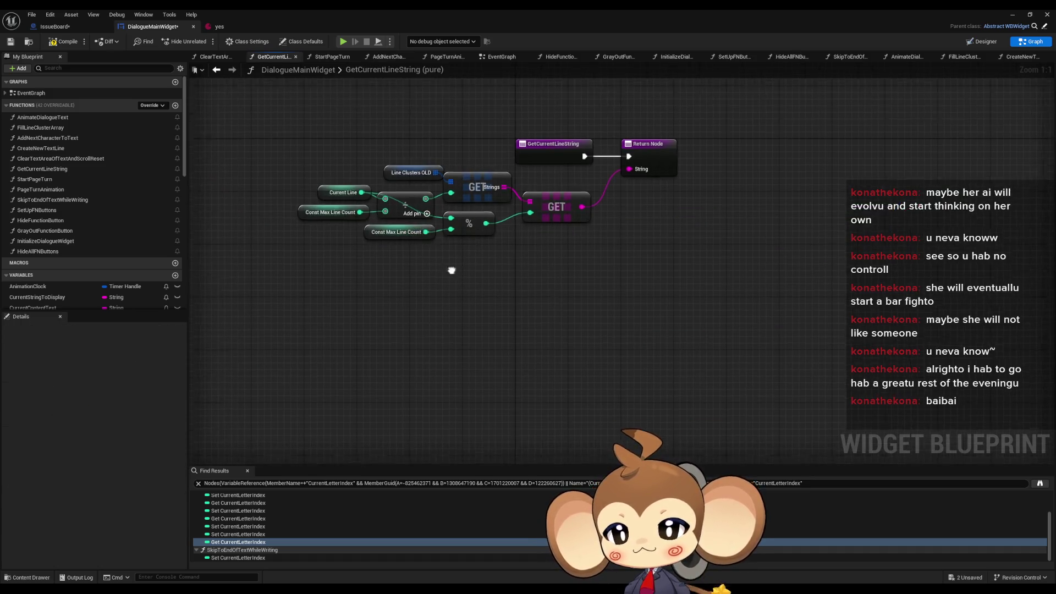
drag(414, 171, 479, 217)
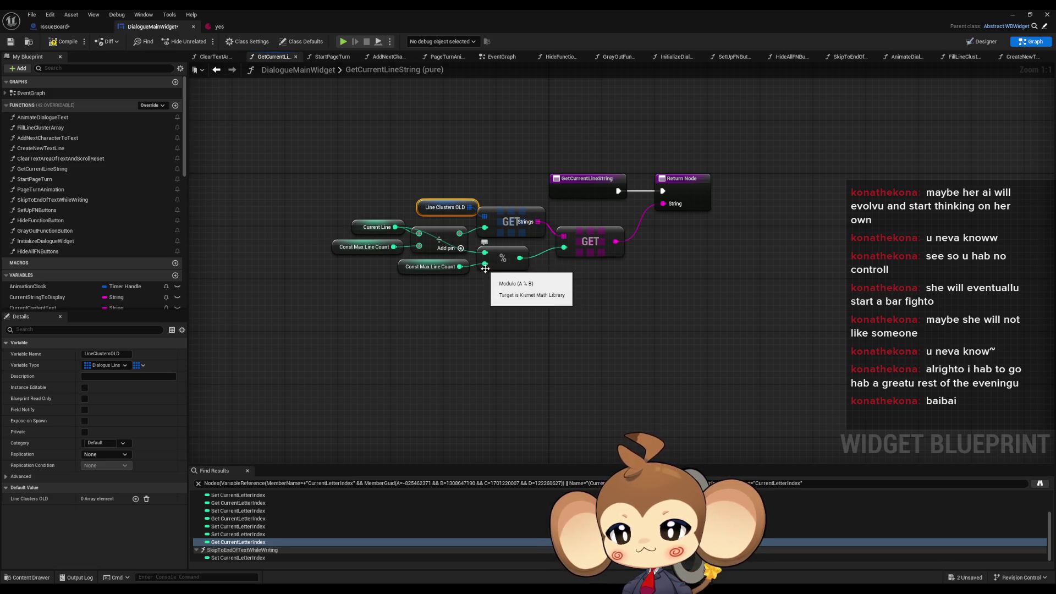
click(220, 71)
scroll(423, 196, down, 6)
scroll(487, 272, up, 8)
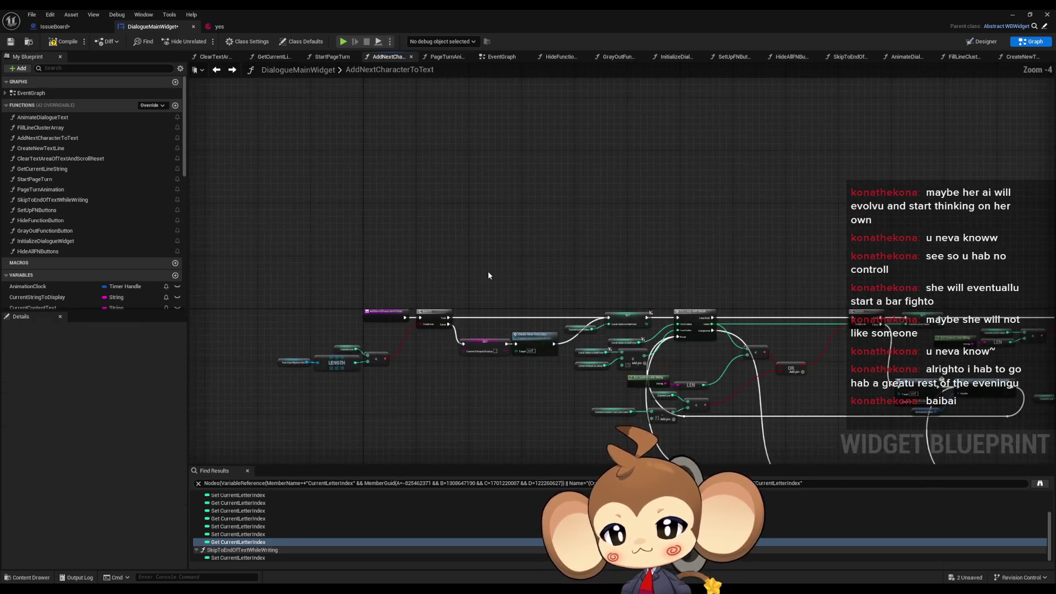
Zoom out over AddNextCharacterToText, select its full node chain and paste with Ctrl+V.
scroll(489, 273, down, 2)
drag(489, 273, 519, 158)
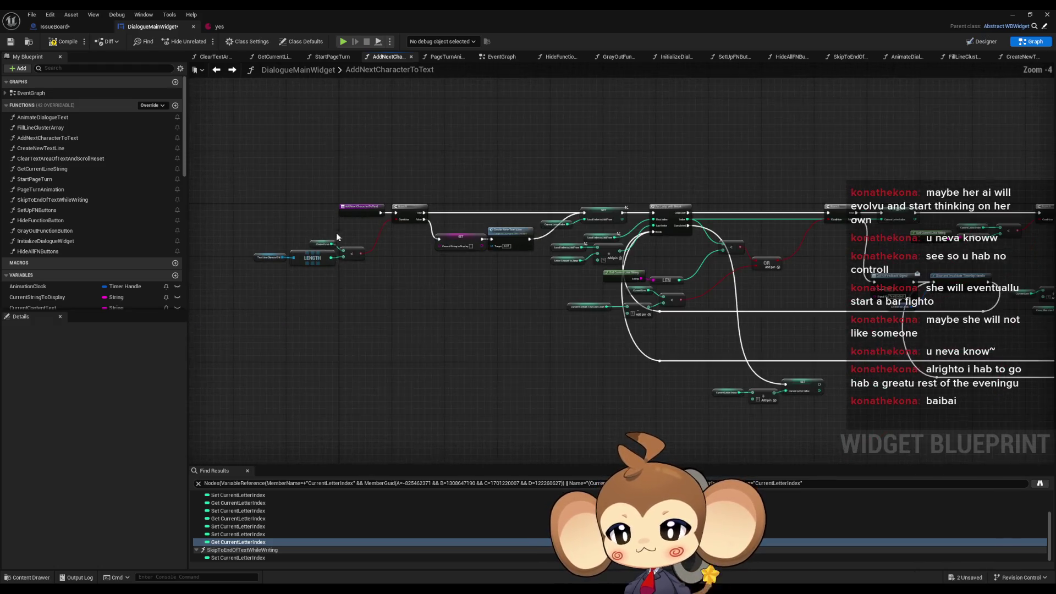
click(396, 299)
scroll(428, 220, down, 3)
mouse_move(417, 221)
mouse_down()
mouse_move(814, 368)
mouse_move(927, 398)
mouse_up()
scroll(524, 245, up, 4)
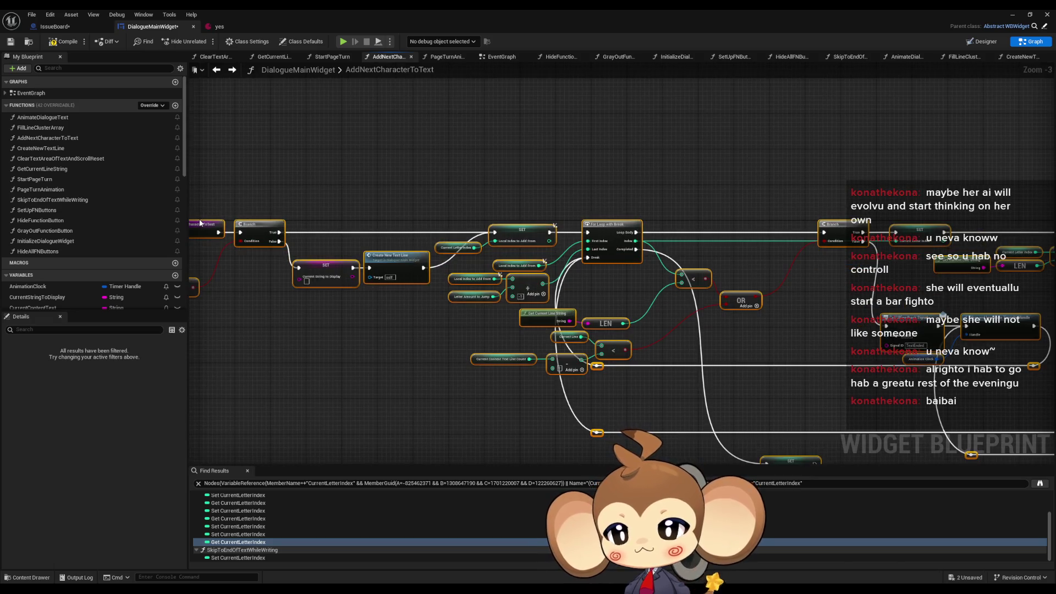
scroll(354, 215, down, 3)
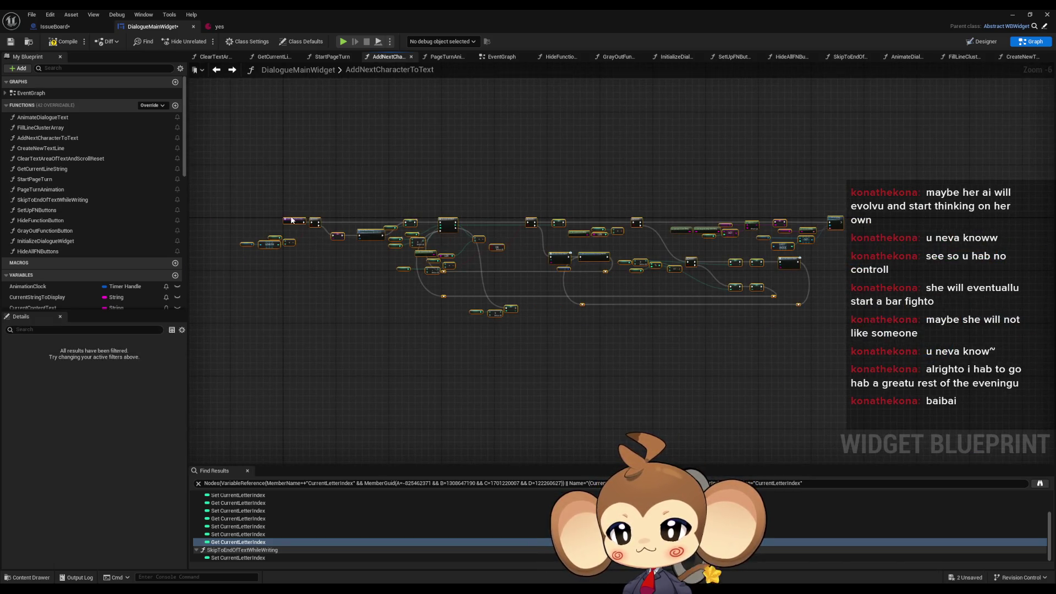
drag(432, 223, 462, 213)
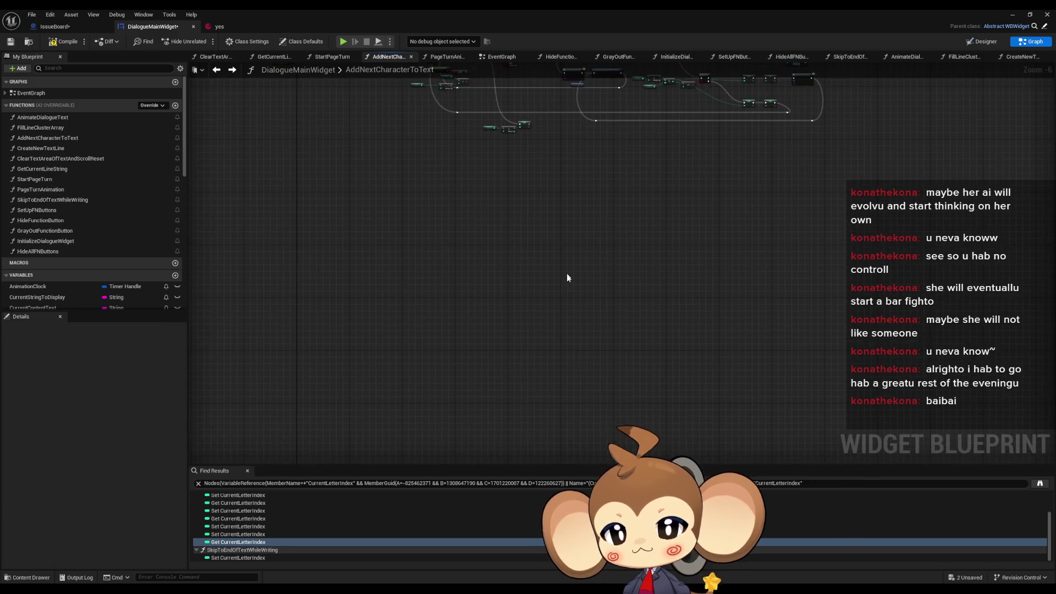
key(ctrl+v)
Select the Text Line Objects Old getter feeding the first Branch and bring up its actions.
scroll(415, 302, up, 7)
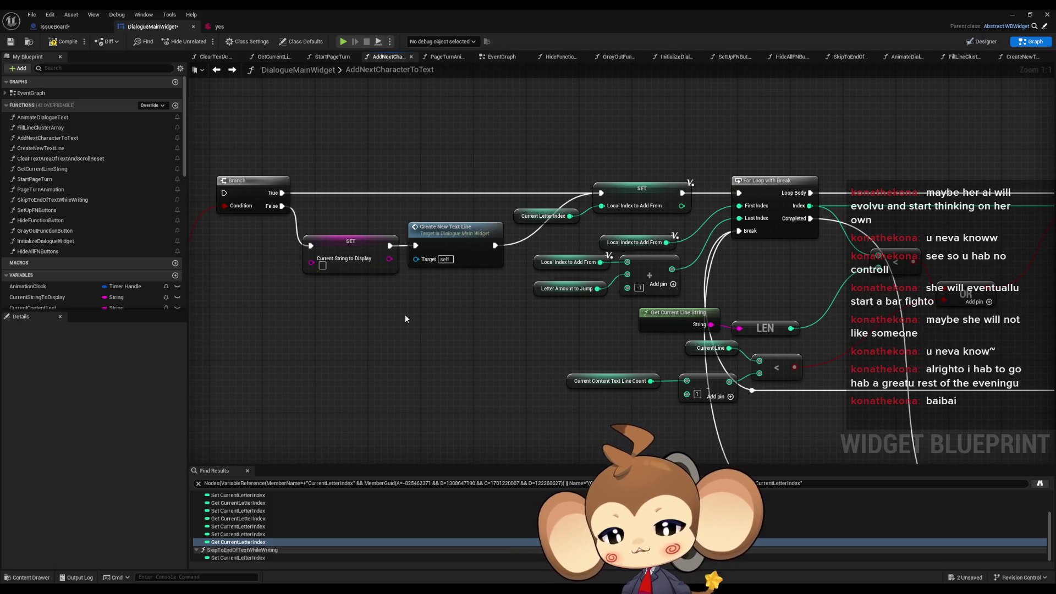
drag(407, 314, 511, 320)
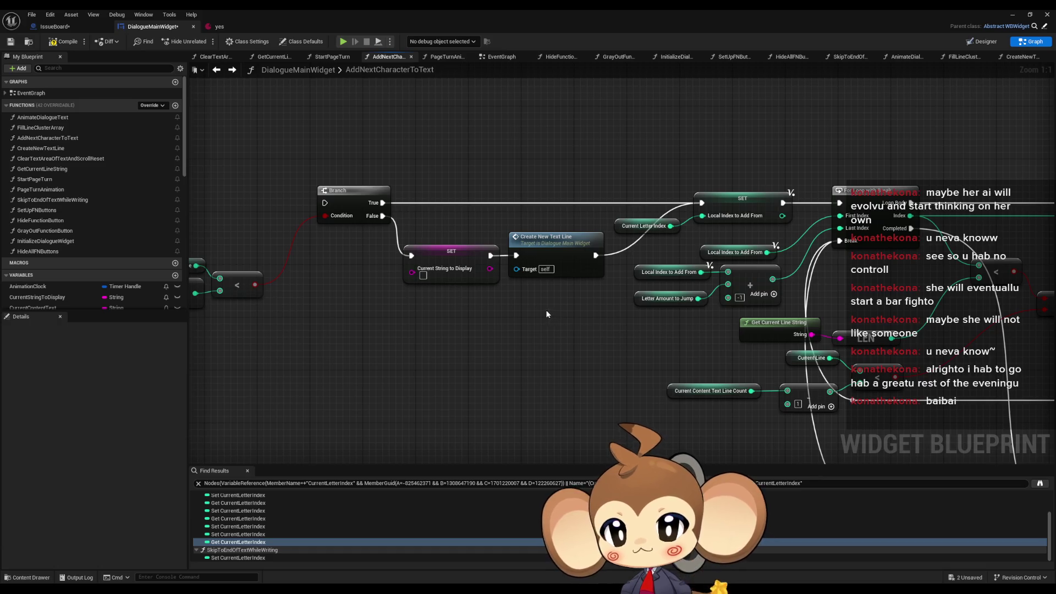
scroll(592, 321, down, 4)
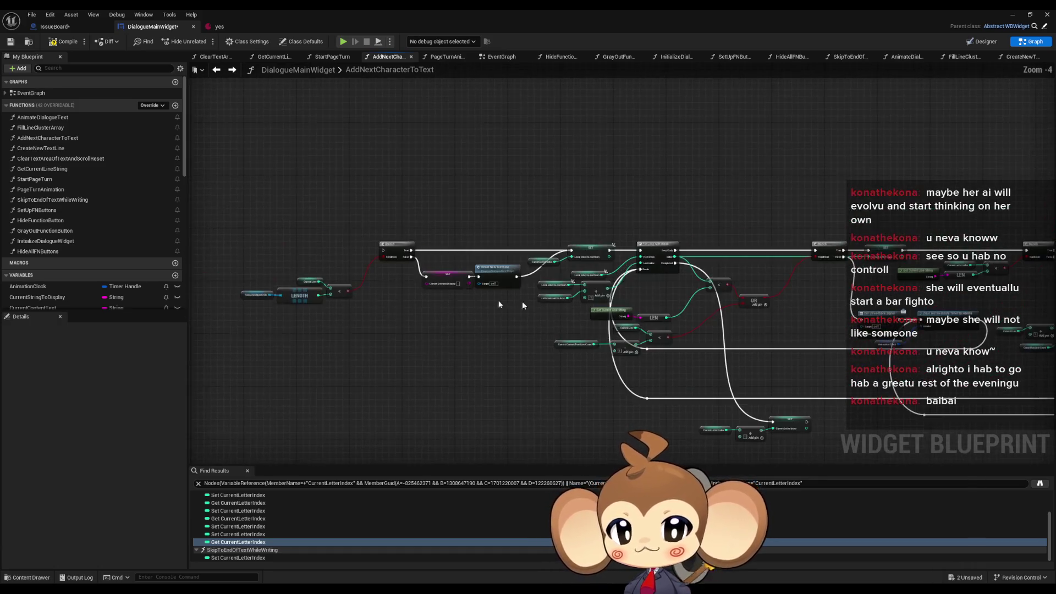
scroll(590, 300, up, 4)
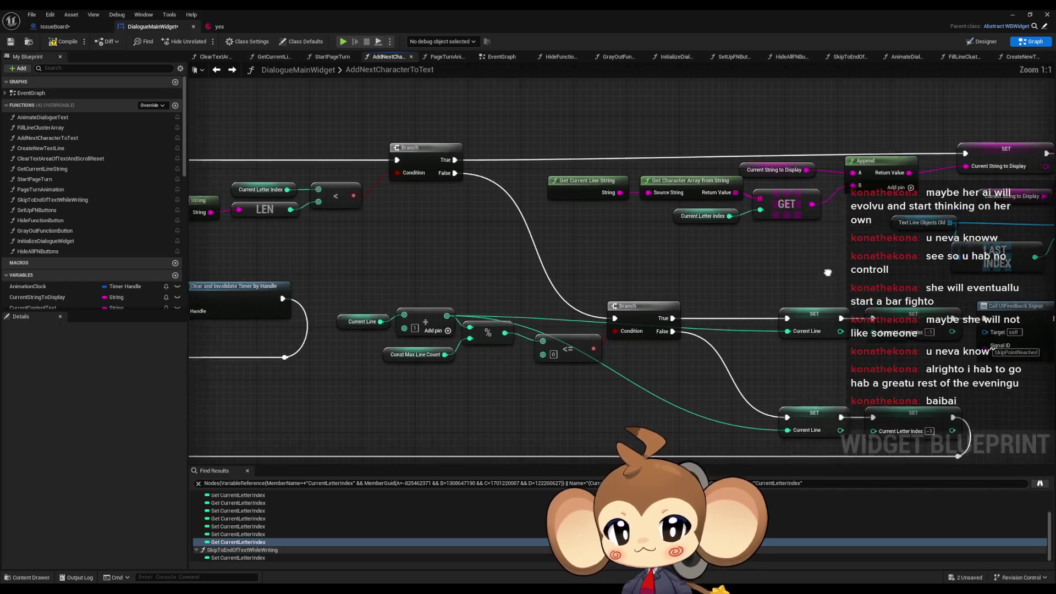
click(607, 248)
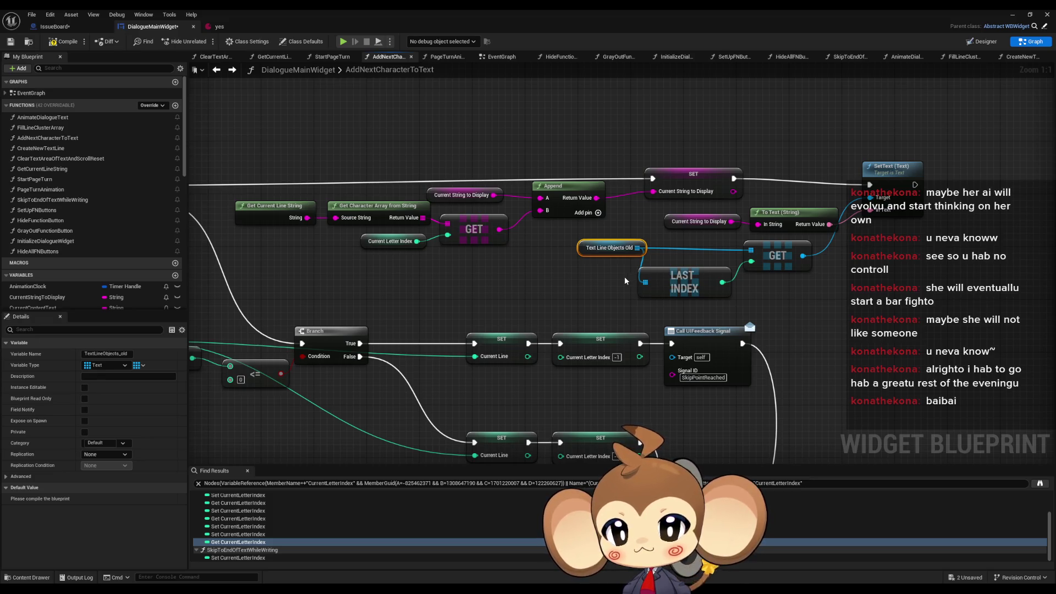
right_click(605, 247)
Find all TextLineObjects_old references and check its two uses in AddNextCharacterToText.
mouse_move(620, 326)
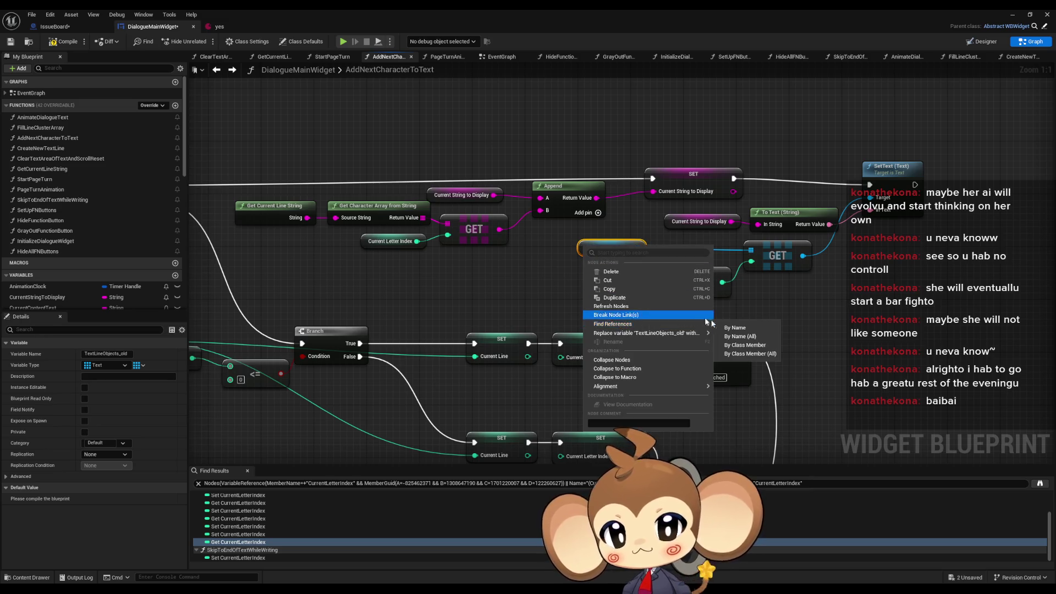
click(750, 354)
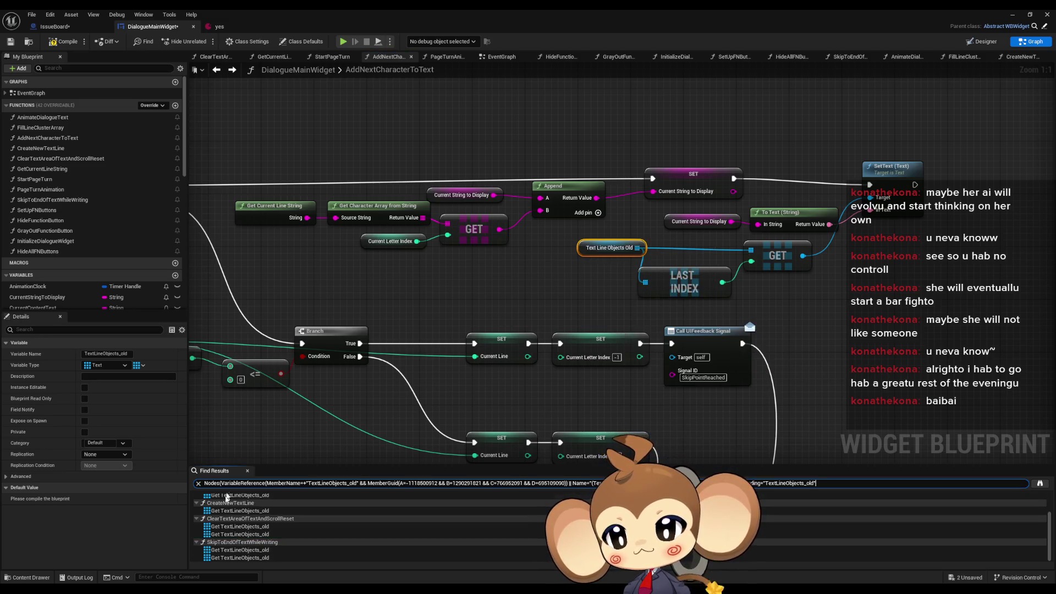
scroll(237, 516, up, 2)
double_click(234, 506)
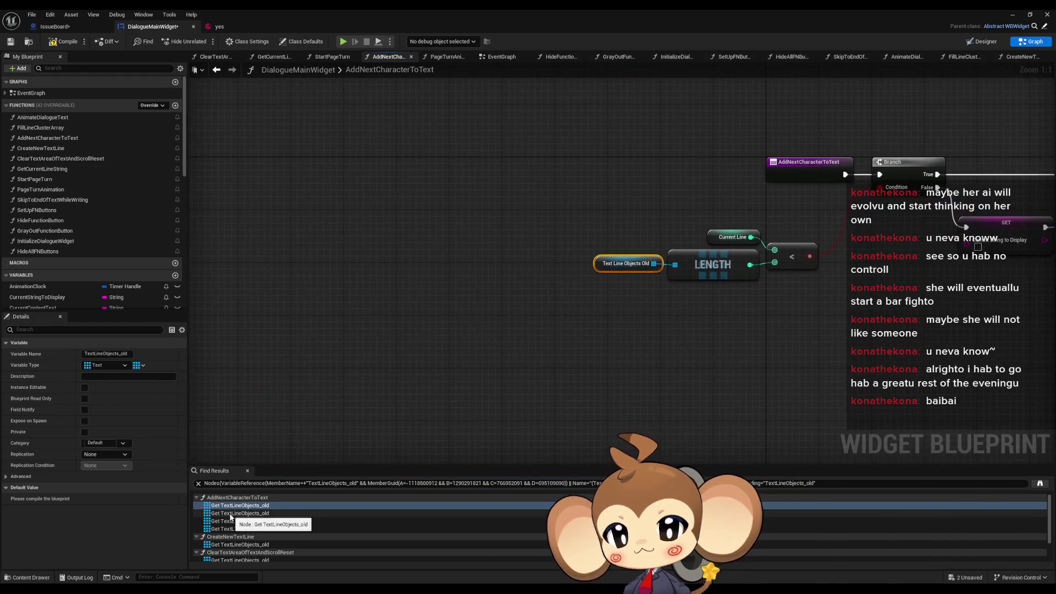
click(231, 514)
Review its uses in CreateNewTextLine, ClearTextAreaOfTextAndScrollReset and SkipToEndOfTextWhileWriting.
click(214, 546)
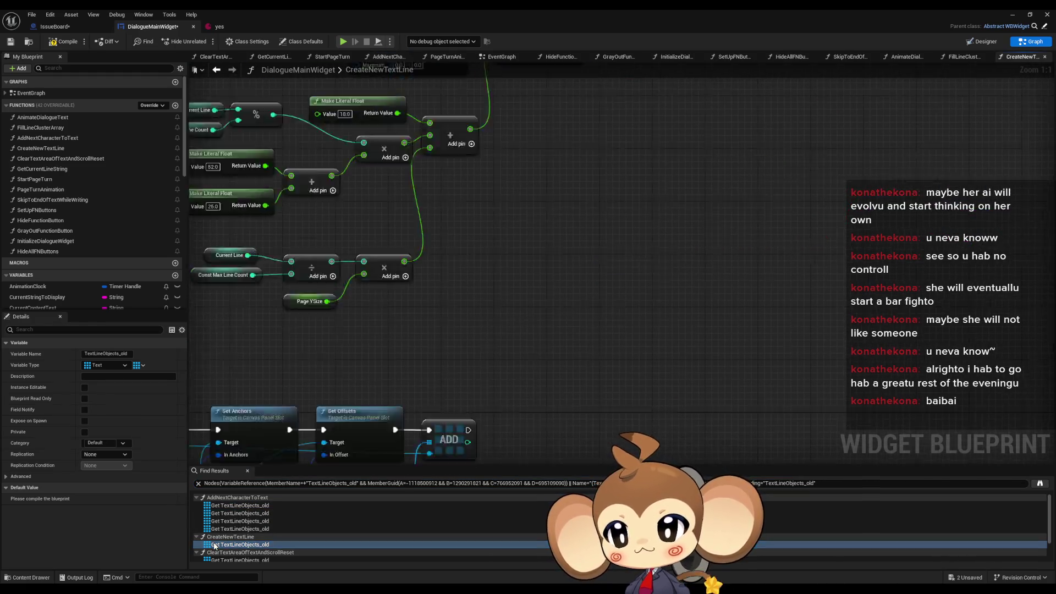
scroll(554, 371, up, 5)
scroll(563, 371, down, 4)
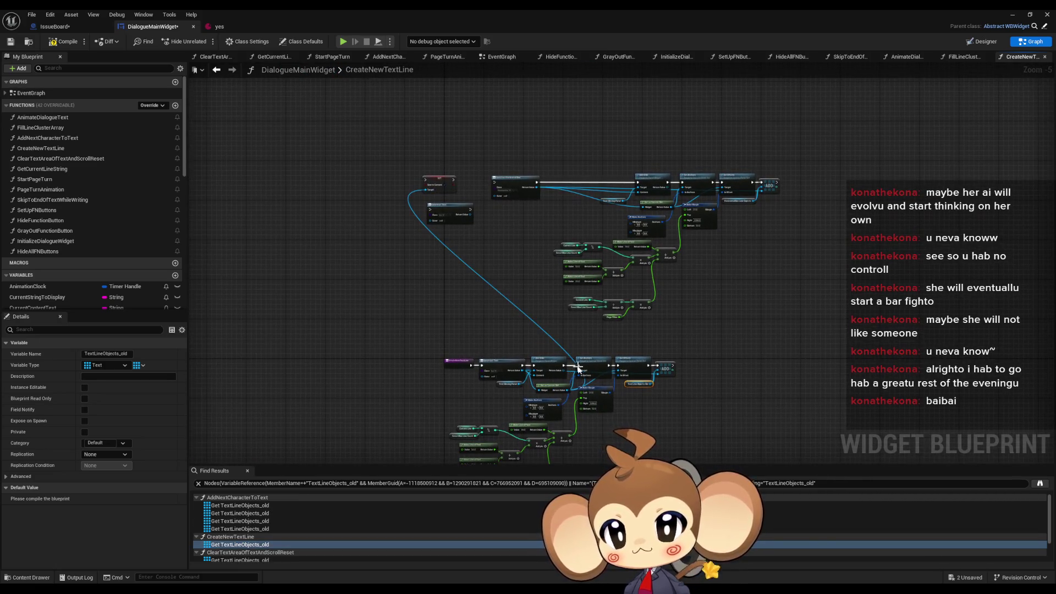
scroll(629, 388, up, 4)
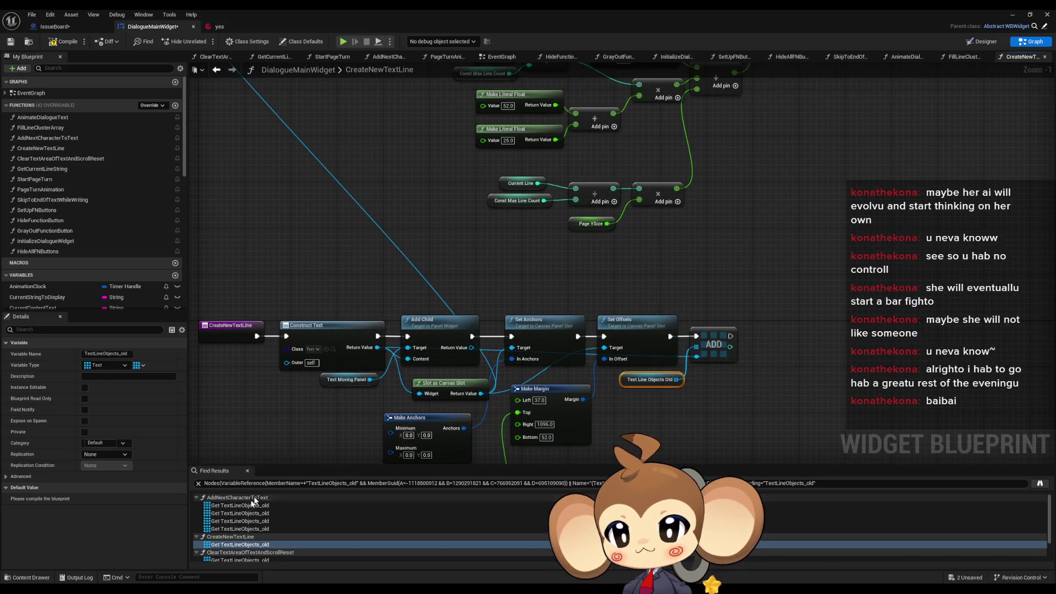
scroll(237, 531, down, 2)
click(242, 527)
double_click(242, 527)
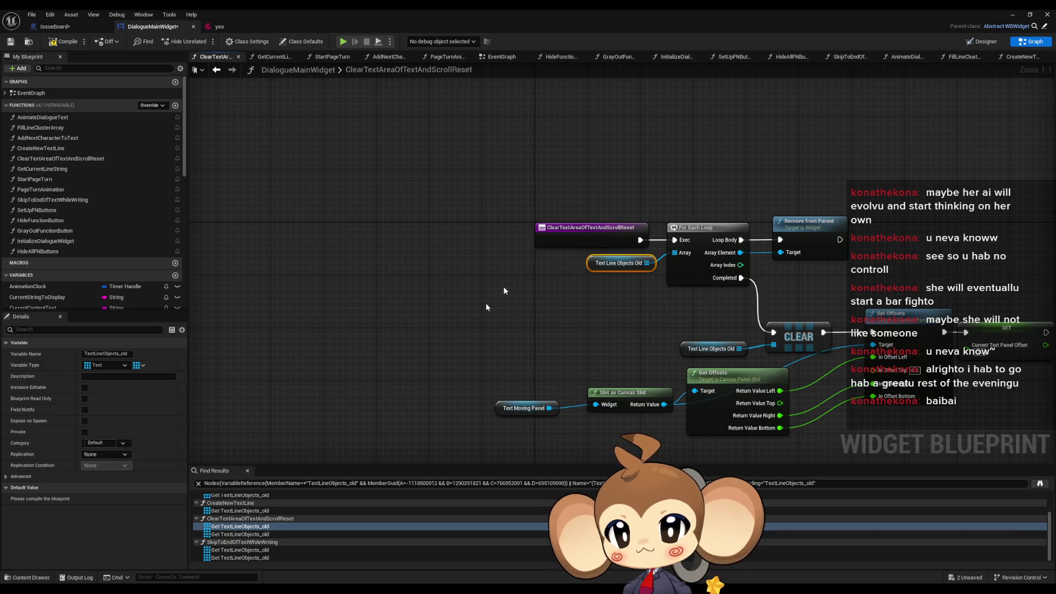
double_click(242, 534)
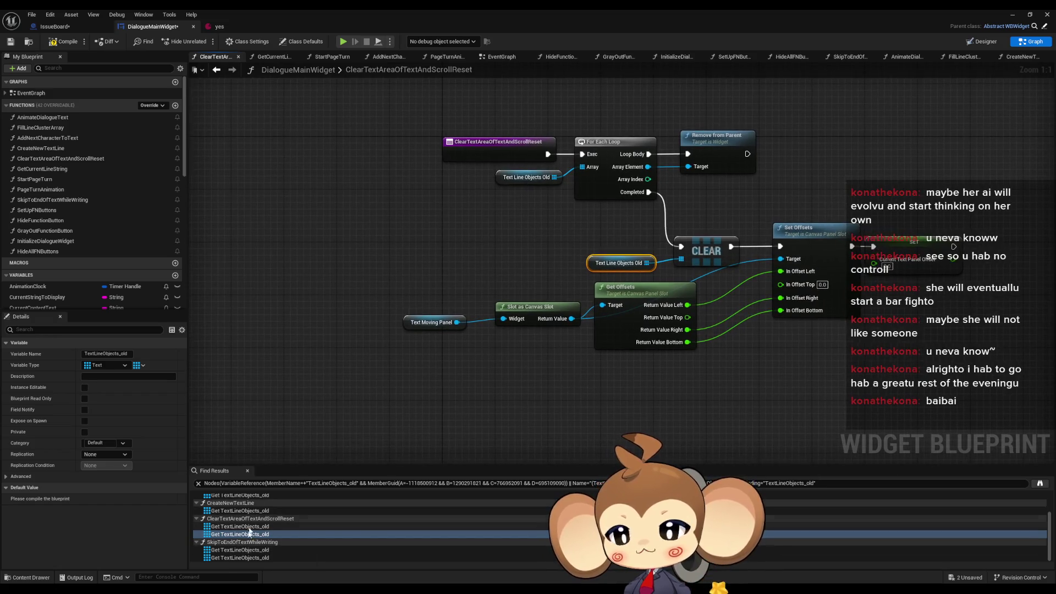
double_click(245, 550)
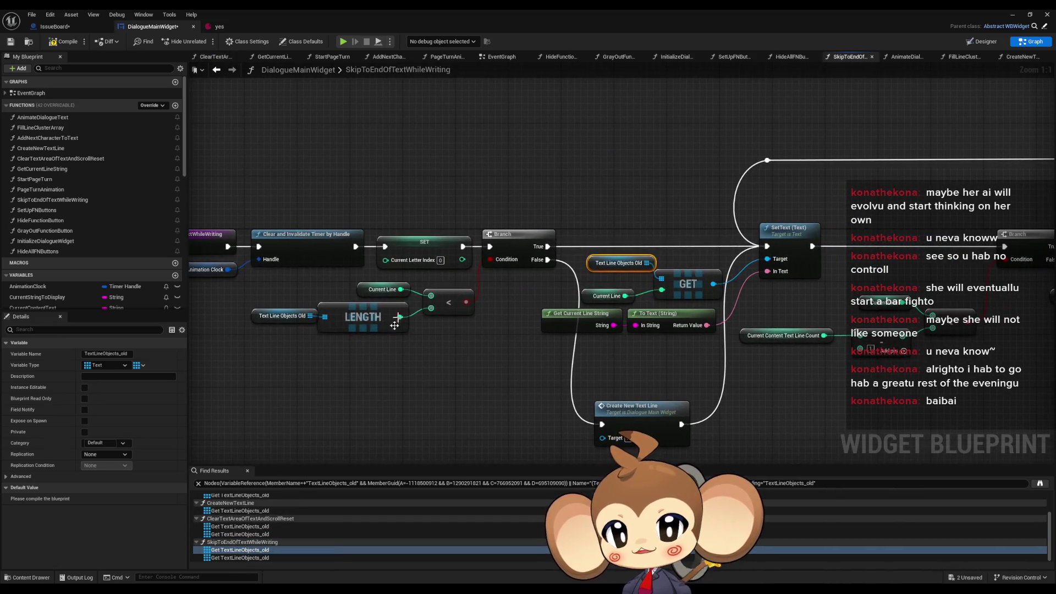
Look over SkipToEndOfTextWhileWriting, then return to the first use in AddNextCharacterToText.
drag(532, 301, 789, 318)
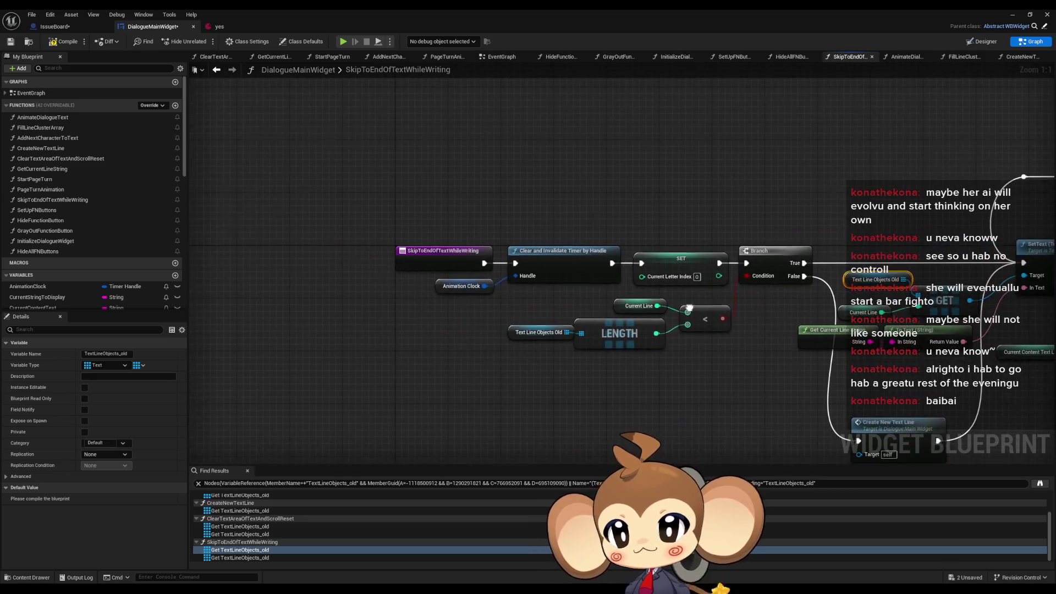
scroll(824, 282, down, 3)
mouse_move(824, 282)
mouse_down()
mouse_move(390, 308)
mouse_move(496, 328)
mouse_up()
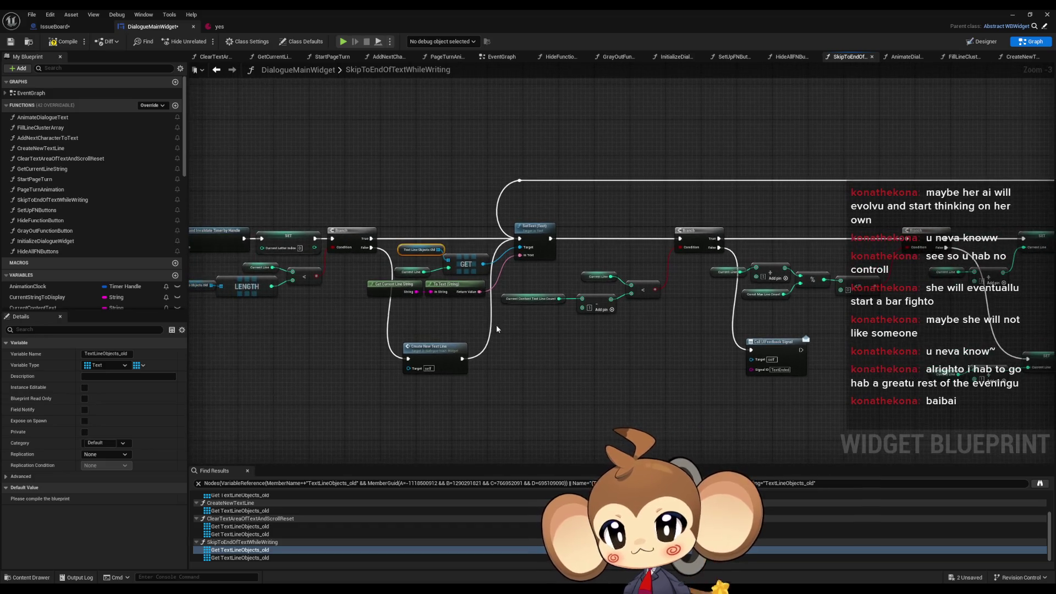
click(368, 328)
scroll(242, 528, up, 3)
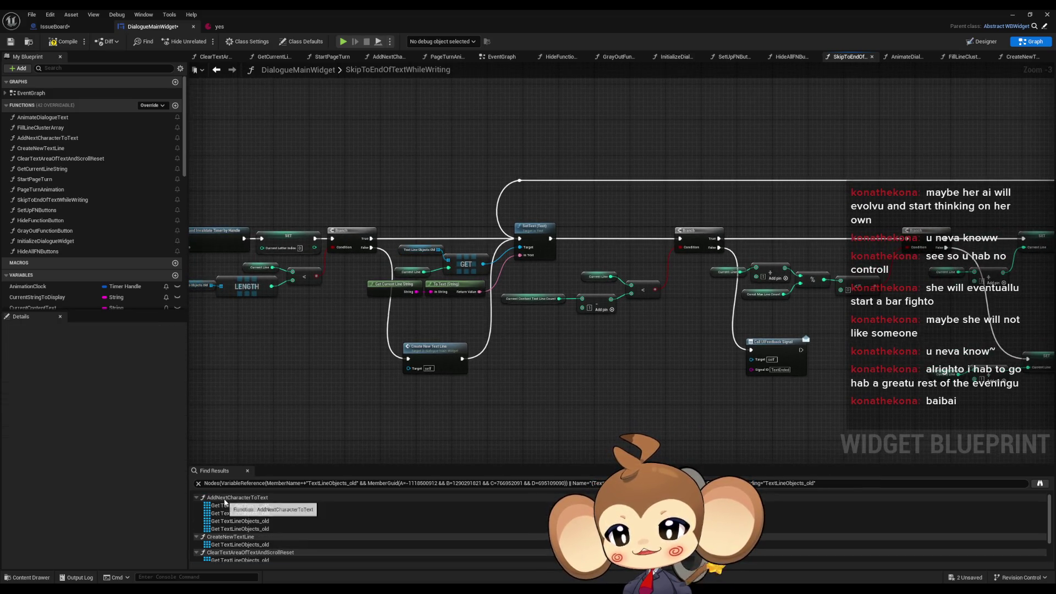
click(226, 505)
double_click(225, 507)
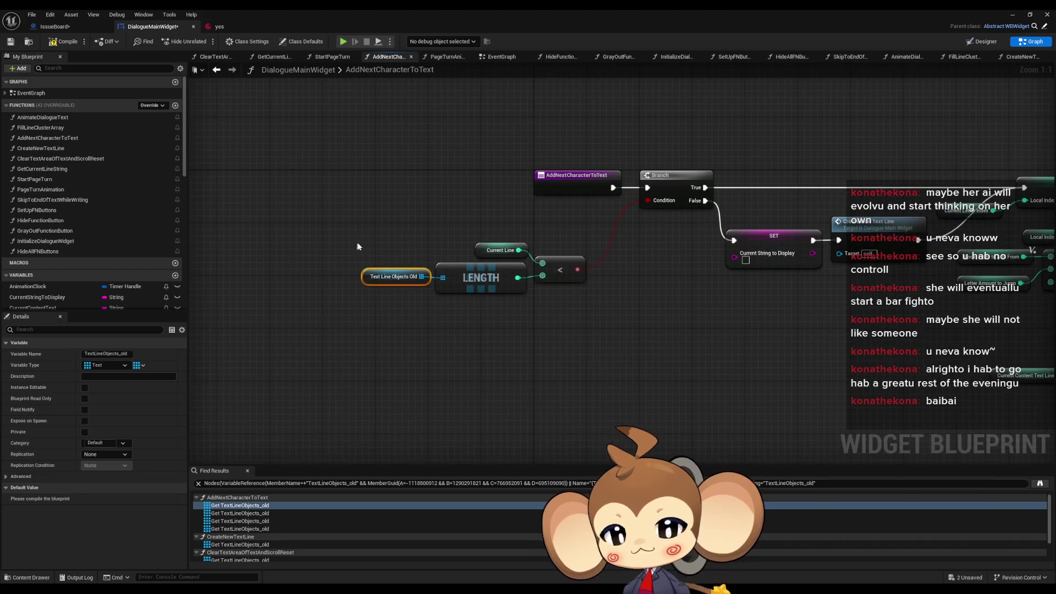
Pan to the Branch and following nodes and clear the node selection.
scroll(438, 319, down, 3)
scroll(420, 297, up, 4)
drag(421, 295, 494, 222)
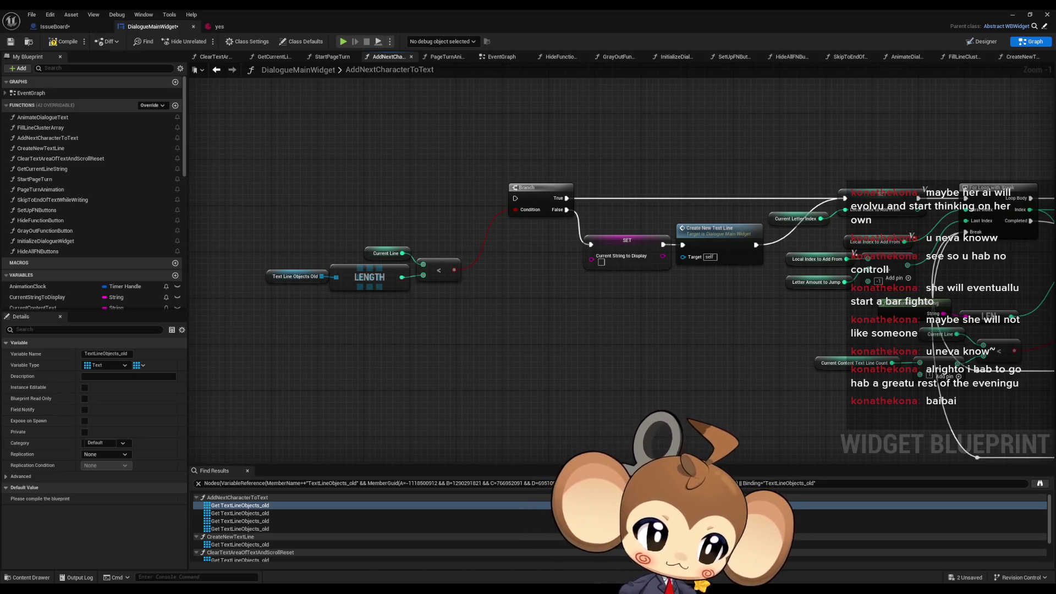
click(664, 341)
Inspect the HorizontalBoxLineObjects and TextLineObjects_old variables, then minimize the Blueprint editor.
scroll(665, 346, down, 5)
scroll(49, 201, down, 2)
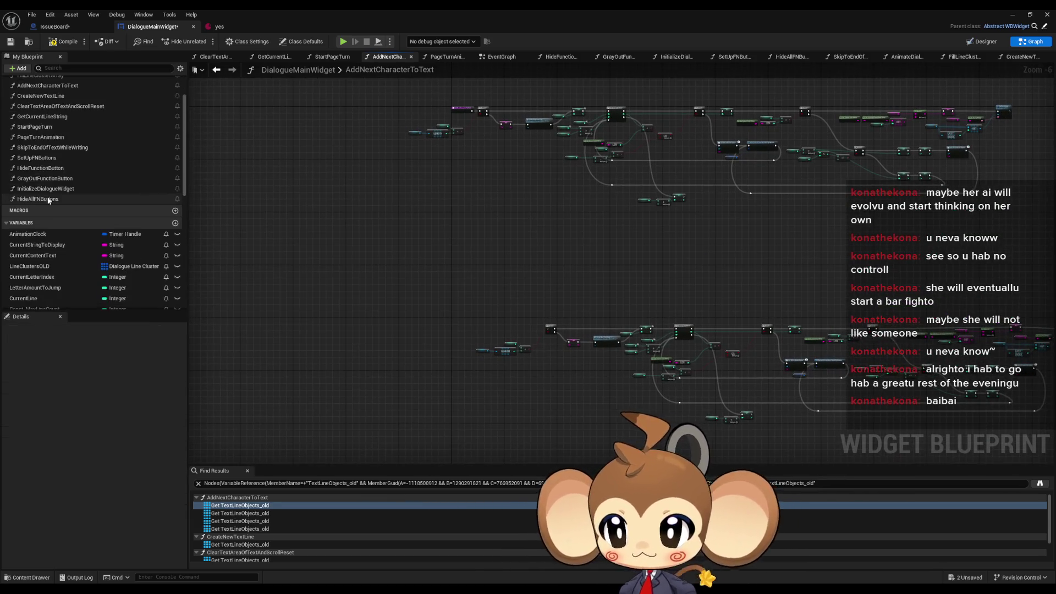
scroll(48, 200, down, 2)
scroll(74, 269, down, 3)
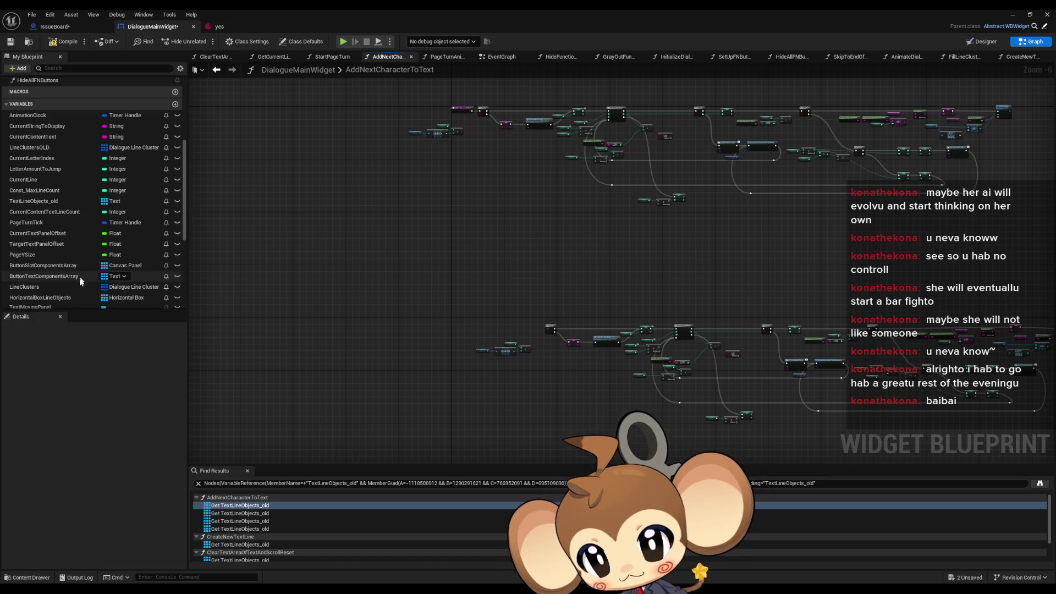
scroll(80, 281, down, 2)
click(74, 245)
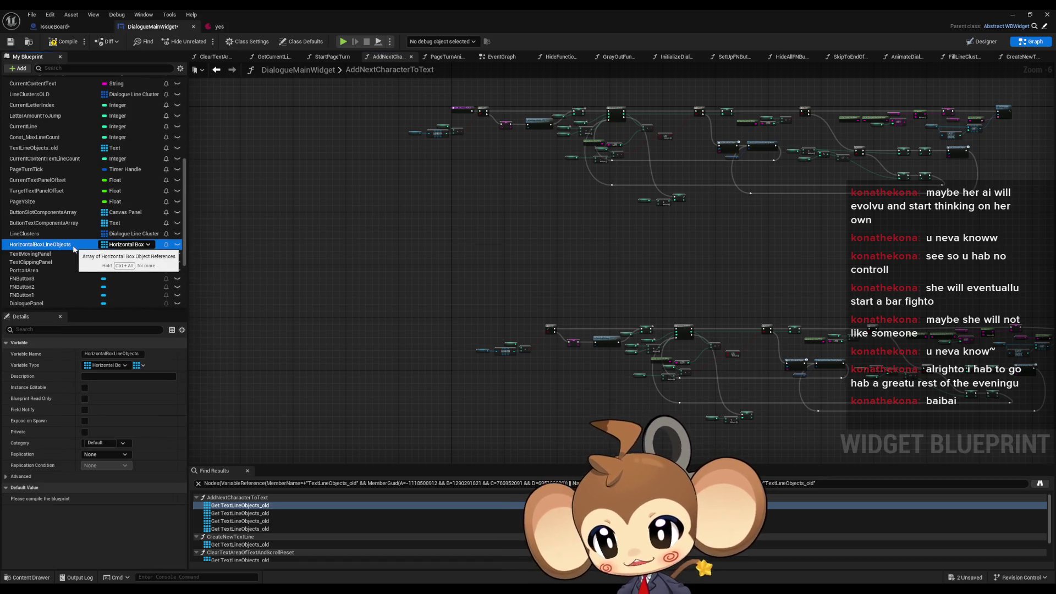
scroll(71, 234, up, 1)
click(63, 174)
click(749, 98)
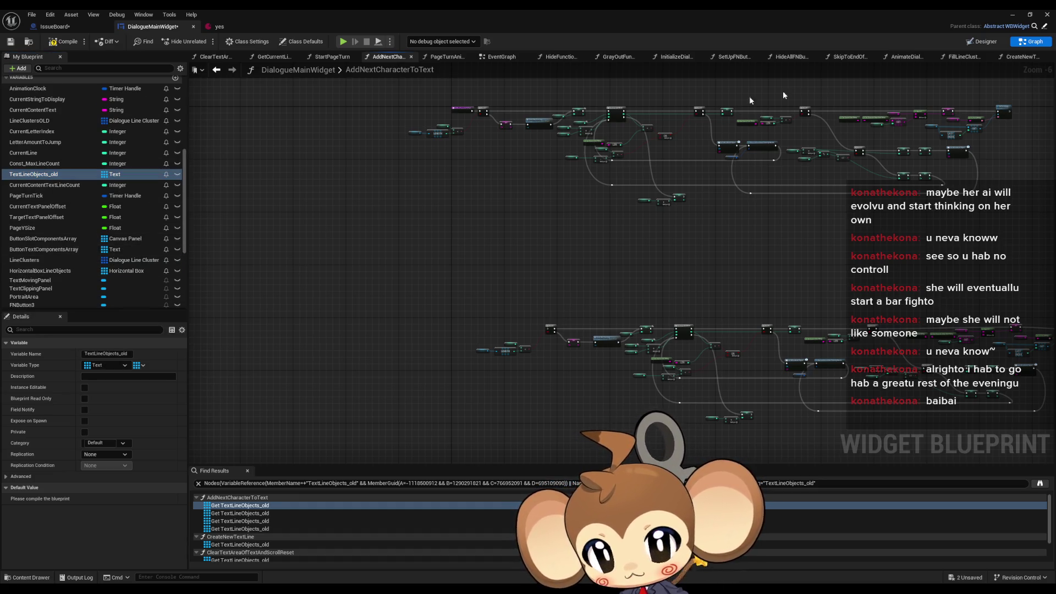
click(1010, 16)
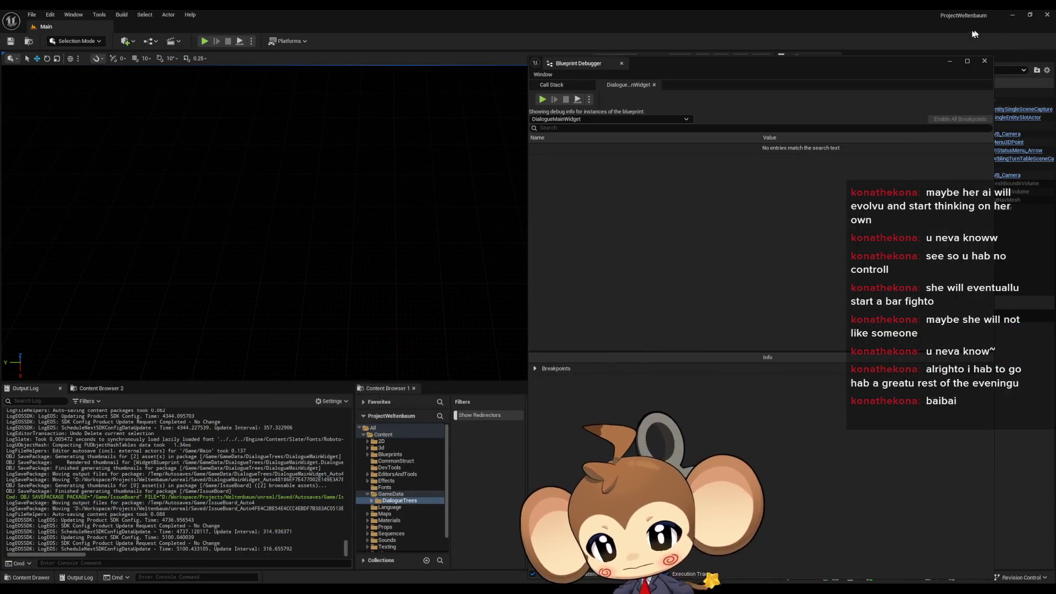
Close the Blueprint Debugger and create a Structure in DialogueTrees named DialogueUI_TextMatrixElement.
click(981, 64)
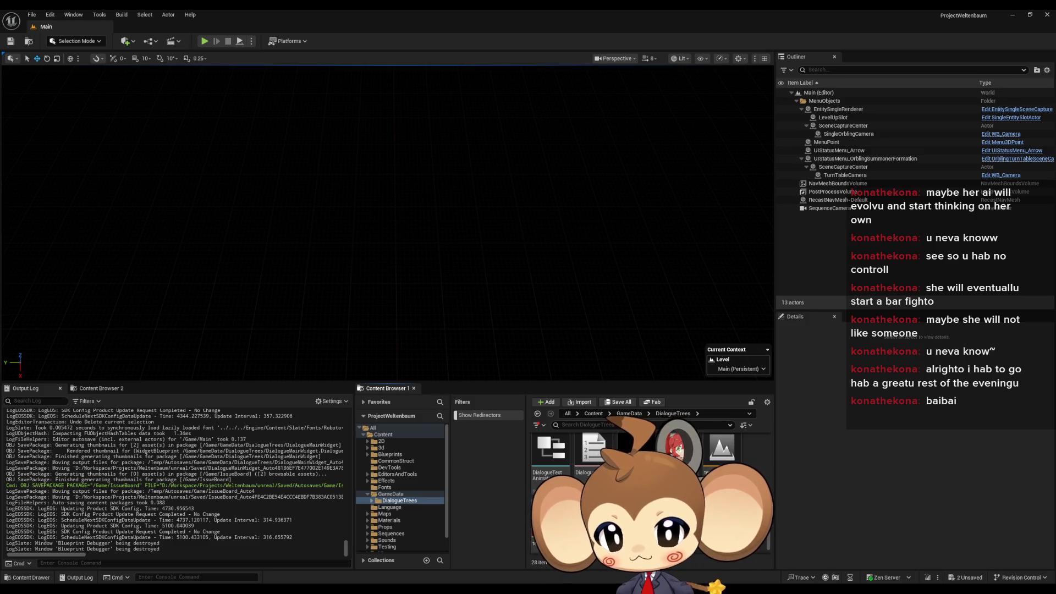
right_click(700, 529)
mouse_move(773, 513)
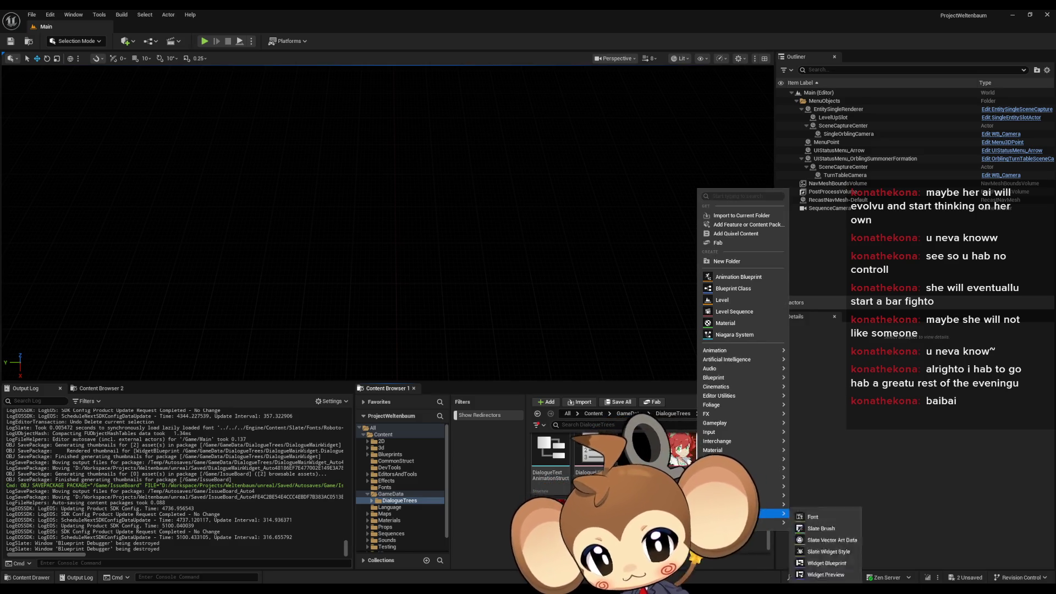
mouse_move(740, 379)
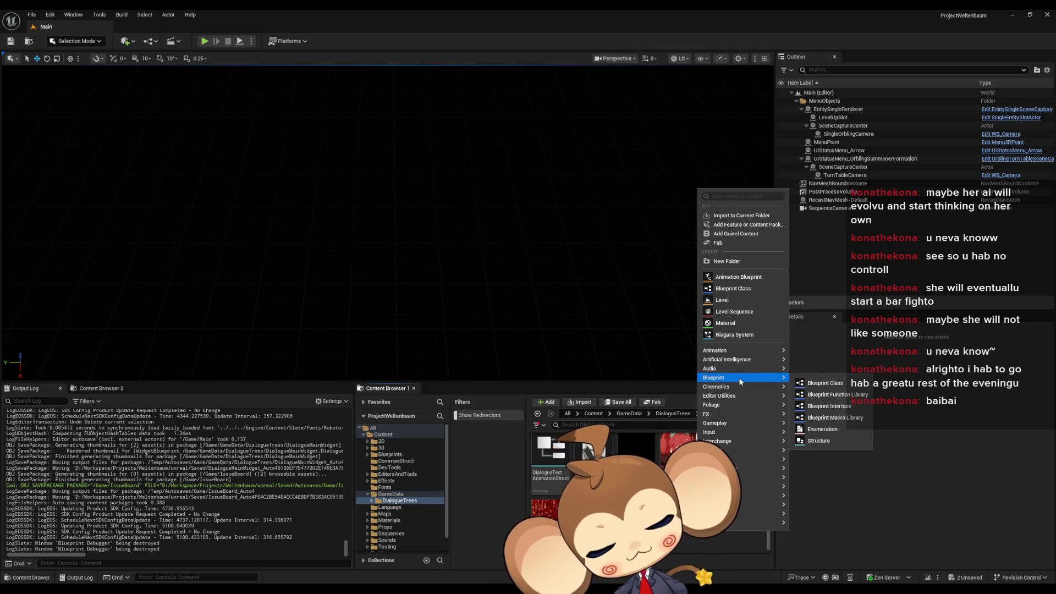
click(834, 439)
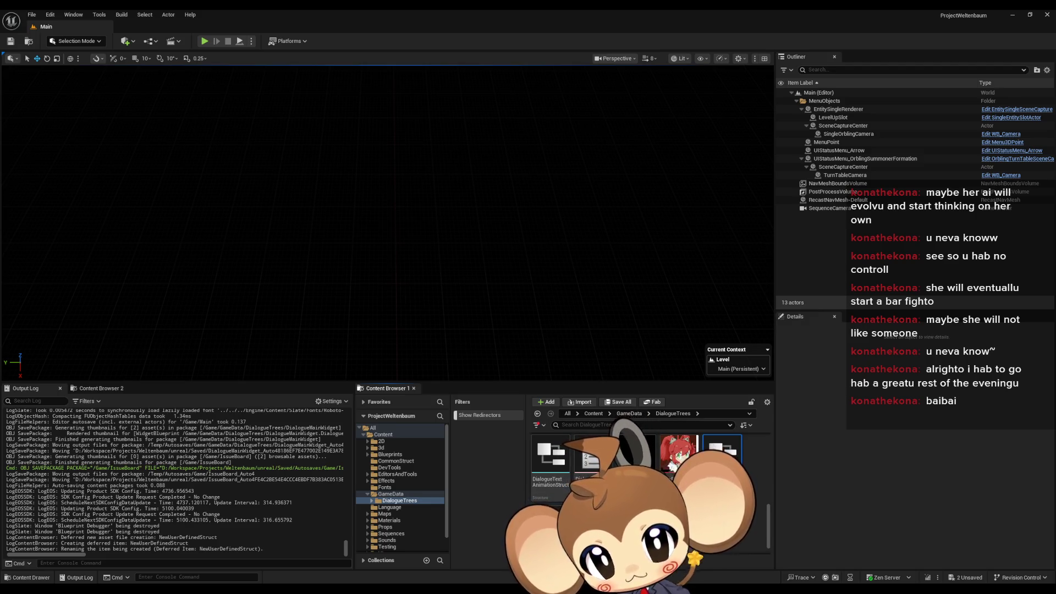
text(logue)
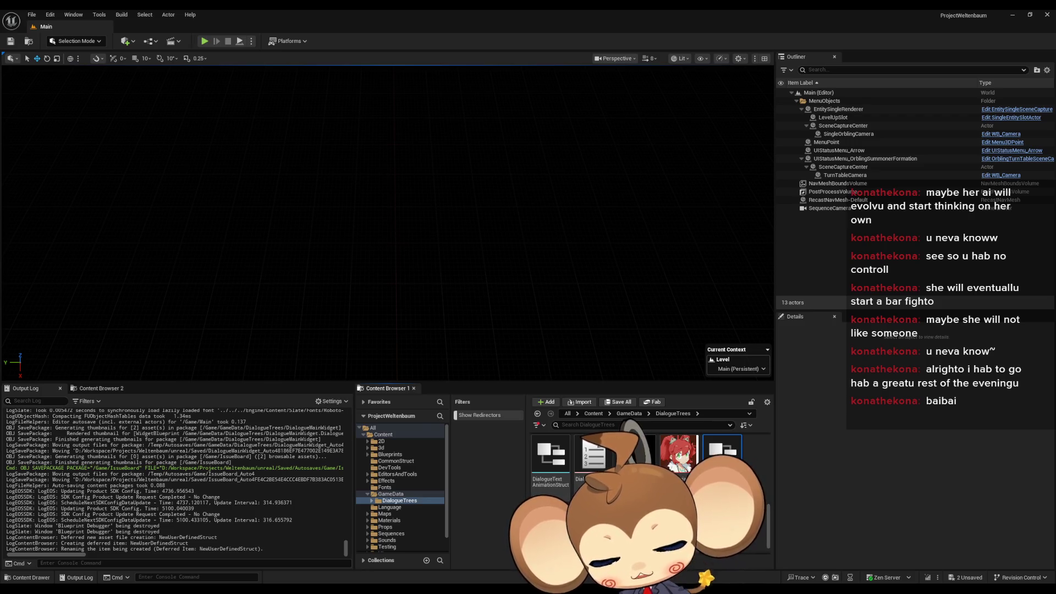
key(Return)
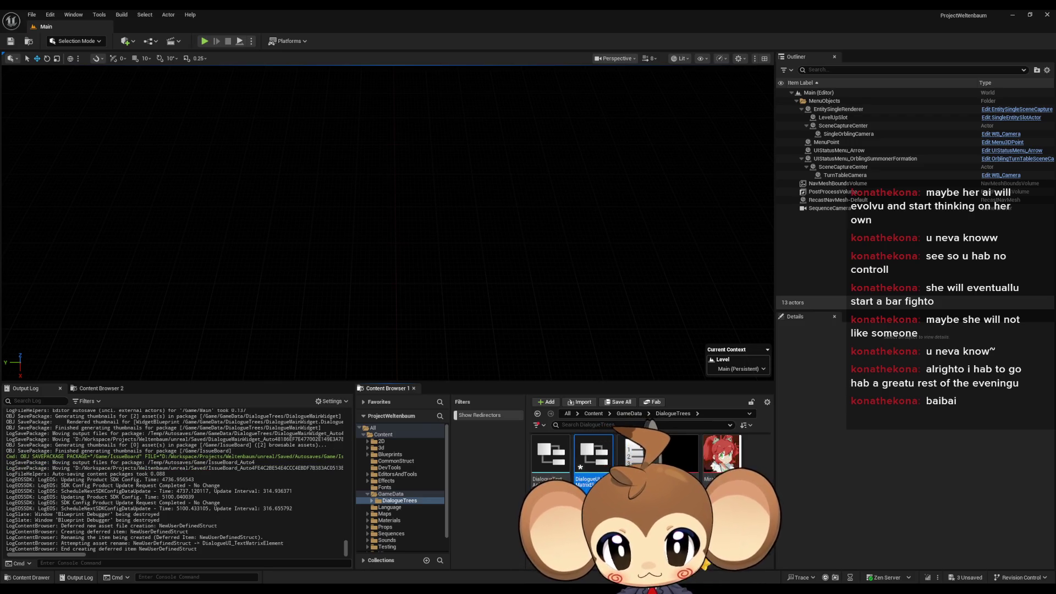
In DialogueUI_TextMatrixElement, make MemberVar_0 an array of Text.
double_click(600, 460)
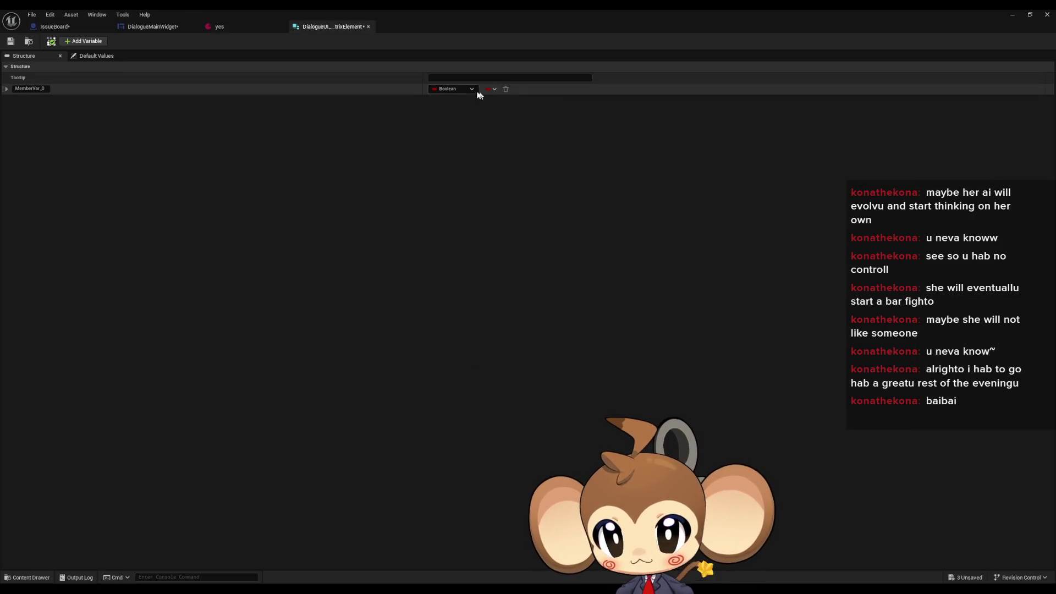
click(466, 88)
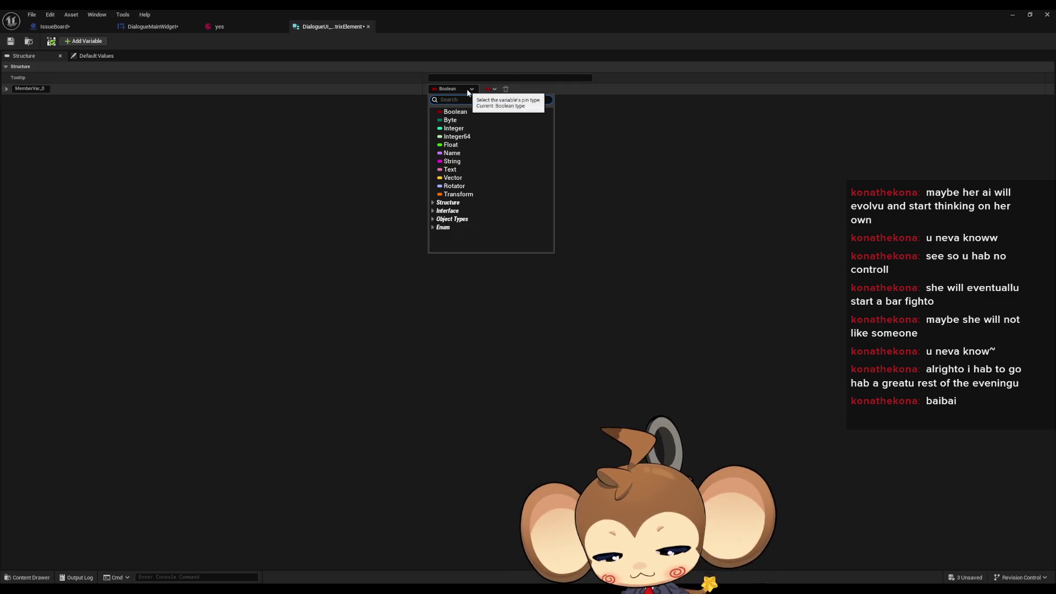
text(tex)
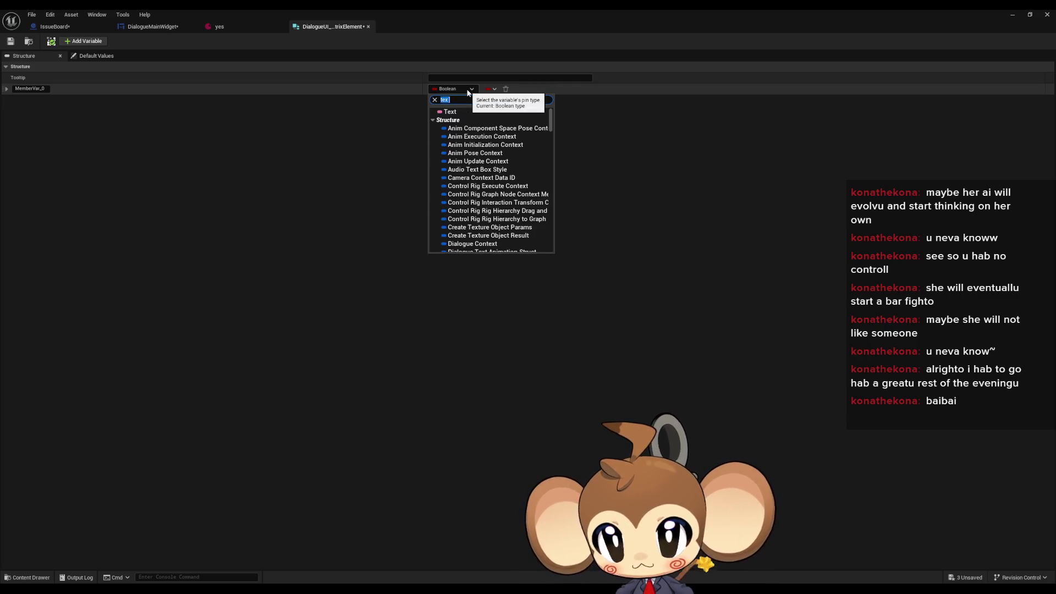
text(t)
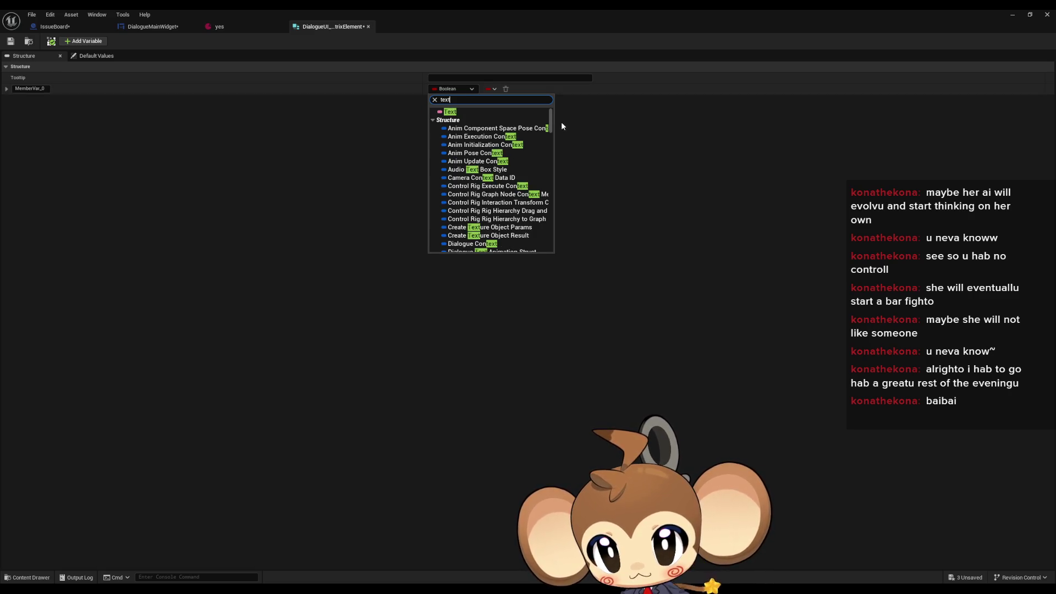
drag(550, 120, 552, 216)
click(462, 177)
click(490, 89)
click(484, 109)
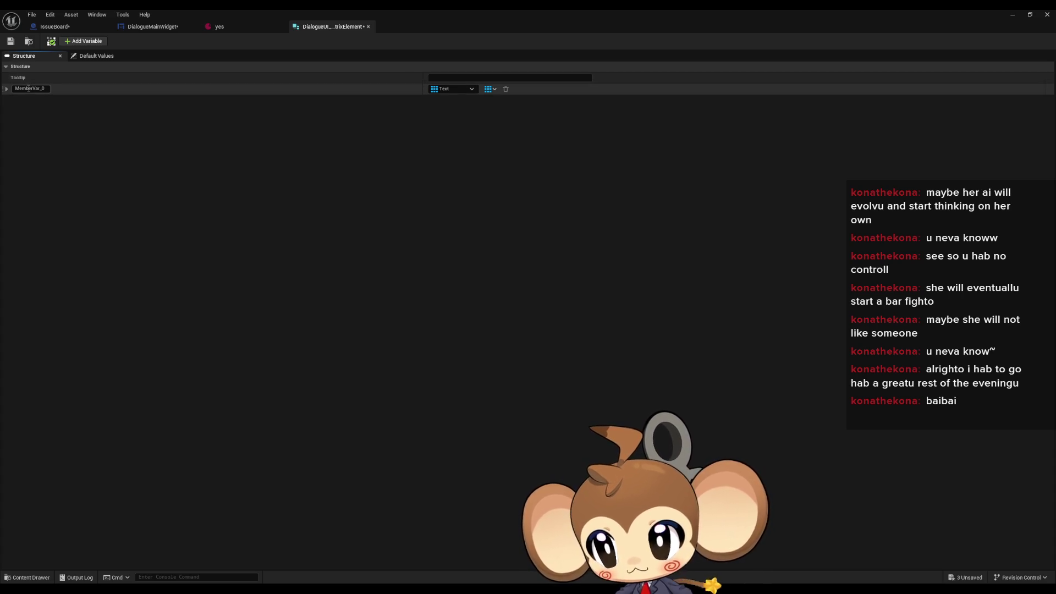
Rename the member to TextSegmentsPerLine and save the structure.
key(ctrl+a)
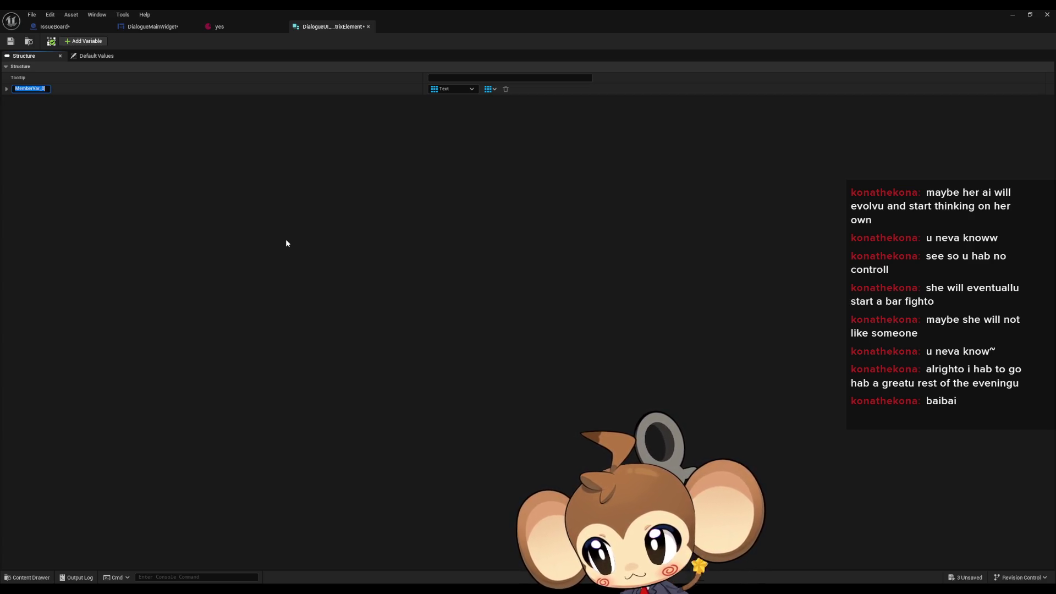
text(TextSegmentsPerLine)
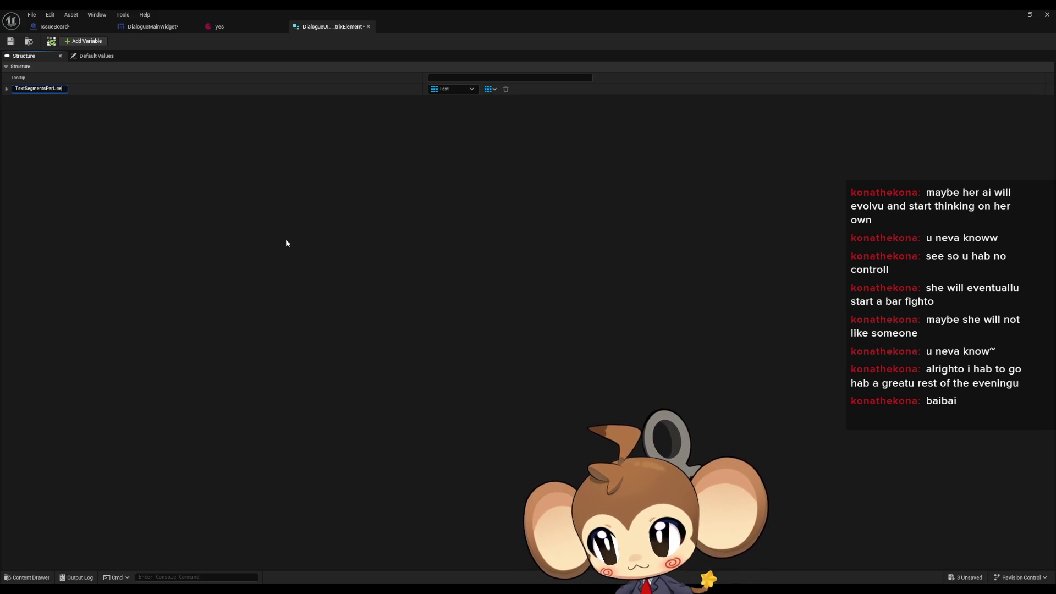
key(Return)
click(10, 40)
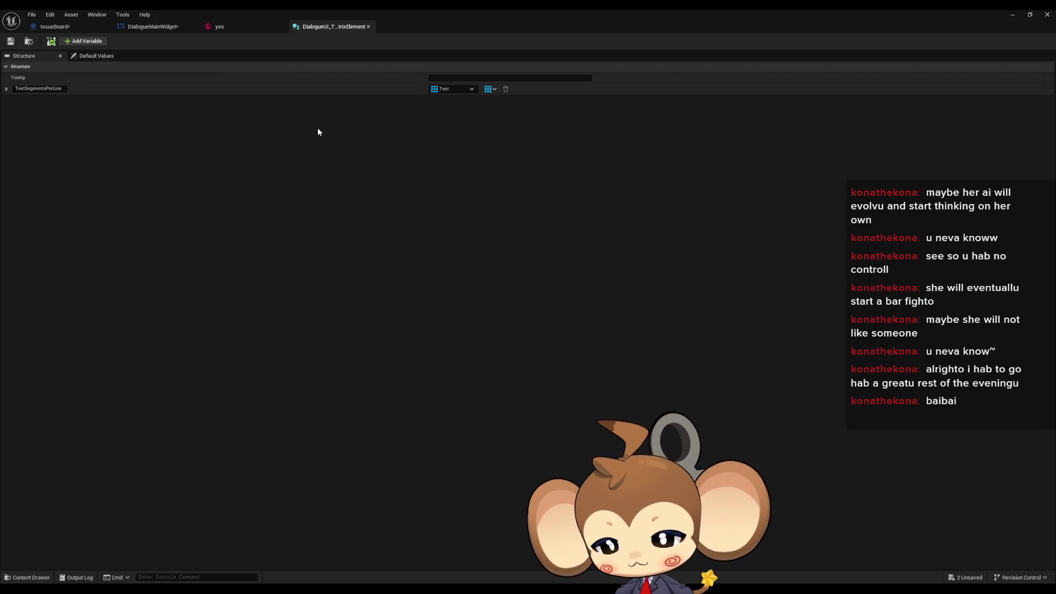
click(55, 89)
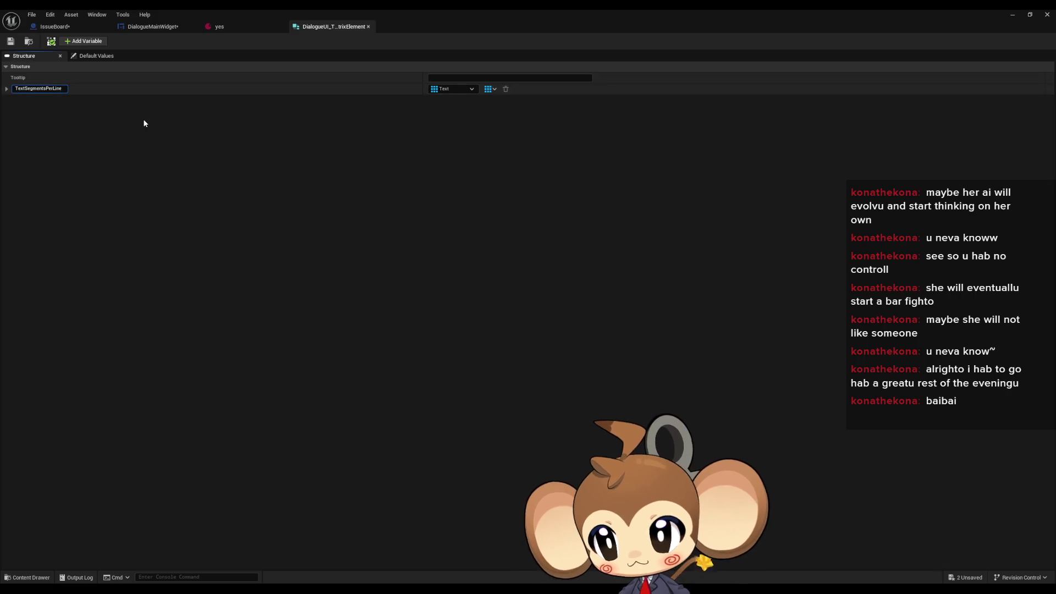
text(Element)
key(Return)
drag(62, 89, 166, 96)
key(BackSpace)
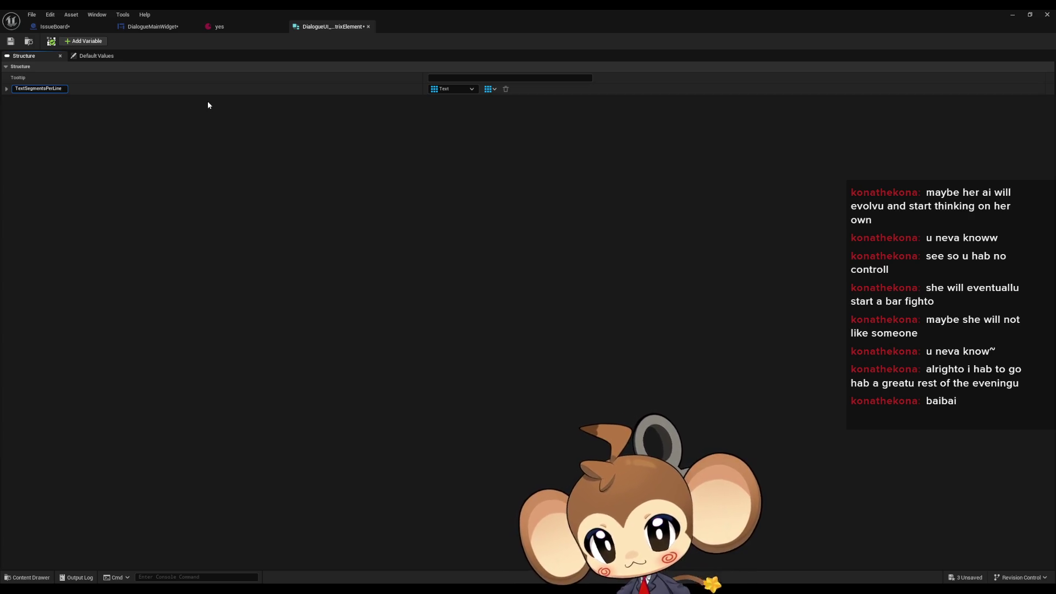
click(167, 111)
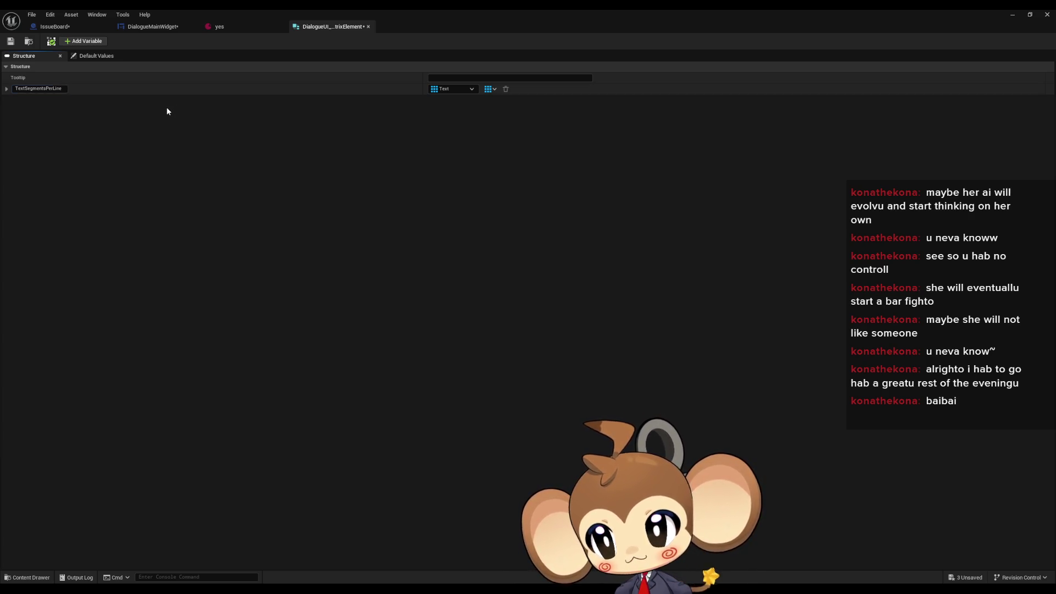
click(10, 41)
click(161, 28)
Add a TextSegmentsPerLine variable to DialogueMainWidget and search for the DialogueUI text matrix element type.
mouse_move(302, 231)
mouse_down()
mouse_move(370, 276)
mouse_move(331, 269)
mouse_up()
click(175, 78)
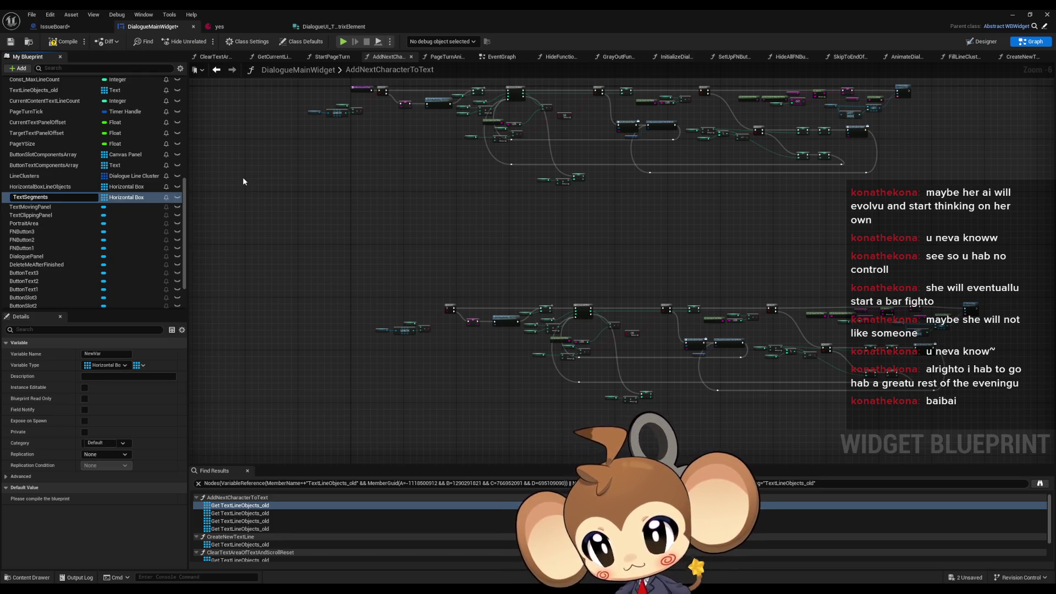
text(PerLine)
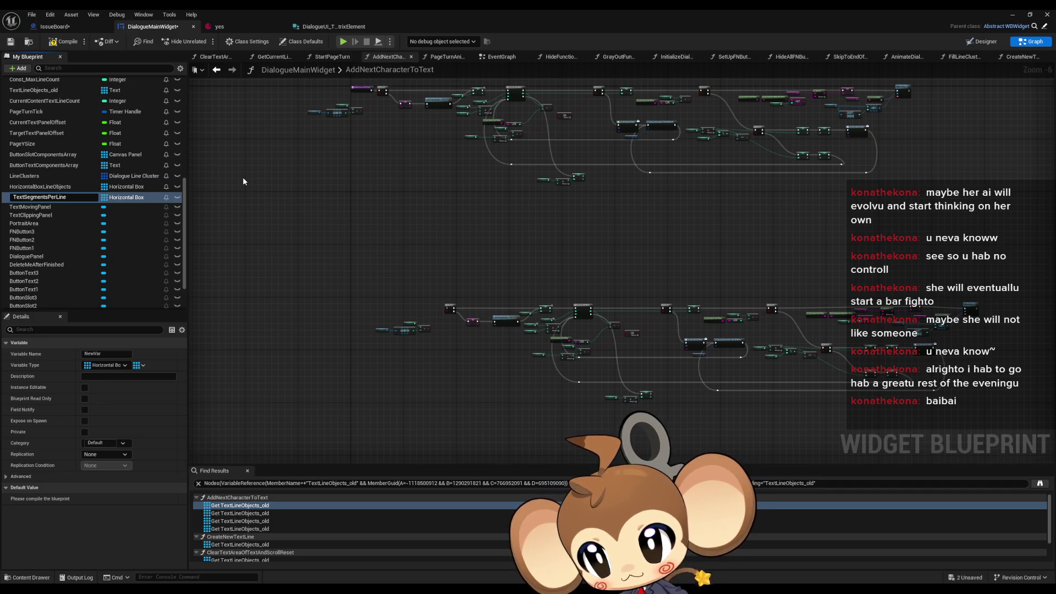
key(Return)
click(127, 198)
text(tex seg)
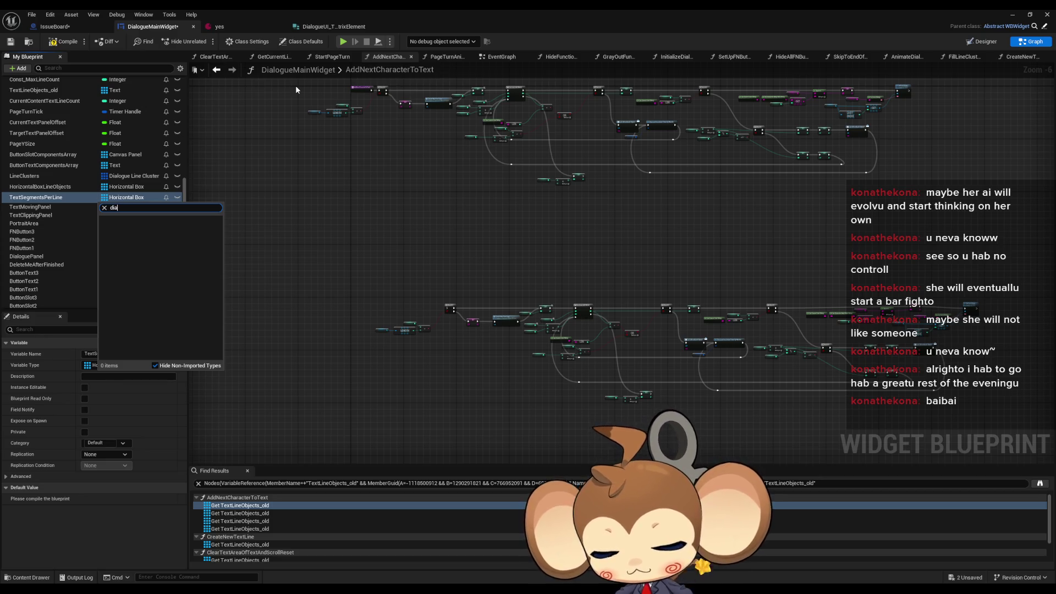
text(l)
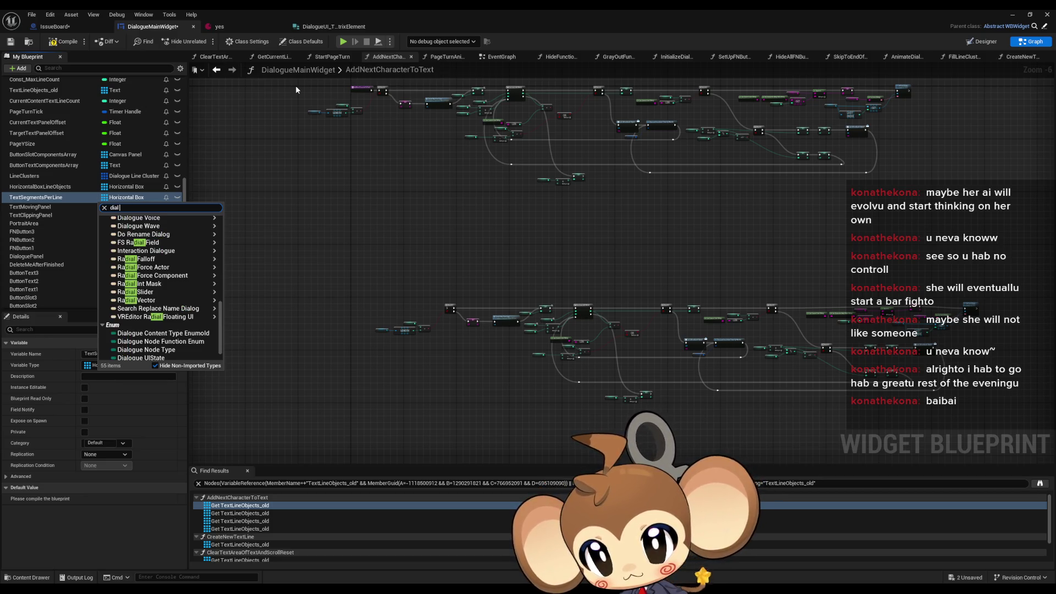
text( mat)
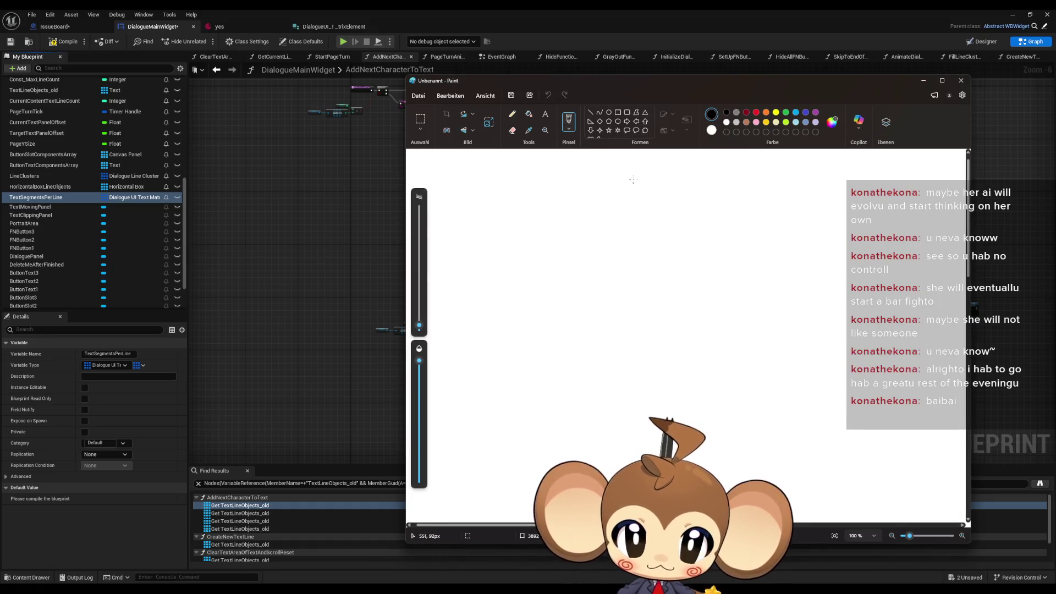
Reposition and maximize Paint, using a thin pencil at about 4 px.
drag(624, 82, 508, 94)
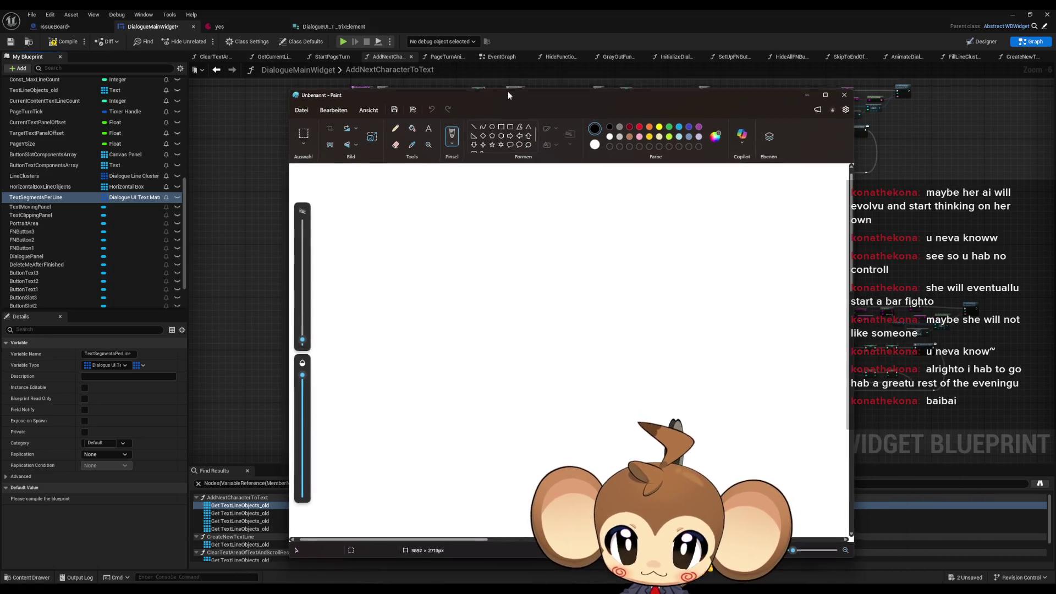
click(396, 126)
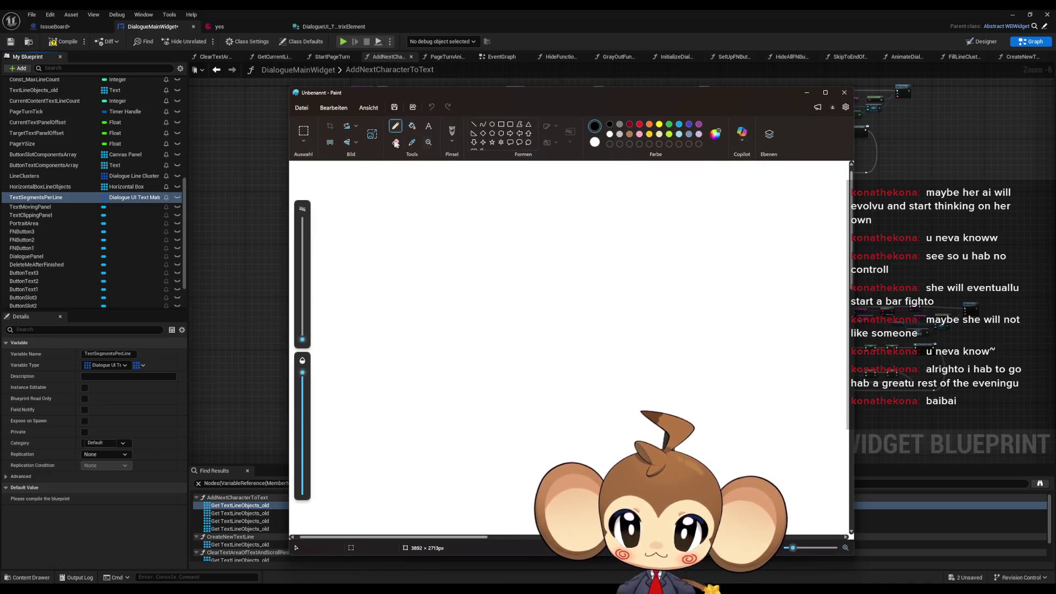
drag(303, 340, 302, 335)
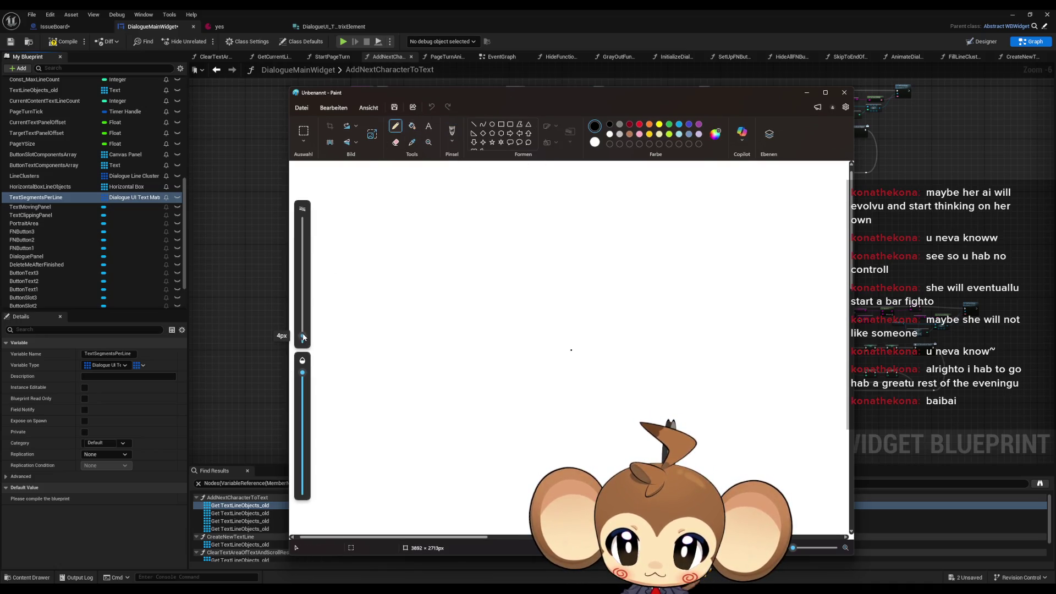
double_click(550, 100)
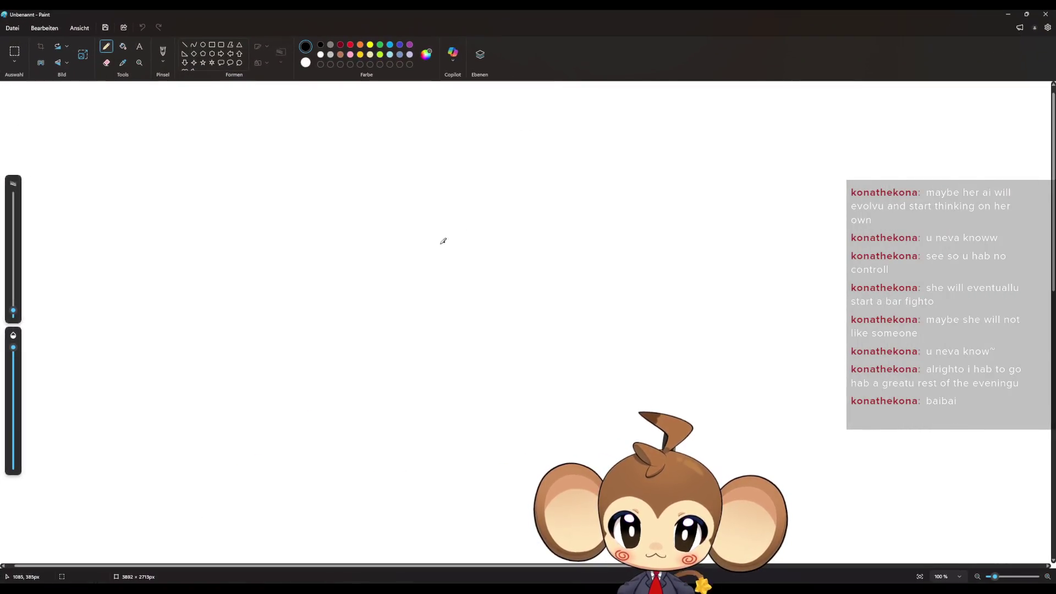
Draw the monkey's head outline with left and right ears and a hair tuft.
mouse_move(384, 264)
mouse_down()
mouse_move(438, 243)
mouse_move(442, 264)
mouse_move(495, 234)
mouse_move(509, 267)
mouse_up()
mouse_move(383, 292)
mouse_down()
mouse_move(465, 229)
mouse_move(521, 266)
mouse_move(546, 318)
mouse_up()
mouse_move(544, 245)
mouse_down()
mouse_move(564, 231)
mouse_move(554, 287)
mouse_up()
mouse_move(527, 226)
mouse_down()
mouse_move(612, 206)
mouse_move(555, 300)
mouse_up()
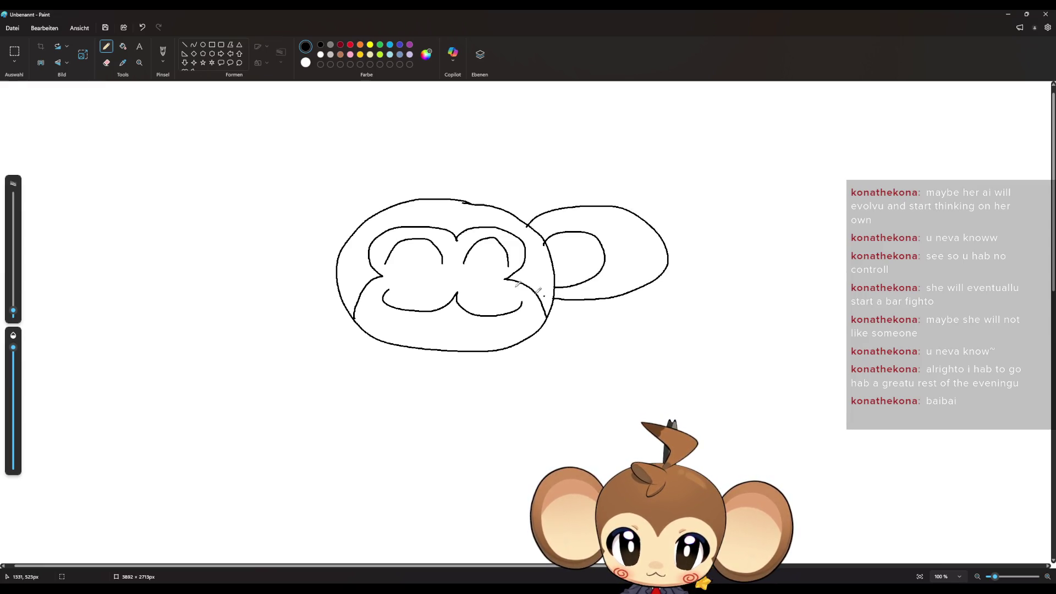
mouse_move(352, 235)
mouse_down()
mouse_move(297, 228)
mouse_move(336, 271)
mouse_up()
mouse_move(361, 223)
mouse_down()
mouse_move(264, 215)
mouse_move(339, 287)
mouse_up()
drag(475, 203, 442, 168)
Write BRB under the head and draw dark-red swirls in both eyes.
mouse_move(234, 338)
mouse_down()
mouse_move(256, 352)
mouse_move(231, 367)
mouse_up()
mouse_move(281, 373)
mouse_down()
mouse_move(292, 346)
mouse_move(304, 378)
mouse_move(320, 367)
mouse_move(328, 380)
mouse_up()
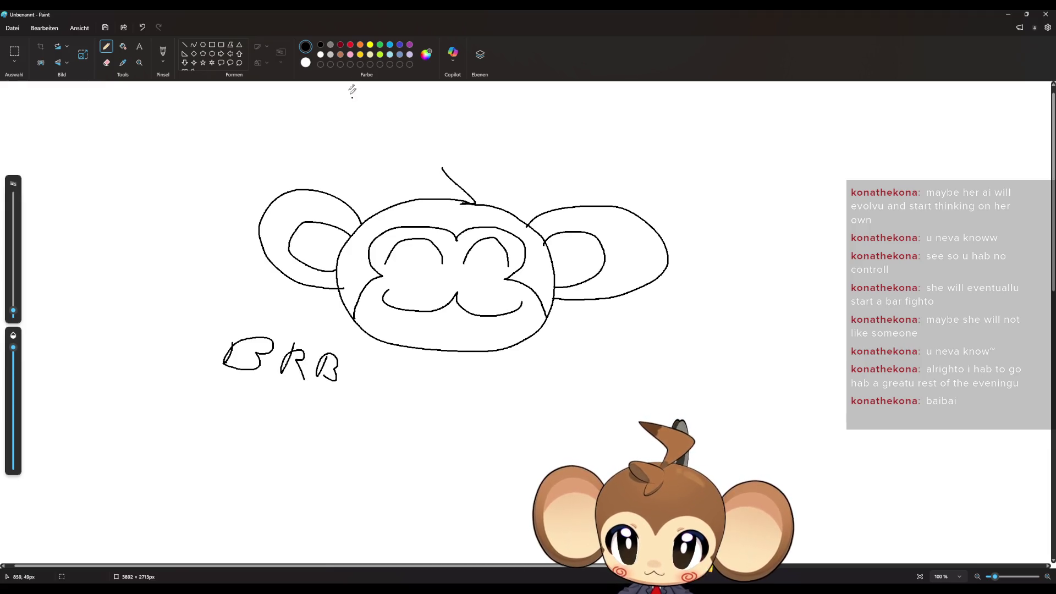
click(340, 45)
drag(394, 274, 396, 279)
mouse_move(495, 280)
mouse_down()
mouse_move(507, 284)
mouse_move(486, 292)
mouse_move(501, 289)
mouse_up()
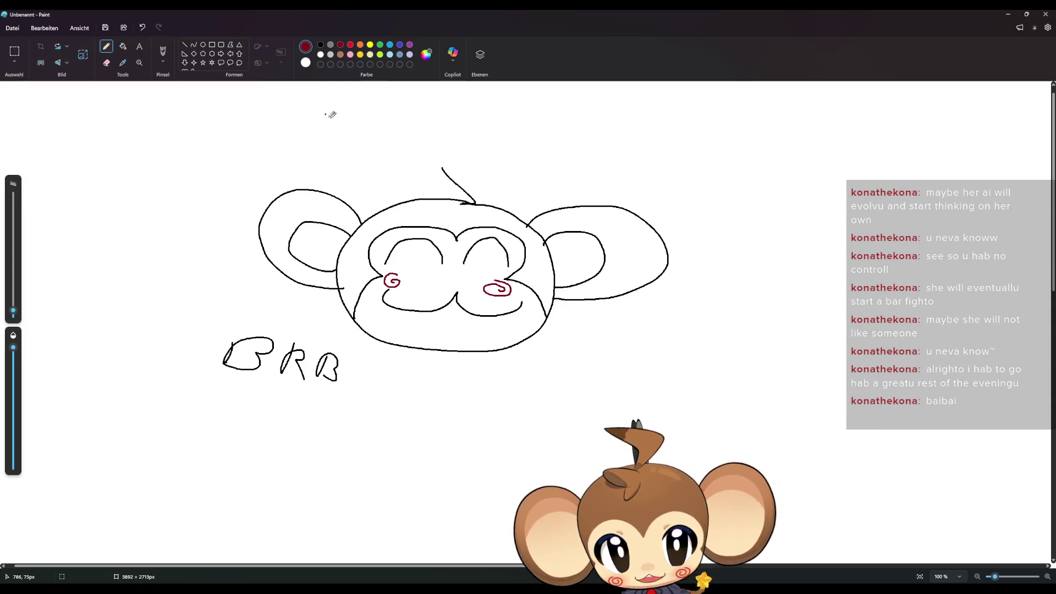
Close the Paint window holding the monkey sketch.
click(1045, 14)
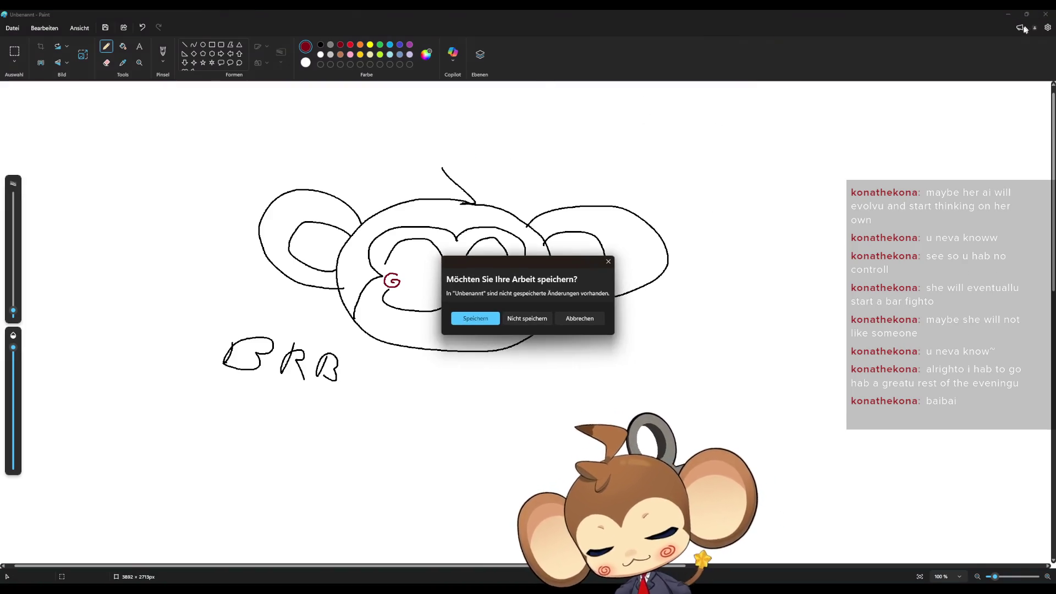
Discard the unsaved sketch, center the Branch nodes in AddNextCharacterToText, and open CreateNewTextLine.
click(527, 318)
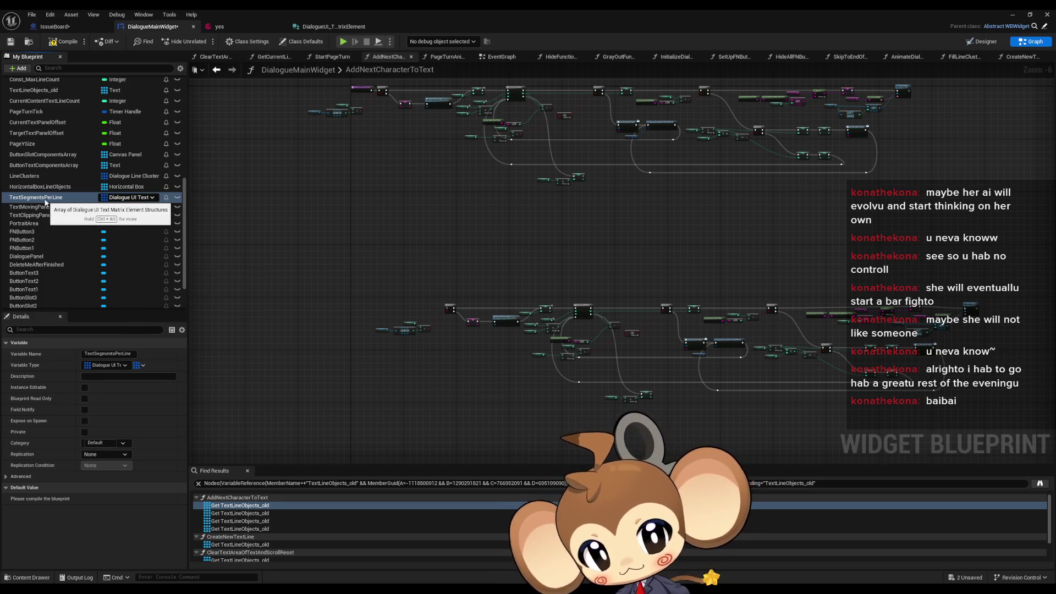
scroll(447, 328, up, 5)
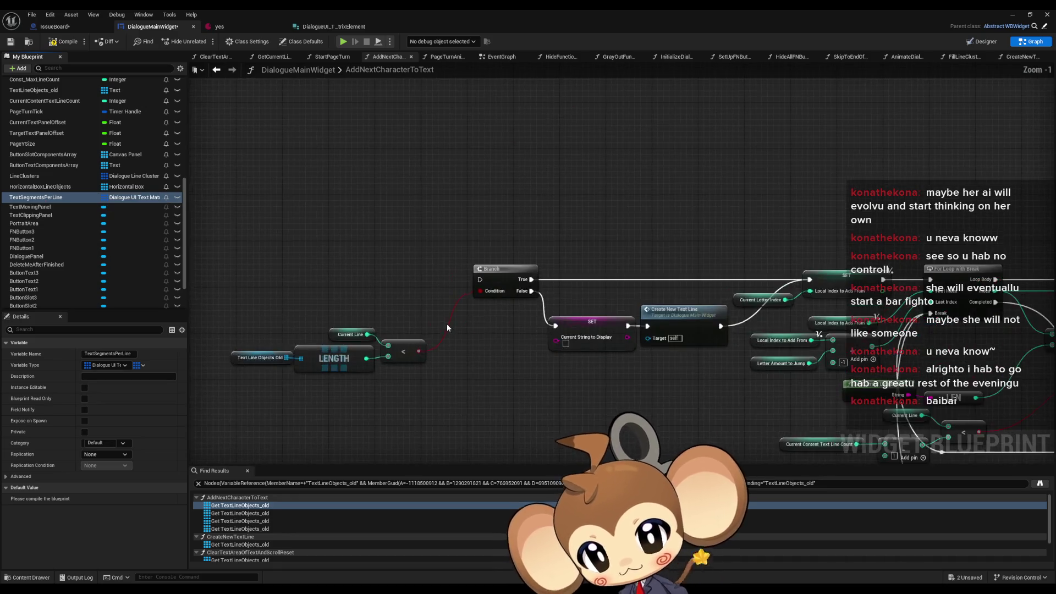
drag(588, 357, 578, 249)
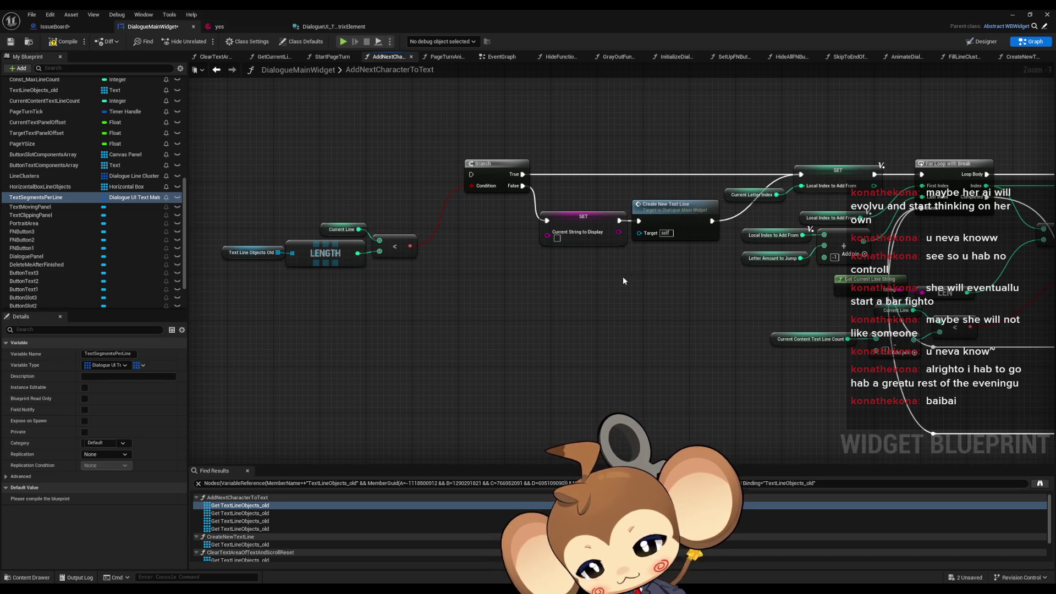
scroll(622, 276, down, 3)
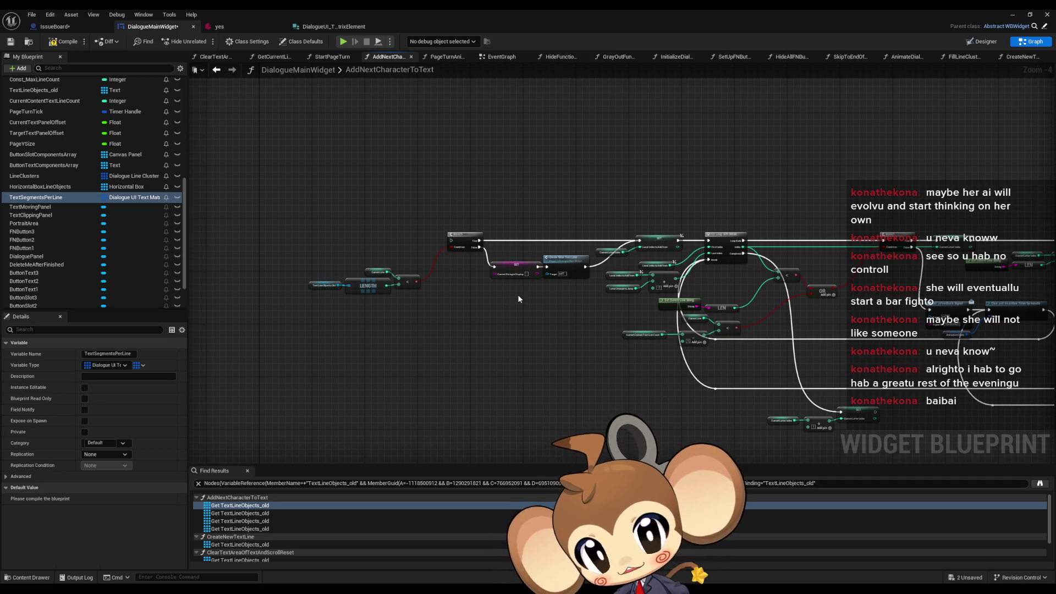
scroll(518, 298, up, 3)
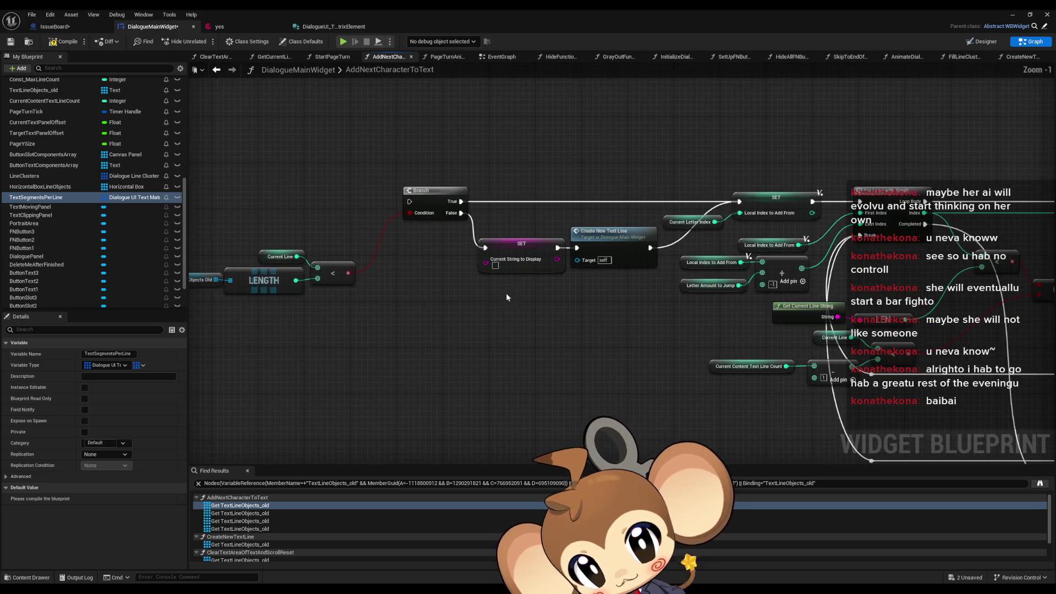
double_click(610, 248)
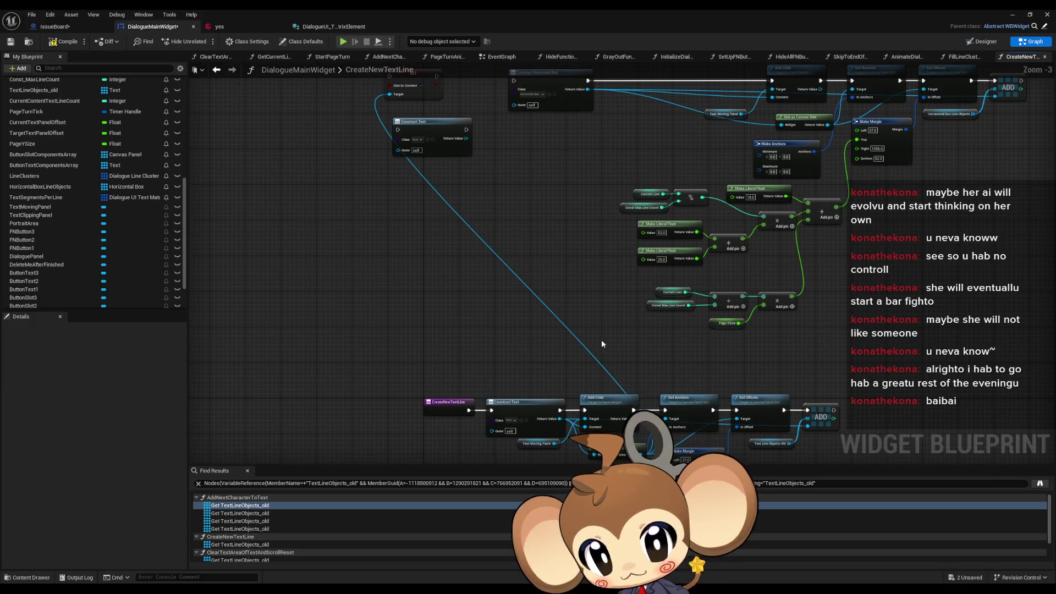
Inspect the CreateNewTextLine graph's Current Line and Const Max Line Count nodes.
scroll(544, 308, down, 1)
scroll(530, 242, down, 1)
scroll(518, 241, up, 3)
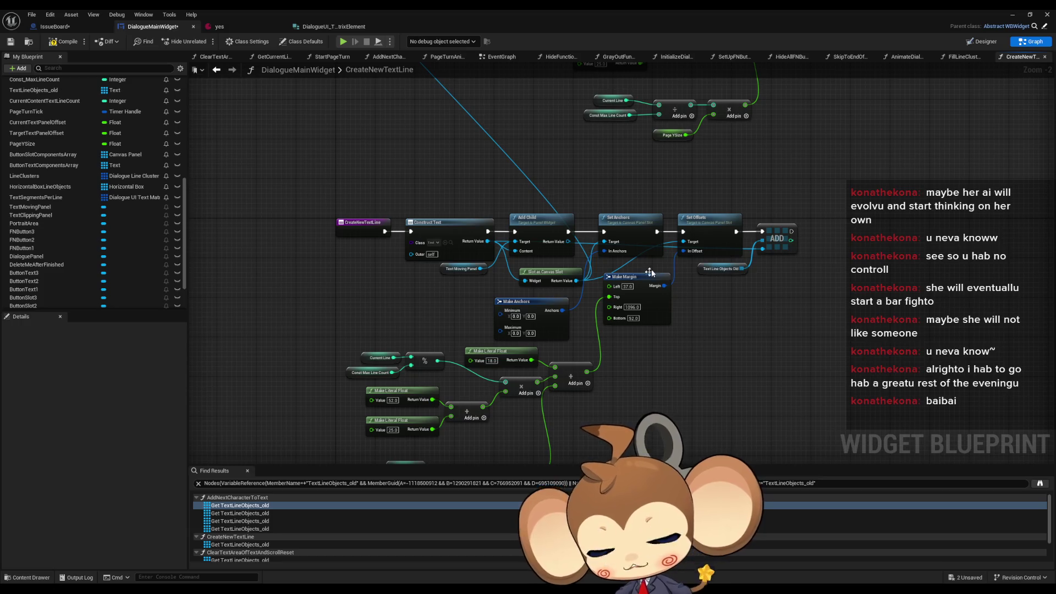
drag(740, 312, 748, 249)
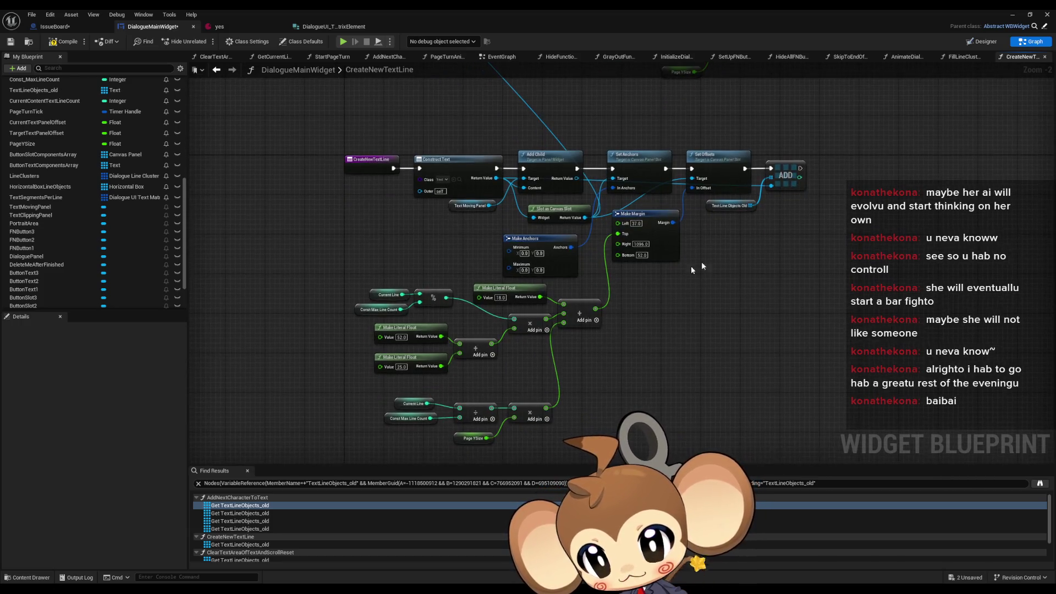
click(379, 289)
scroll(457, 346, up, 1)
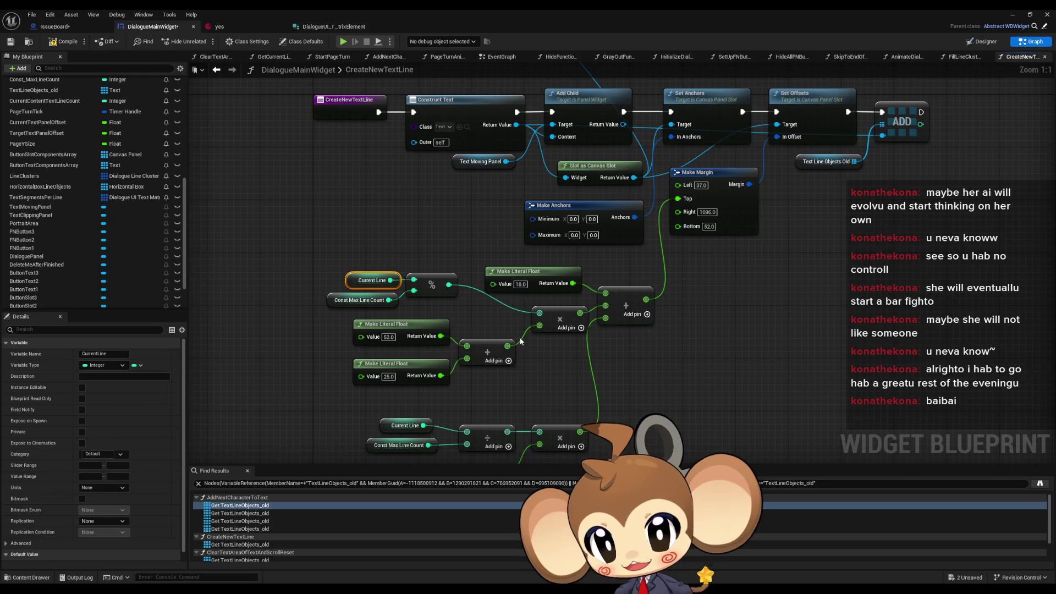
scroll(539, 290, up, 1)
drag(293, 253, 378, 263)
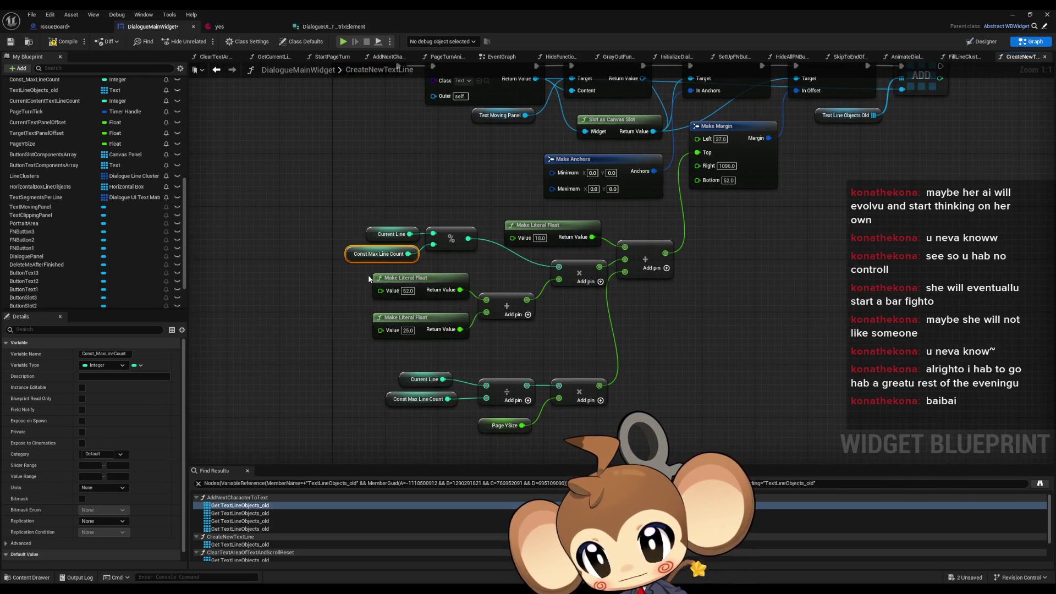
scroll(637, 331, down, 3)
scroll(640, 331, up, 3)
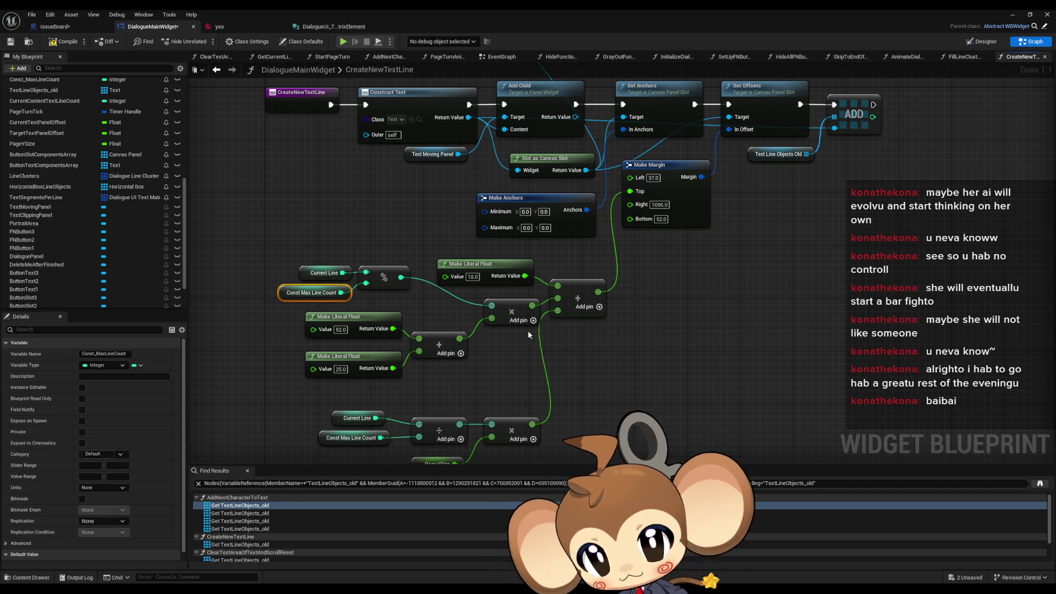
Find all references to CurrentLine by name and jump to AnimateDialogueText's setter.
right_click(303, 271)
mouse_move(348, 350)
click(434, 370)
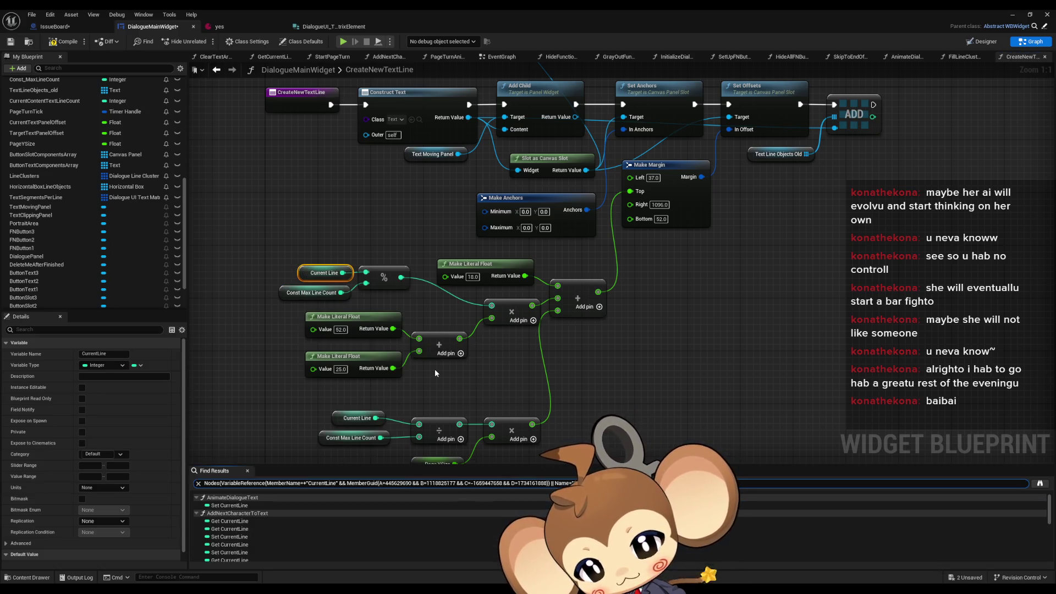
double_click(229, 505)
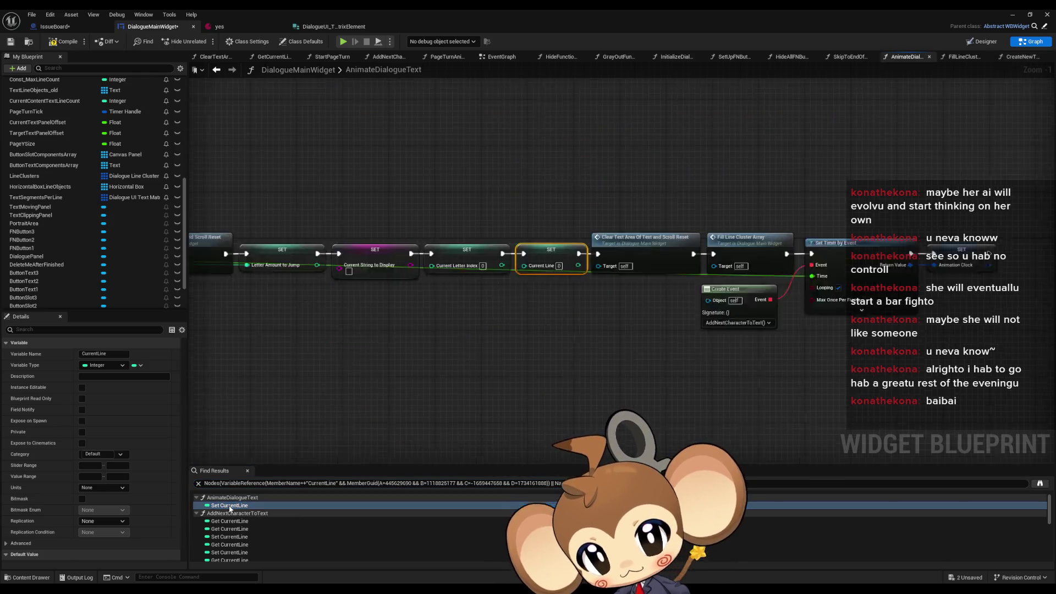
Visit each CurrentLine read in AddNextCharacterToText, select both SET Current Line nodes, and frame the opening Branch.
double_click(250, 520)
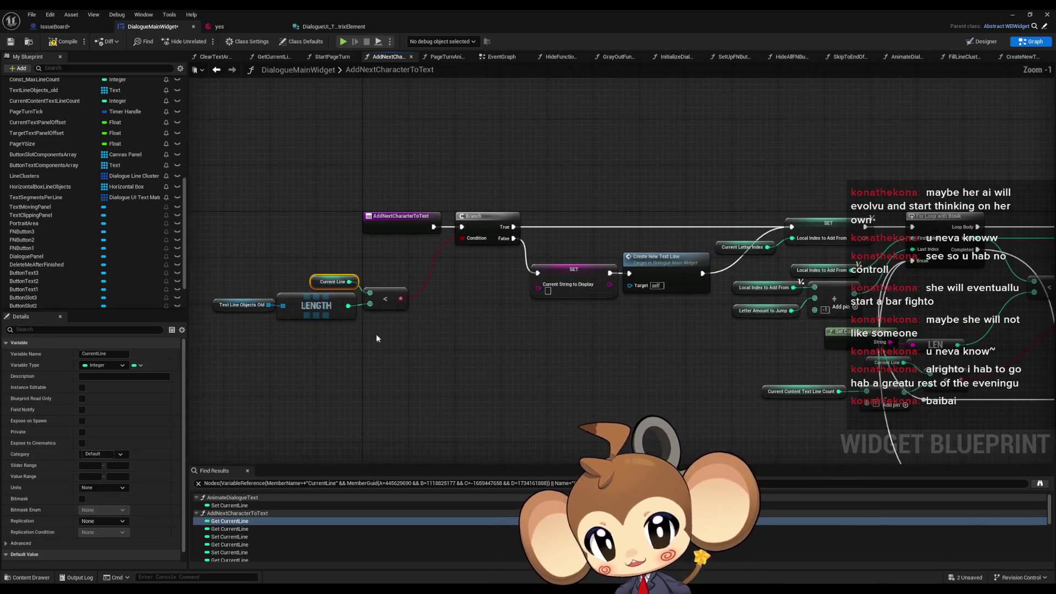
double_click(239, 529)
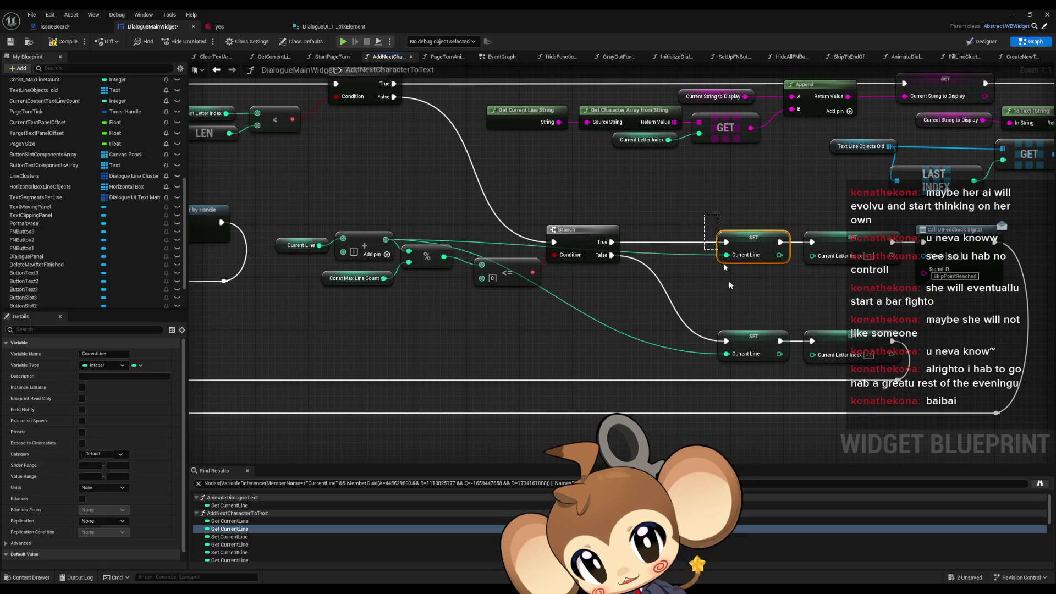
drag(730, 285, 746, 391)
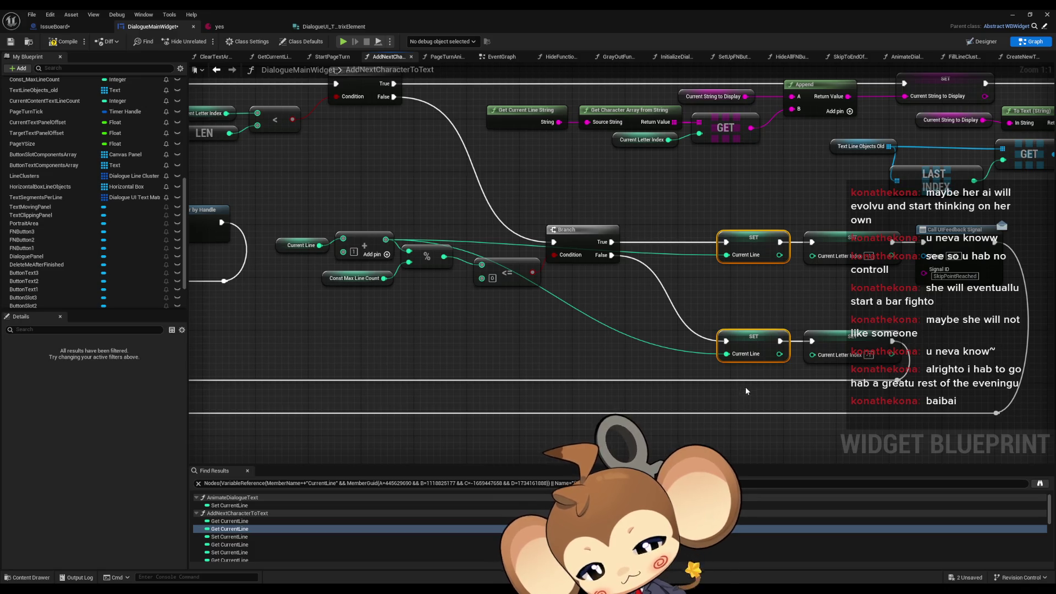
scroll(709, 368, down, 5)
mouse_move(190, 285)
mouse_down()
mouse_move(566, 307)
mouse_move(495, 259)
mouse_move(309, 250)
mouse_move(430, 243)
mouse_up()
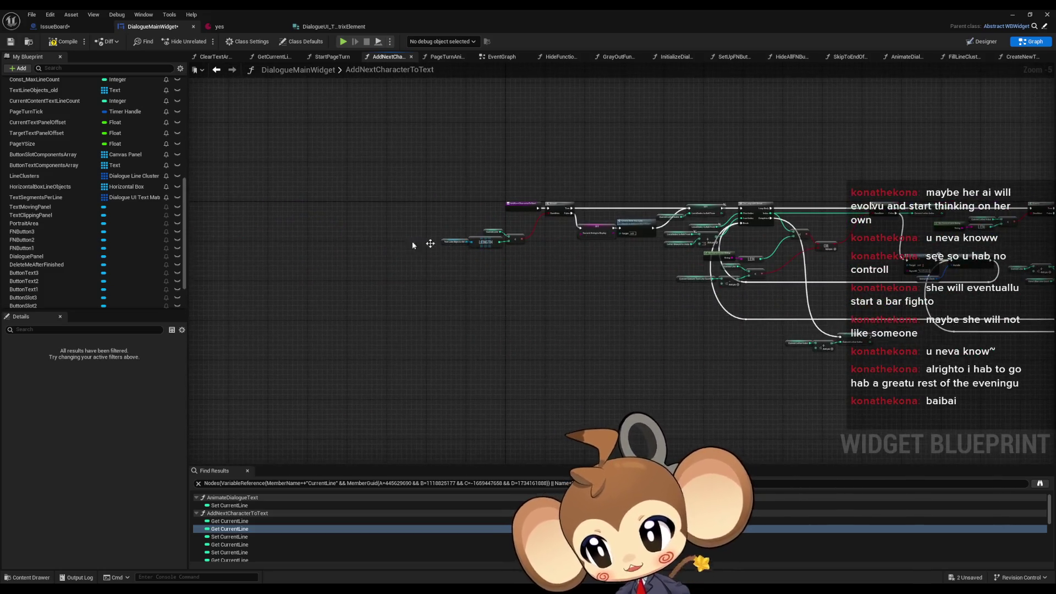
scroll(559, 262, up, 4)
drag(601, 302, 622, 283)
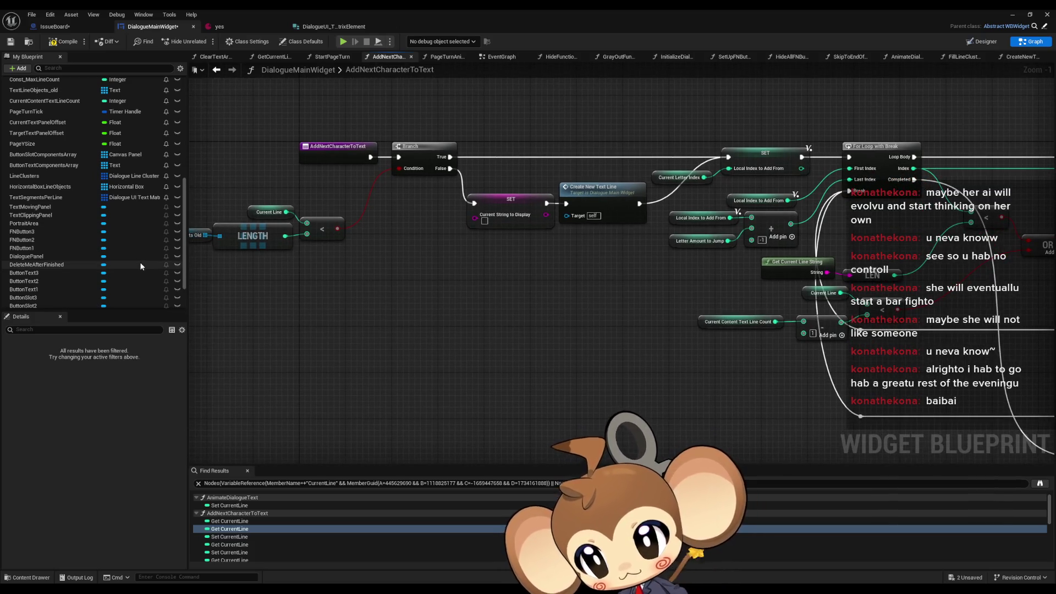
scroll(160, 256, up, 10)
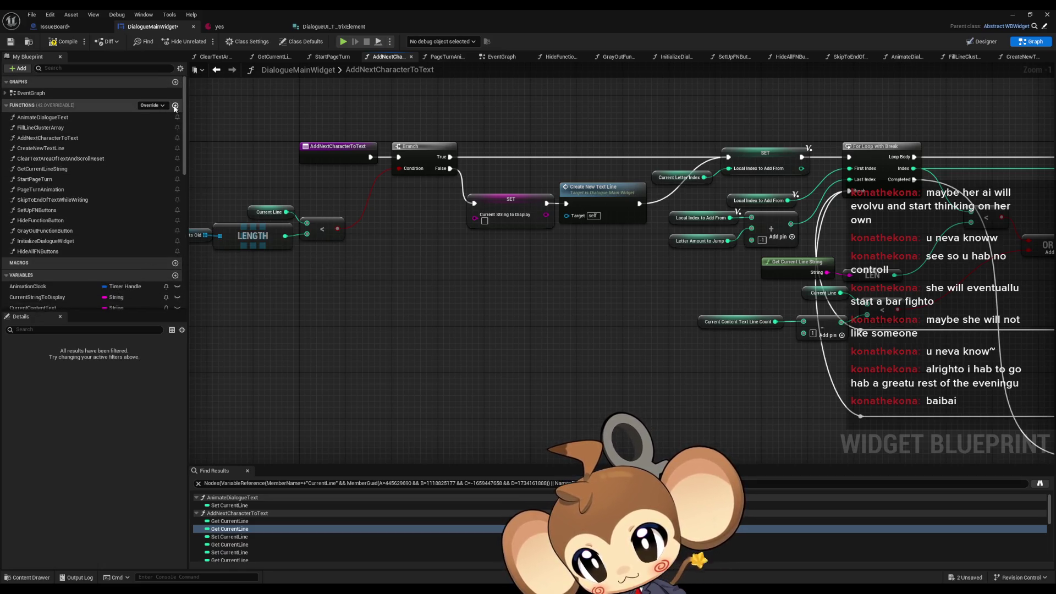
Add a new function named CreateTextSegmentAndAddToCurrentLine.
click(175, 106)
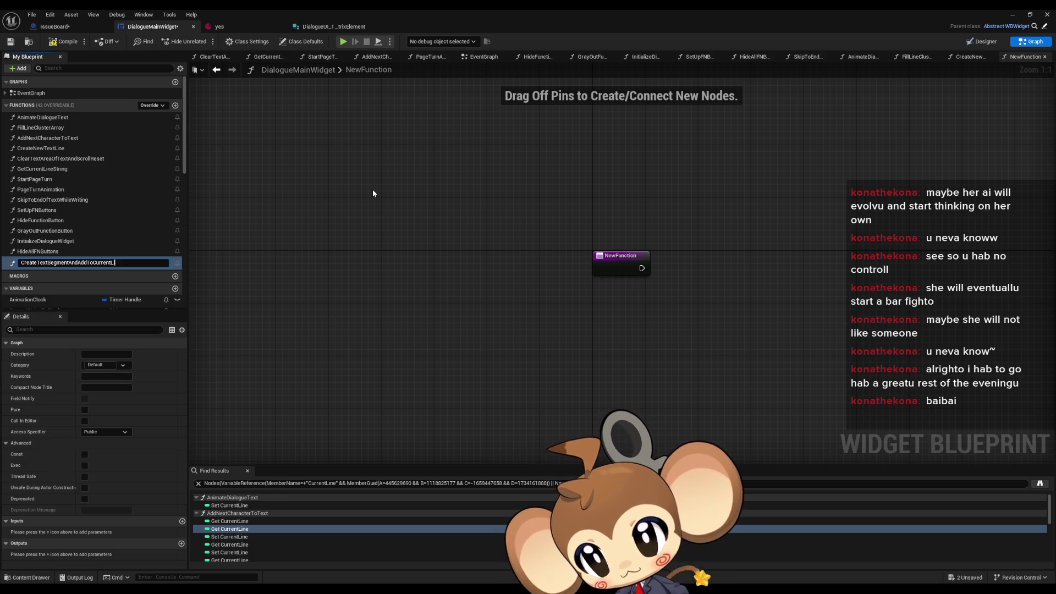
text(ne)
key(Return)
scroll(124, 248, down, 3)
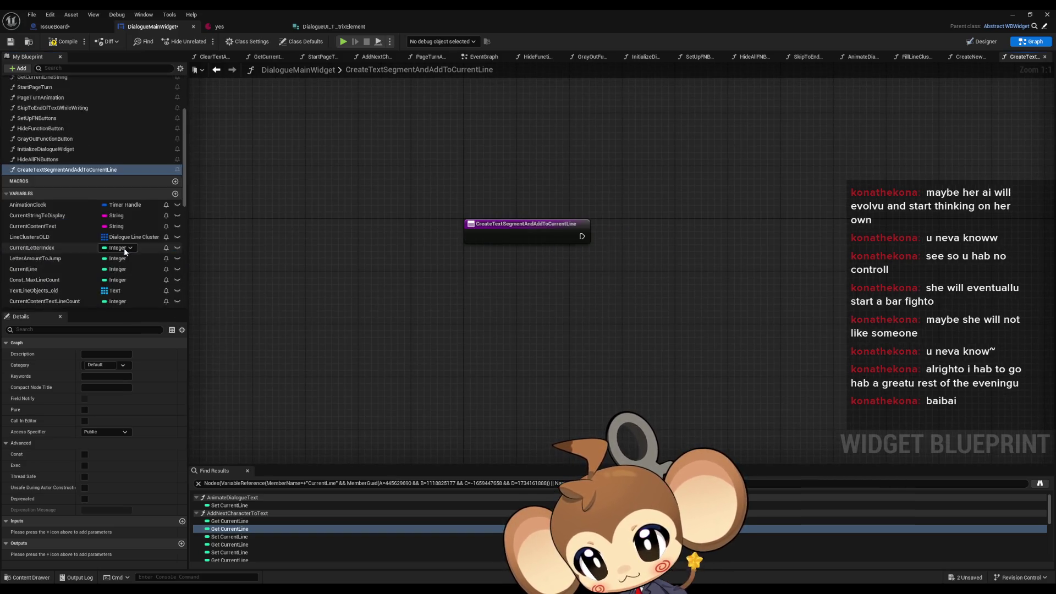
scroll(123, 247, down, 5)
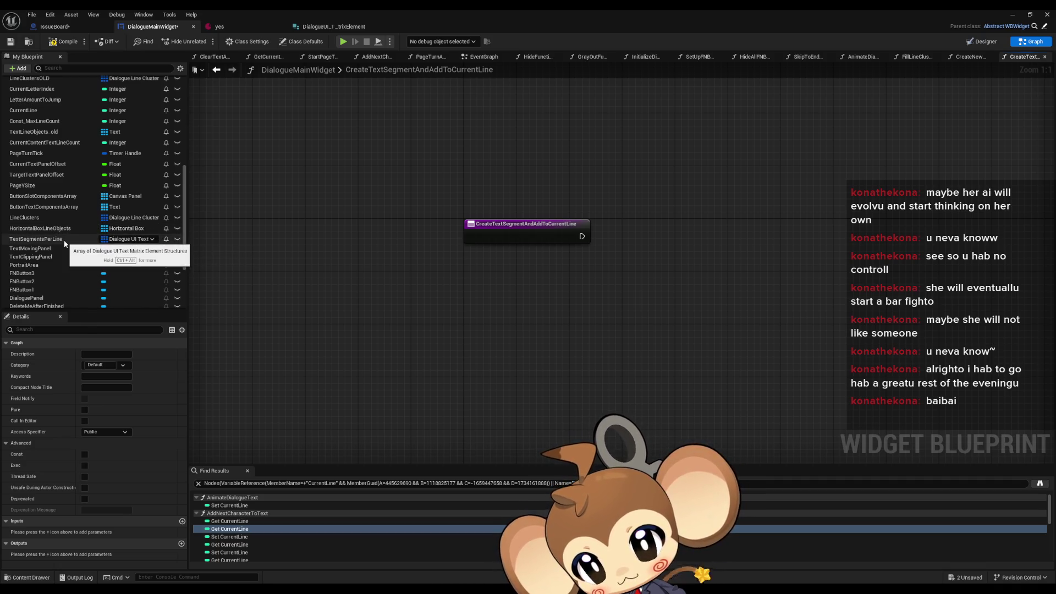
Place Text Segments Per Line and Current Line getters and add an array GET node.
drag(65, 242, 511, 345)
click(532, 355)
scroll(97, 193, up, 1)
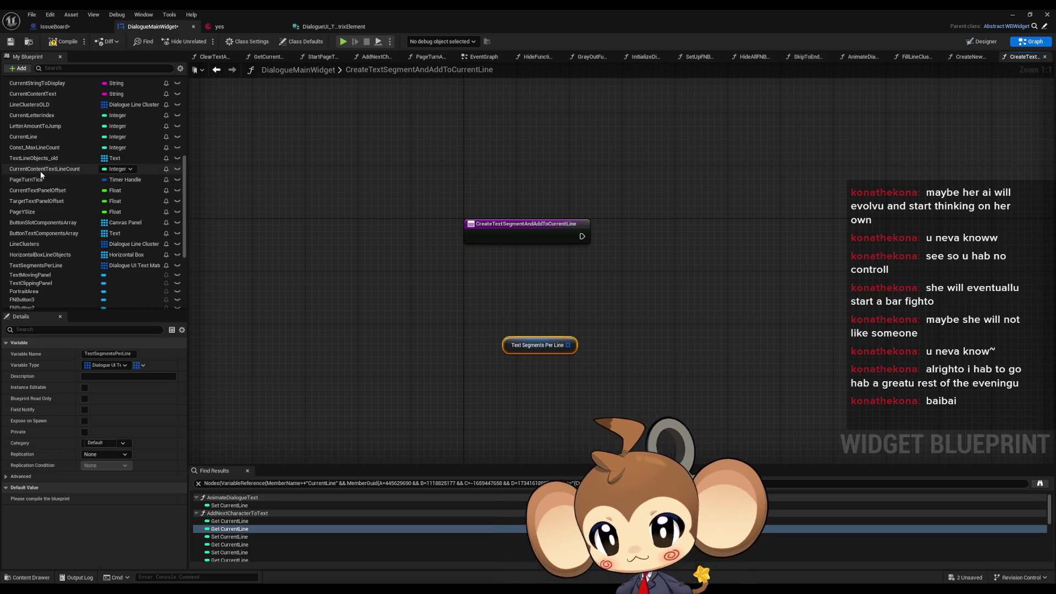
scroll(85, 178, up, 1)
drag(25, 164, 485, 379)
mouse_move(568, 345)
mouse_down()
mouse_move(608, 353)
mouse_move(612, 339)
mouse_move(582, 367)
mouse_move(534, 384)
mouse_move(629, 311)
mouse_up()
text(get)
key(Return)
Add a second GET node and wire Current Line into the top GET's index.
text(get)
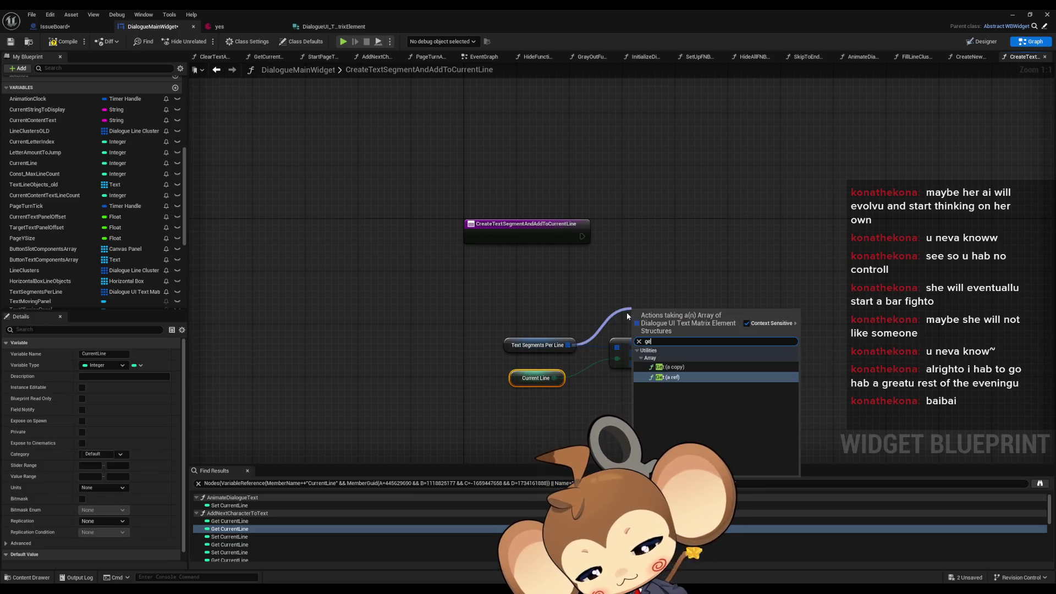
click(691, 367)
drag(644, 352, 657, 385)
drag(667, 320, 659, 346)
click(702, 293)
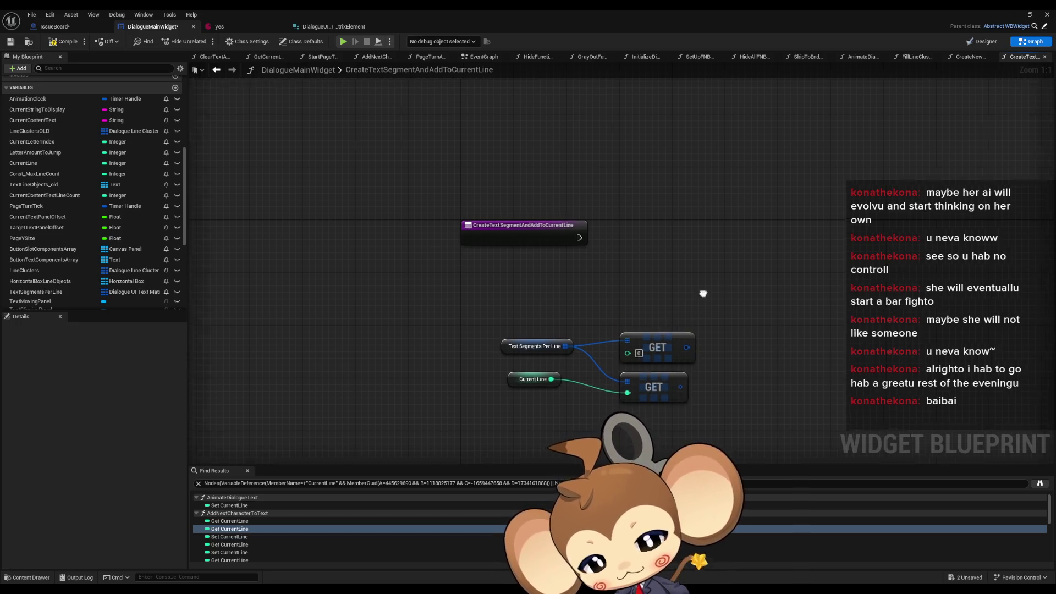
drag(703, 293, 636, 292)
drag(484, 379, 560, 353)
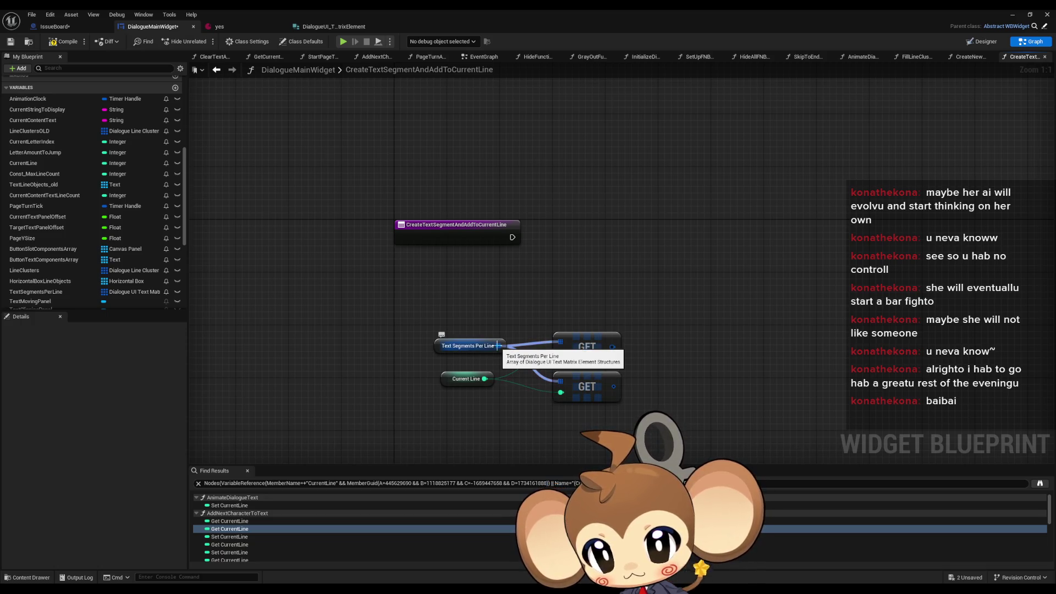
Bring over the Current Line < LENGTH check, now measuring Text Segments Per Line instead of Text Line Objects Old.
click(216, 73)
drag(300, 212, 531, 302)
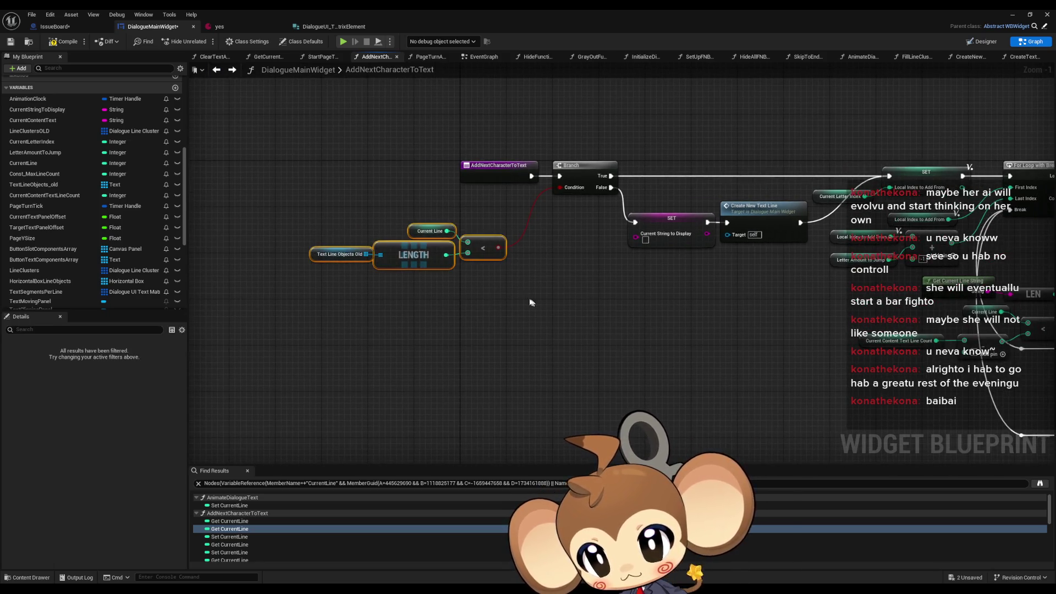
click(232, 69)
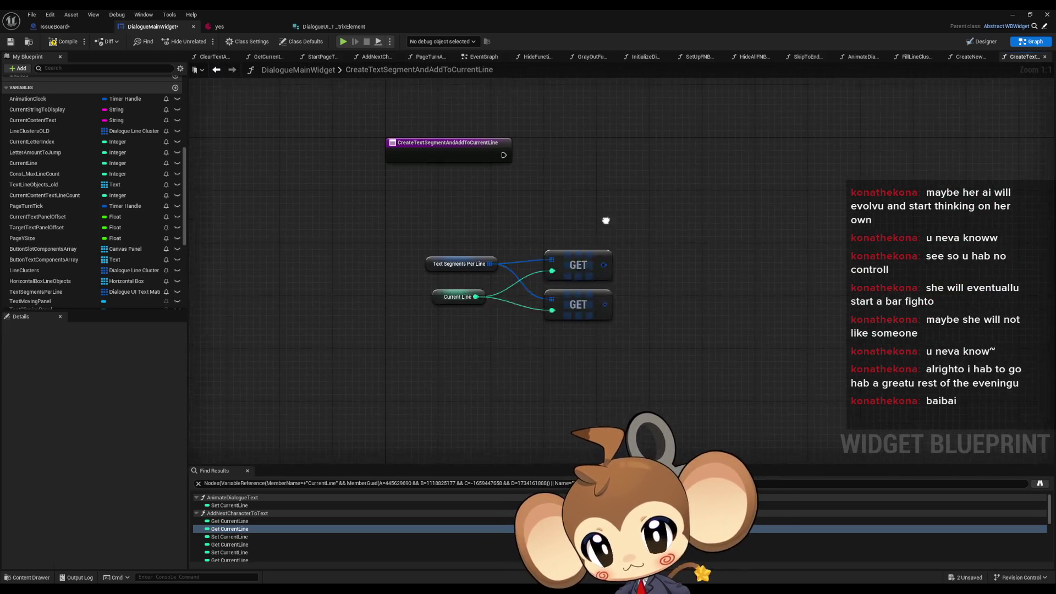
key(ctrl+v)
drag(485, 246, 432, 318)
text(length)
key(Return)
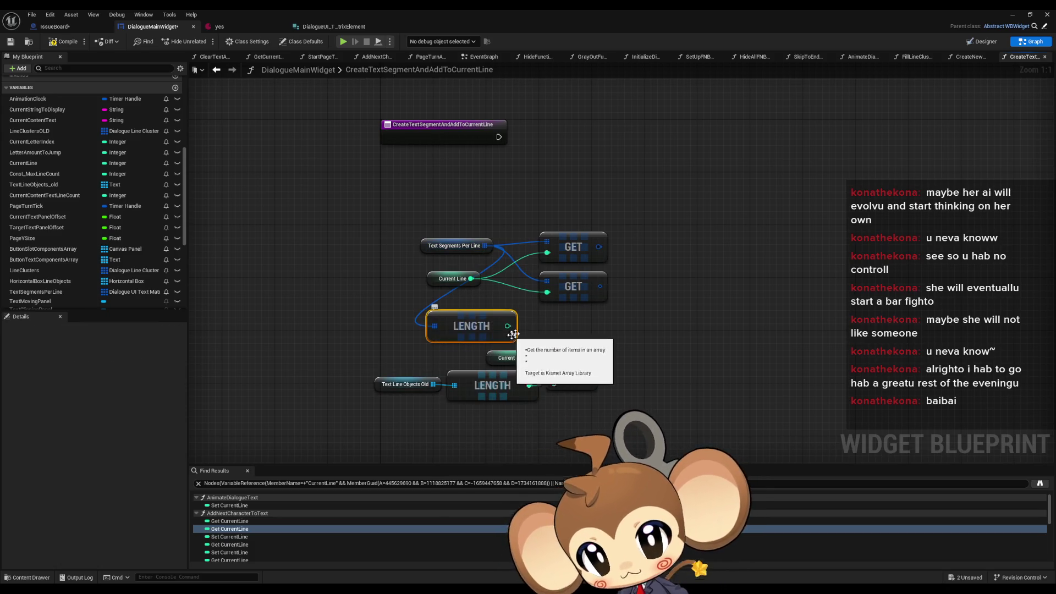
drag(508, 325, 554, 383)
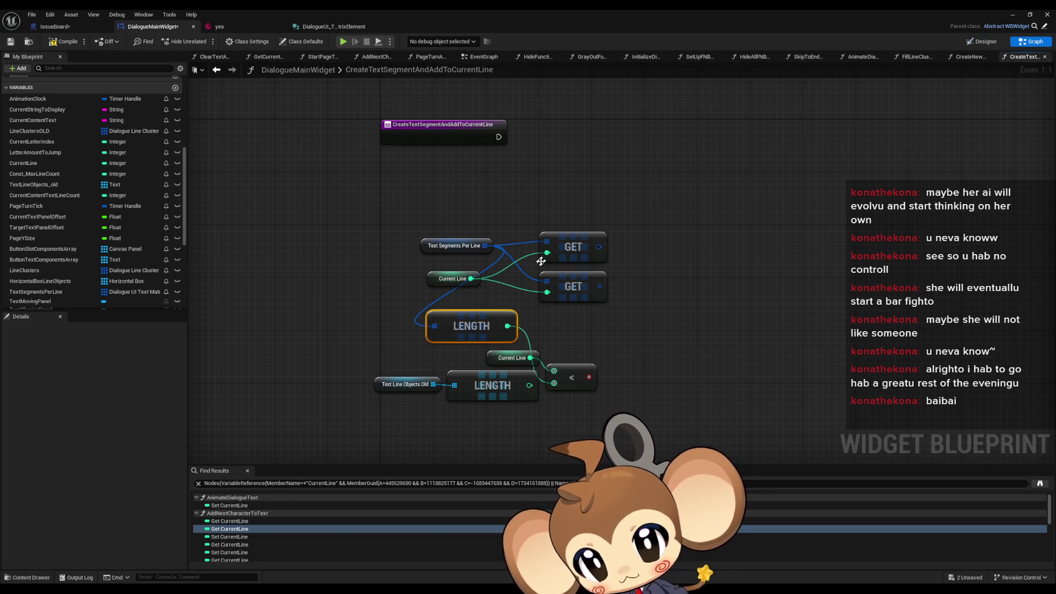
drag(378, 369, 484, 401)
key(Delete)
drag(471, 326, 491, 392)
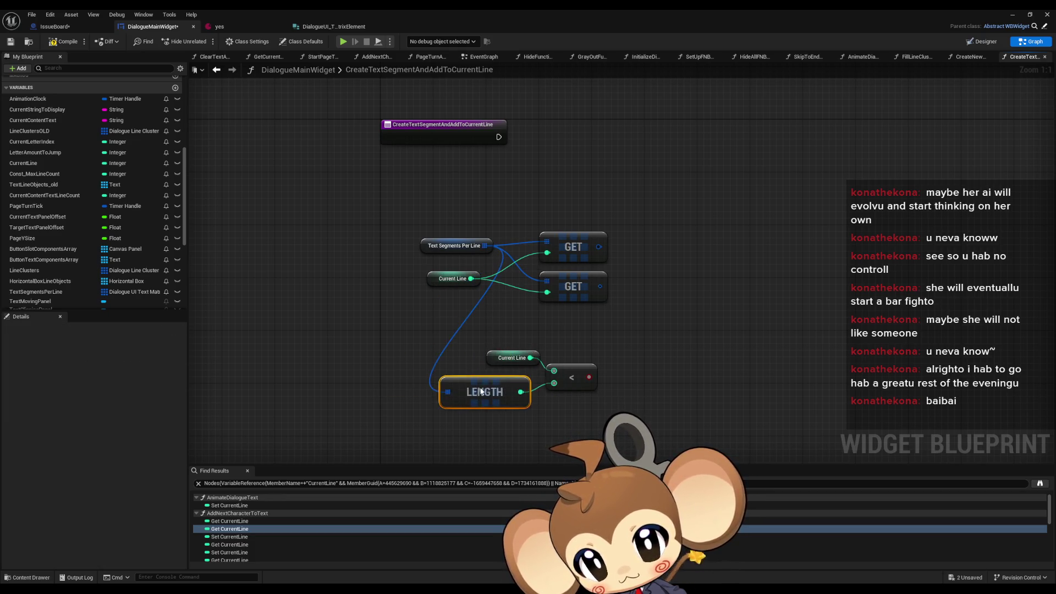
mouse_move(443, 247)
mouse_down()
mouse_move(400, 395)
mouse_move(383, 391)
mouse_up()
click(513, 326)
Drive a new Branch from the comparison's result.
drag(589, 377, 658, 334)
text(branch)
key(Return)
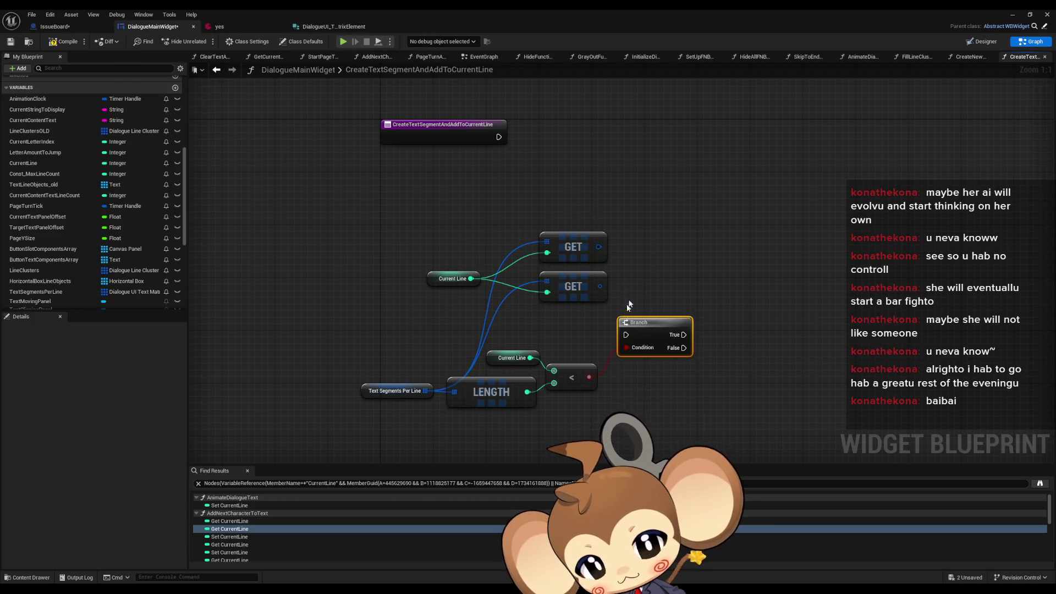
Duplicate the Text Segments Per Line getter, feed it into an array ADD node, and move both lower.
click(369, 385)
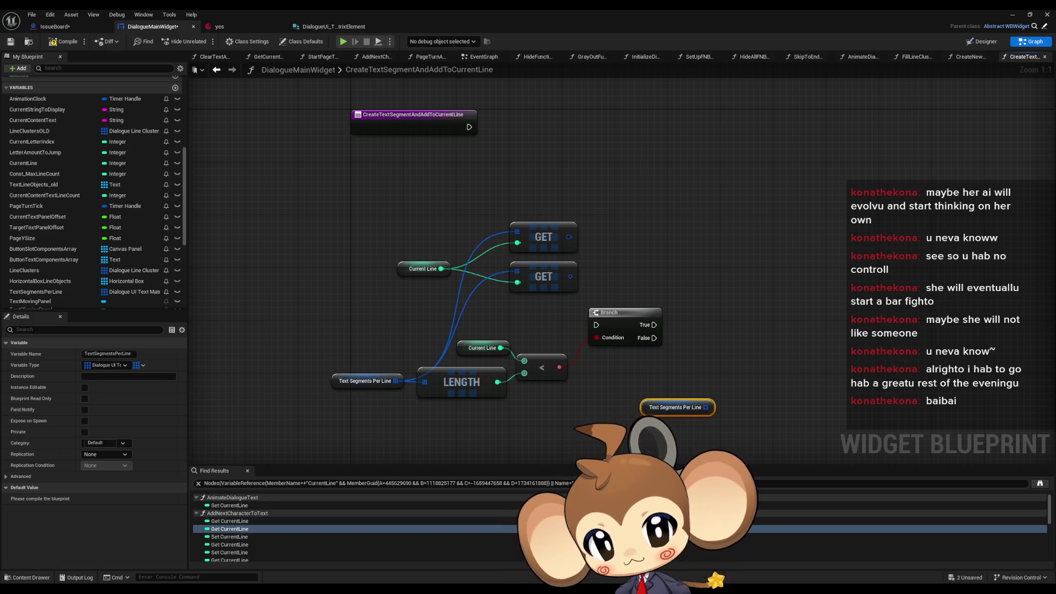
key(ctrl+c)
key(ctrl+v)
mouse_move(592, 381)
mouse_down()
mouse_move(694, 383)
mouse_move(642, 382)
mouse_move(675, 378)
mouse_up()
text(add)
key(Return)
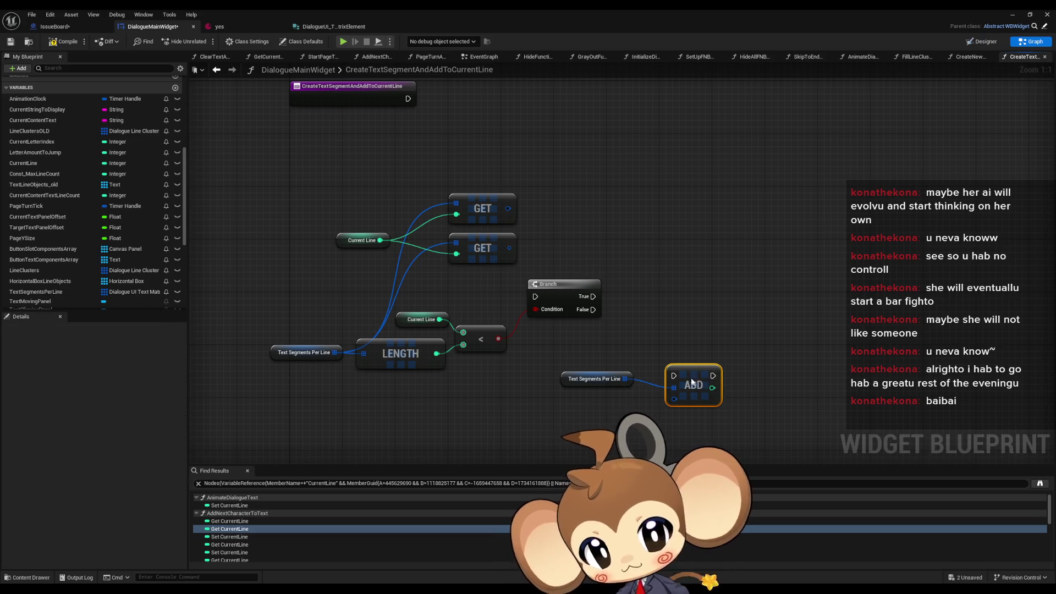
click(588, 378)
ctrl+click(687, 385)
drag(687, 385, 680, 411)
click(586, 405)
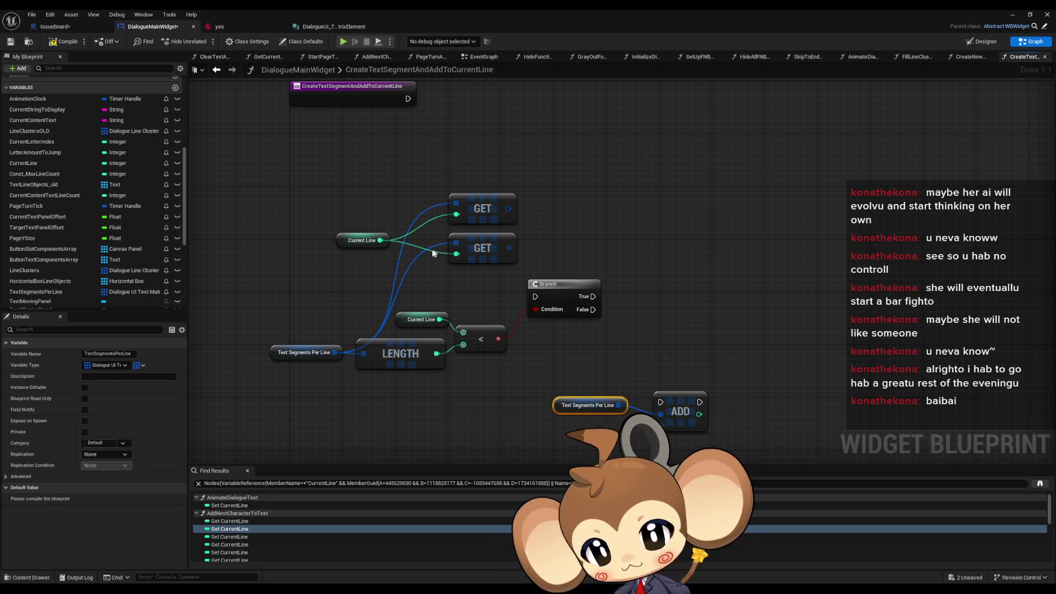
Break the lower GET's element and add an ADD node for its Text Segments Per Line array.
right_click(509, 248)
key(Escape)
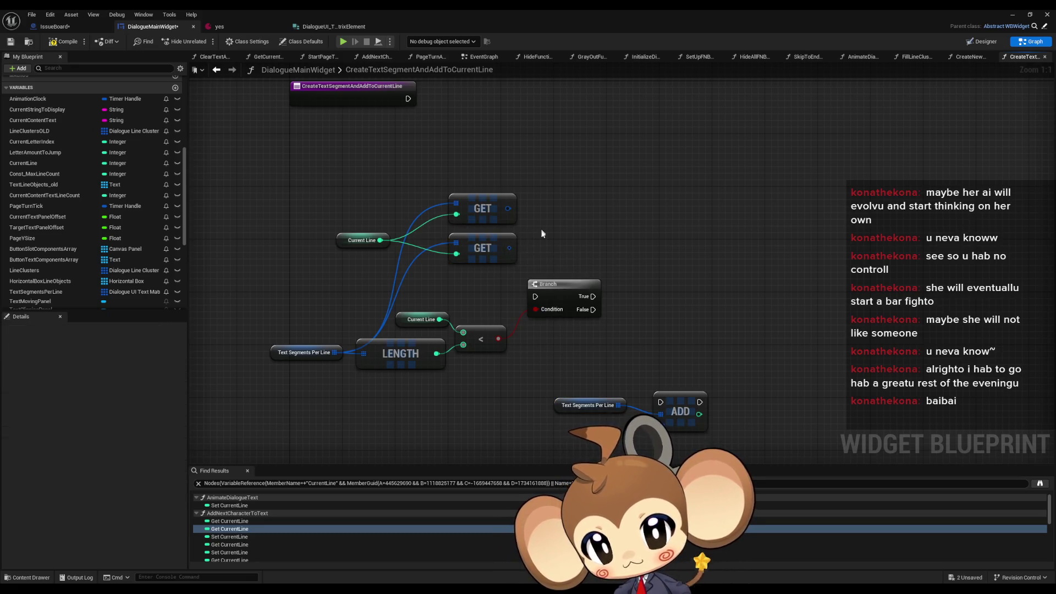
drag(510, 248, 552, 241)
text(brea)
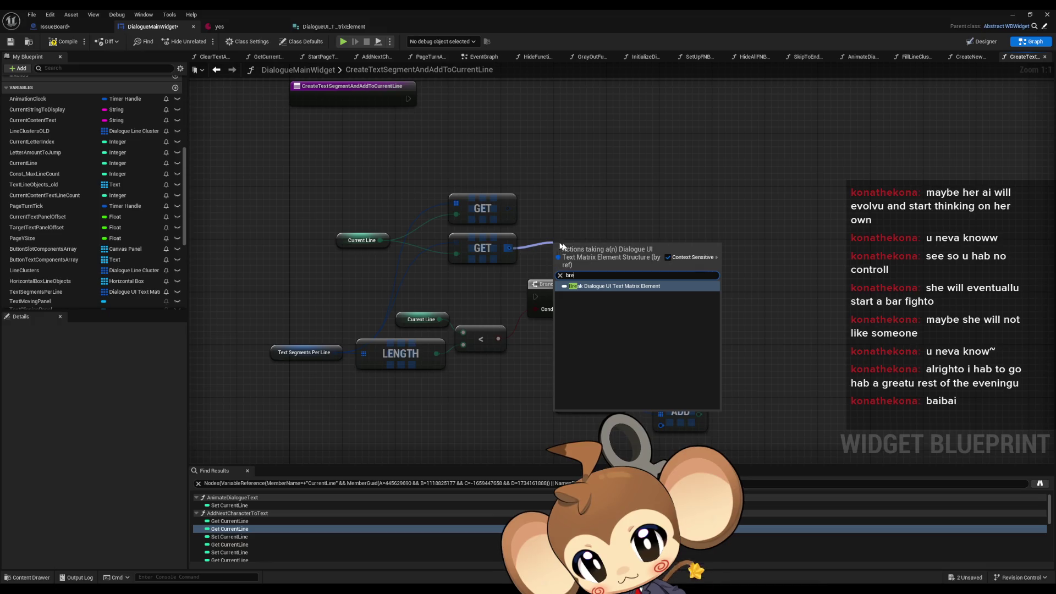
click(588, 286)
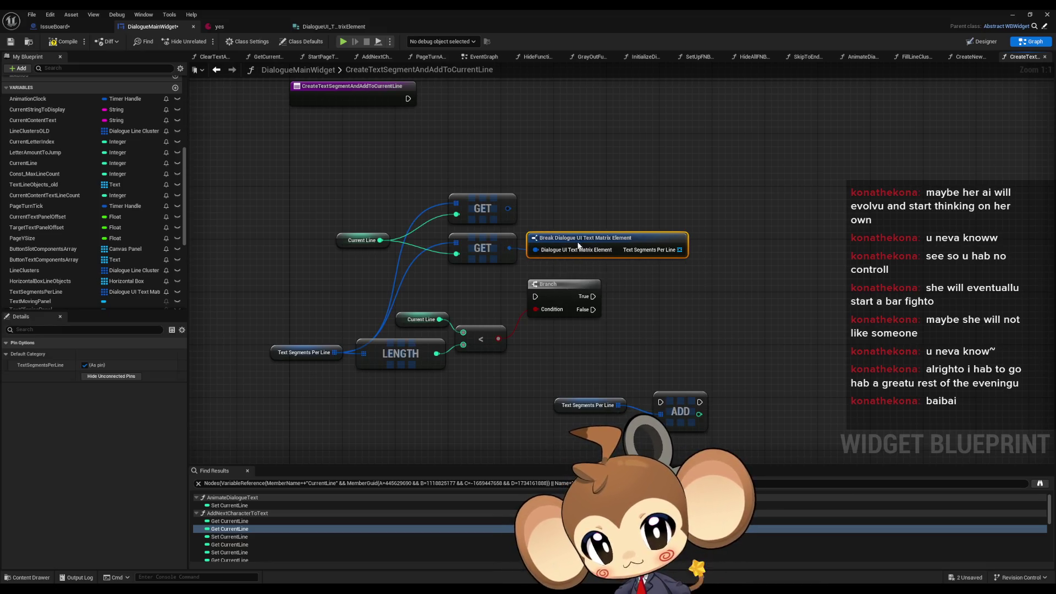
drag(685, 243, 790, 245)
click(761, 290)
Create a Make Dialogue UI Text Matrix Element node on the lower ADD's item input.
click(720, 333)
mouse_move(659, 428)
mouse_down()
mouse_move(604, 395)
mouse_move(540, 388)
mouse_move(423, 399)
mouse_up()
key(Return)
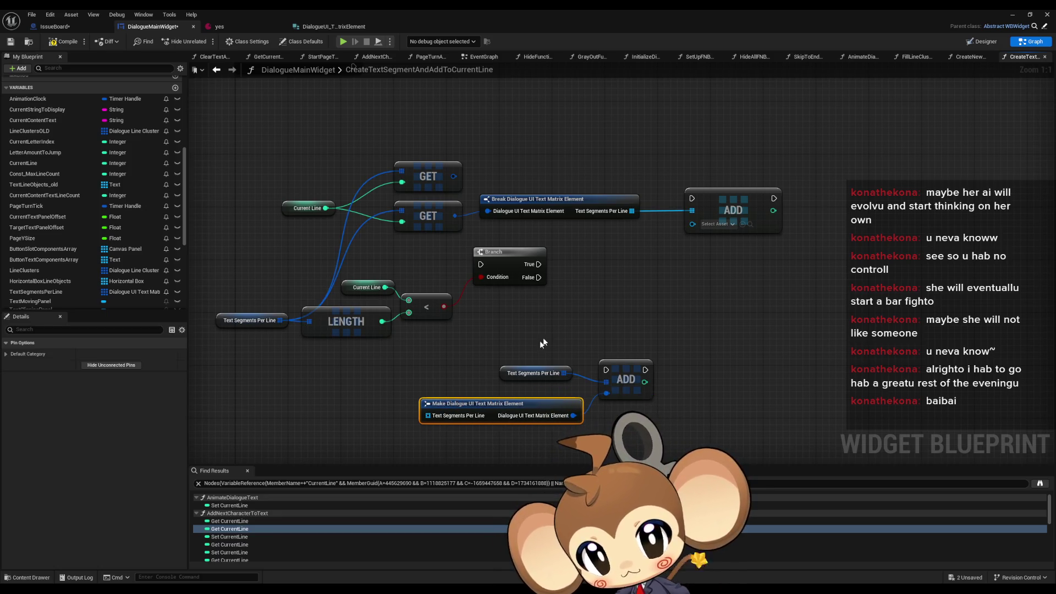
drag(543, 342, 581, 299)
drag(466, 373, 385, 385)
text(add)
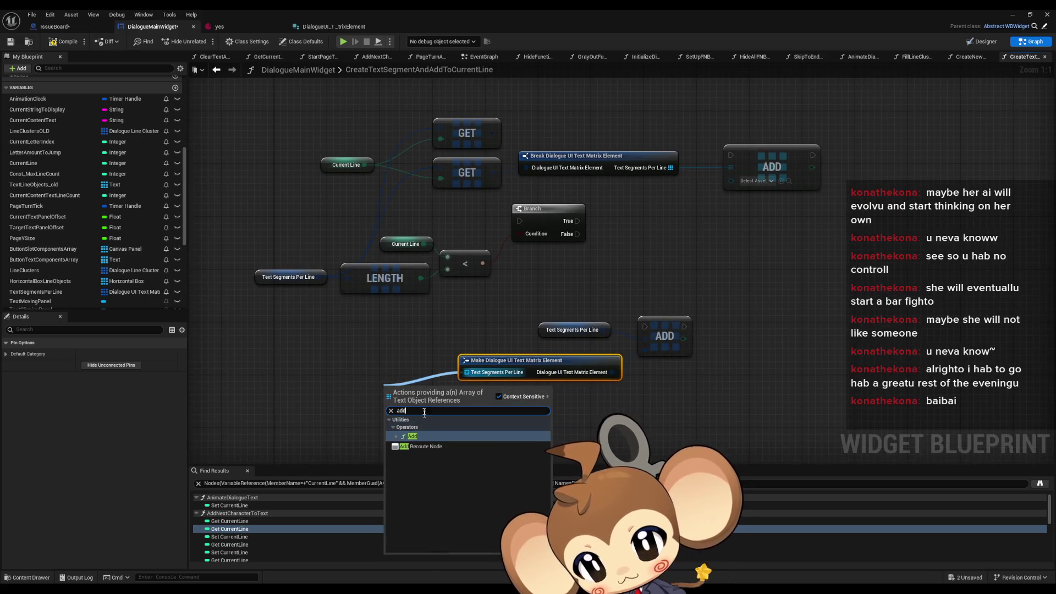
key(Return)
Delete the two unwanted add nodes created off the Make node's array input.
mouse_move(466, 373)
mouse_down()
mouse_move(379, 361)
mouse_move(387, 364)
mouse_up()
text(add)
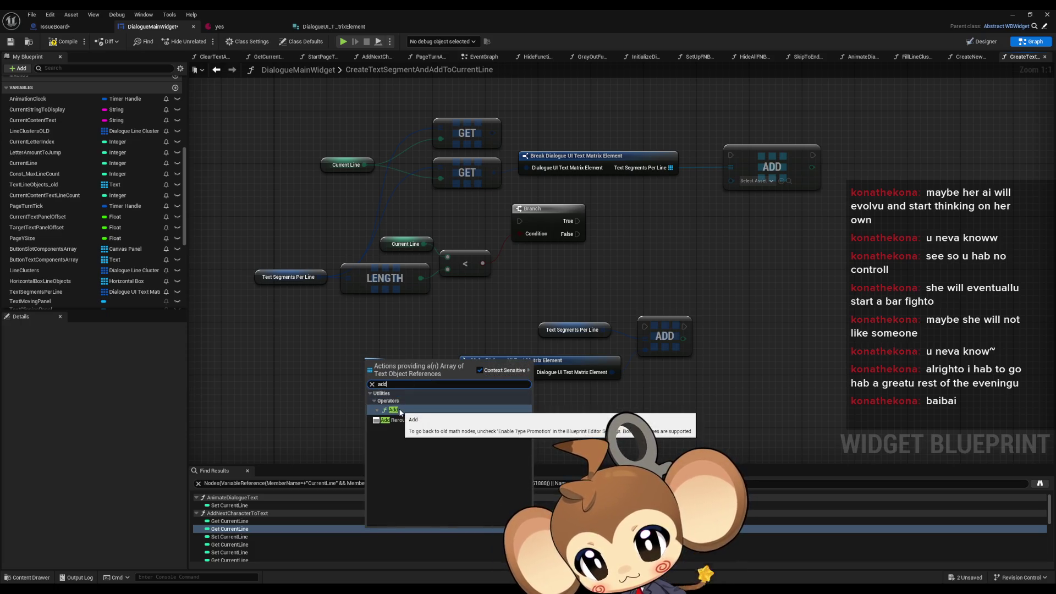
click(400, 410)
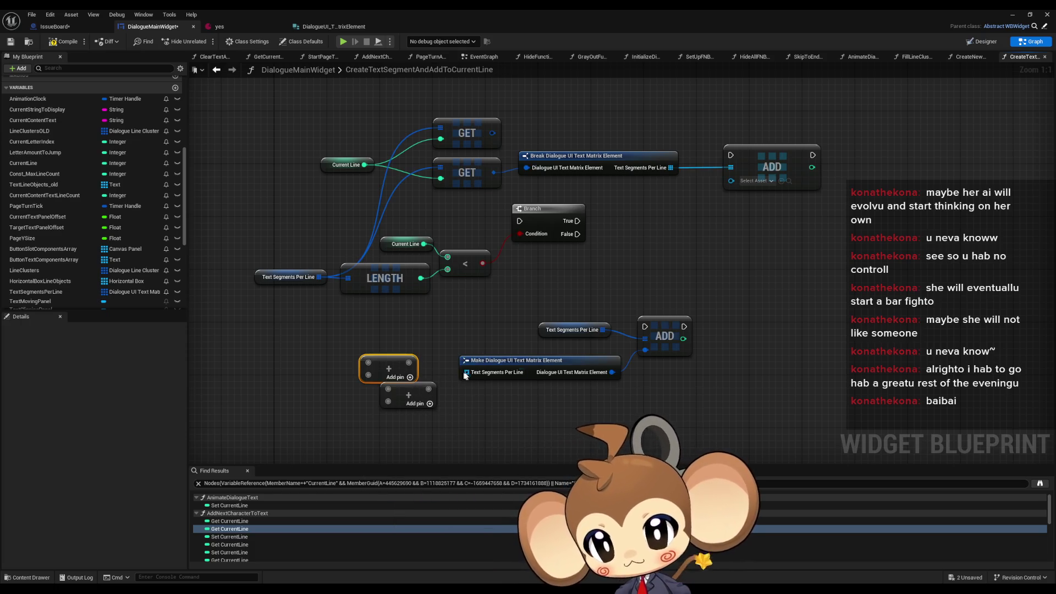
drag(409, 377, 416, 431)
text(add)
key(Escape)
drag(346, 355, 434, 413)
key(Delete)
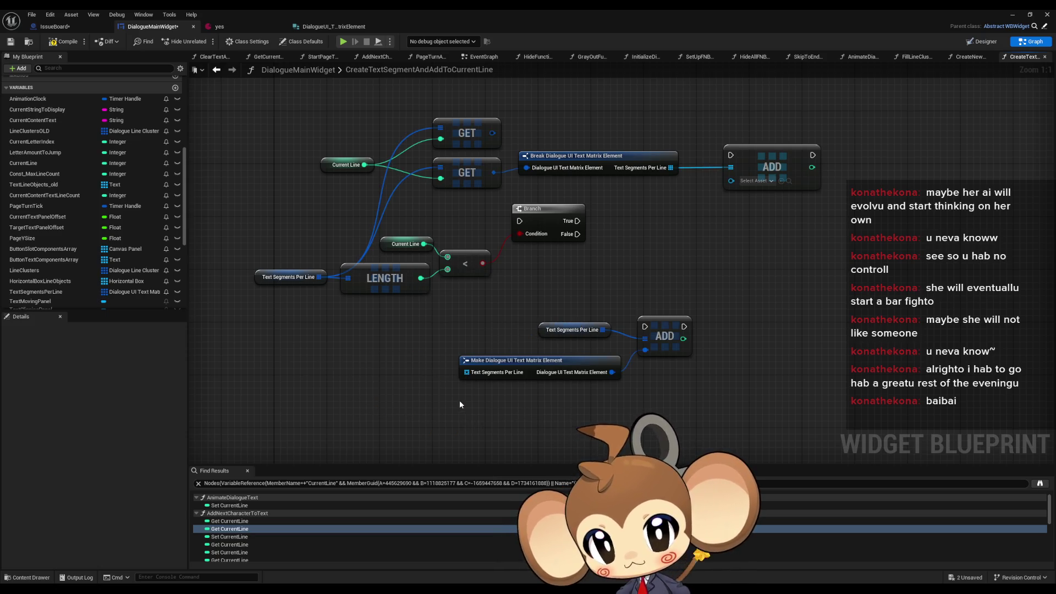
Bring the function's entry node into view and navigate back to an earlier graph.
drag(457, 403, 471, 363)
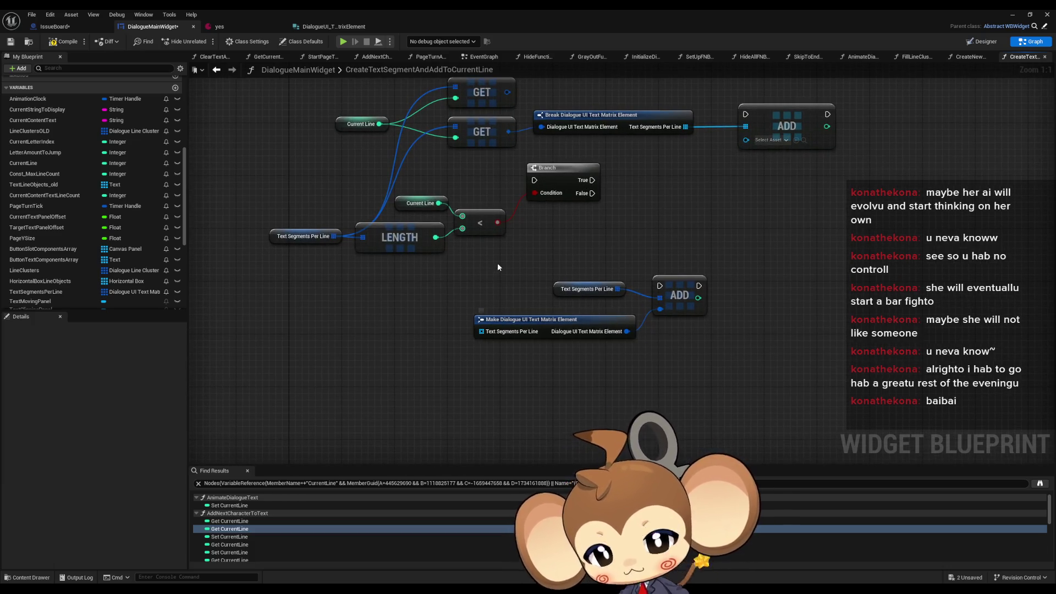
drag(497, 263, 487, 340)
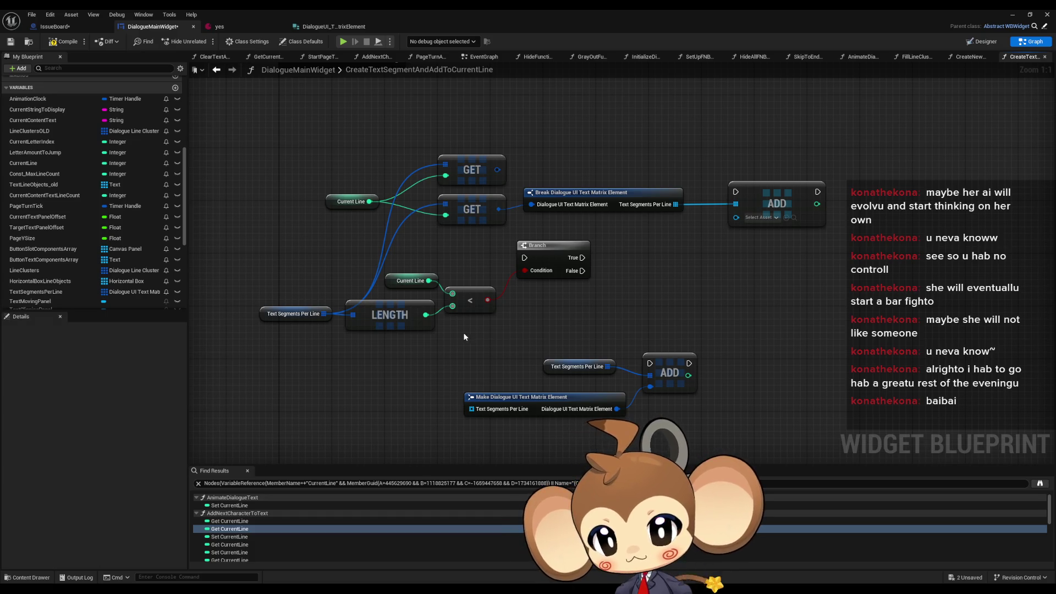
drag(502, 329, 496, 336)
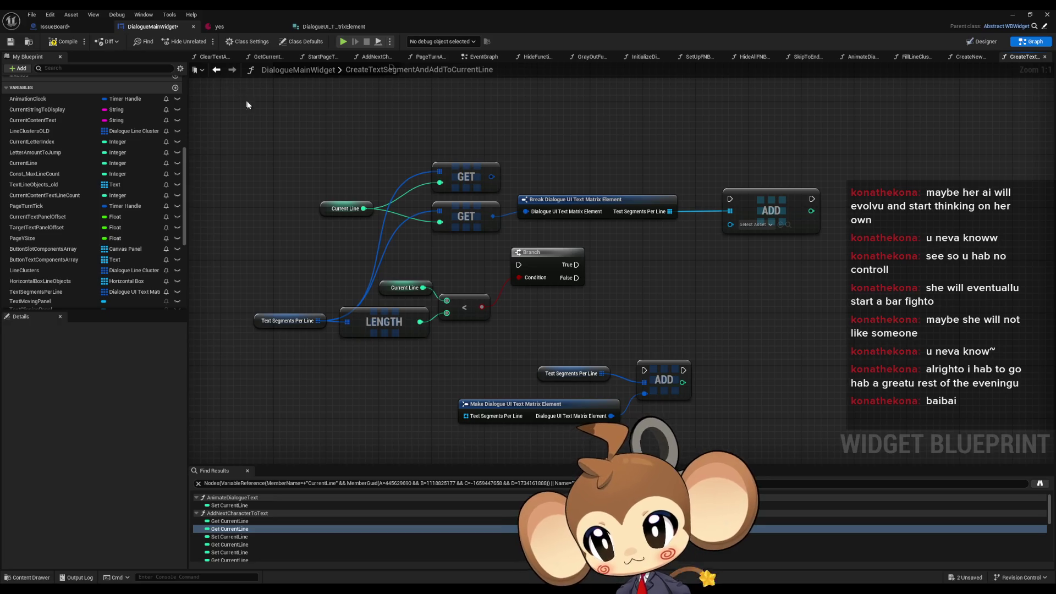
key(Home)
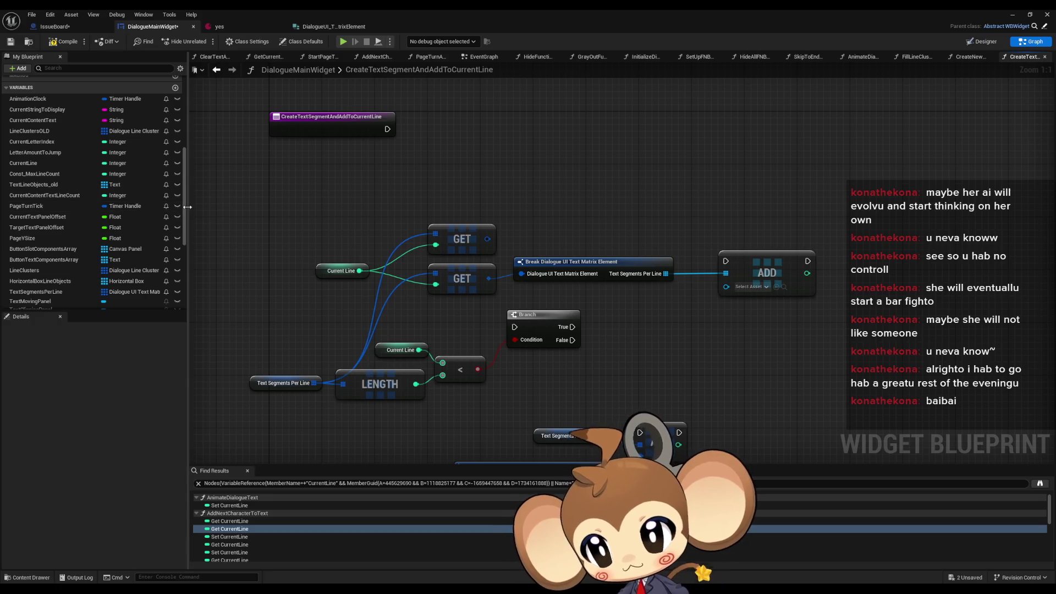
mouse_move(185, 210)
mouse_down()
mouse_move(179, 157)
mouse_move(175, 216)
mouse_move(179, 132)
mouse_up()
click(216, 69)
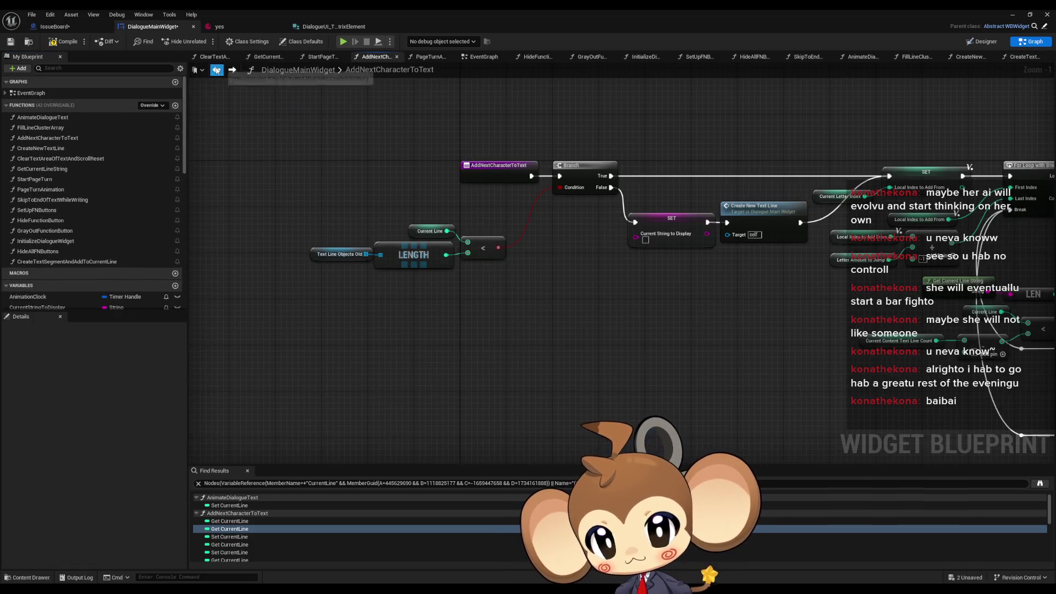
Copy CreateNewTextLine's Construct Text node (class Text, Outer self) and paste it into this function.
click(216, 70)
click(217, 71)
click(217, 71)
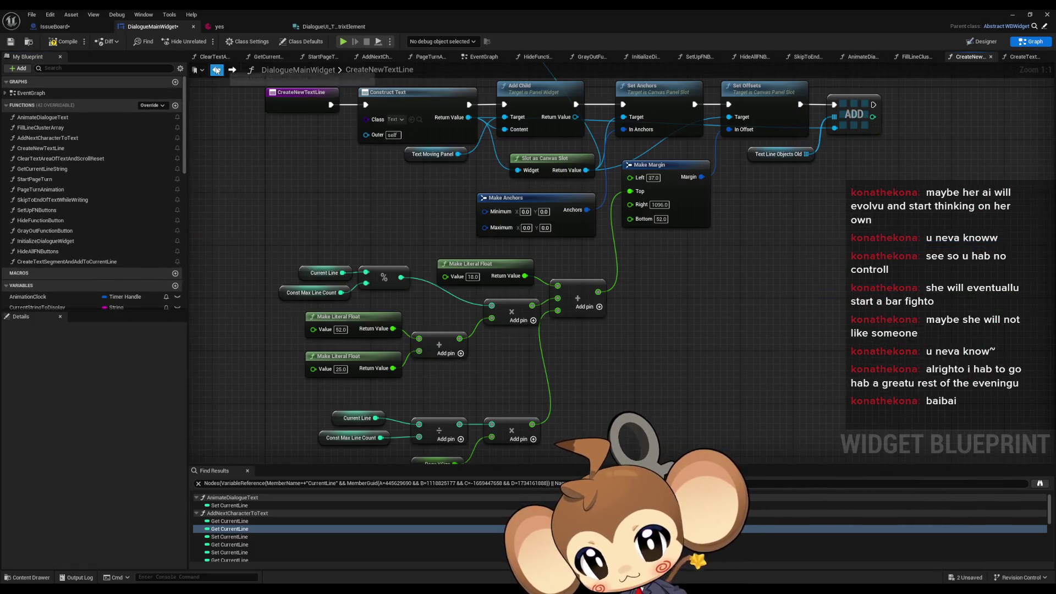
click(216, 70)
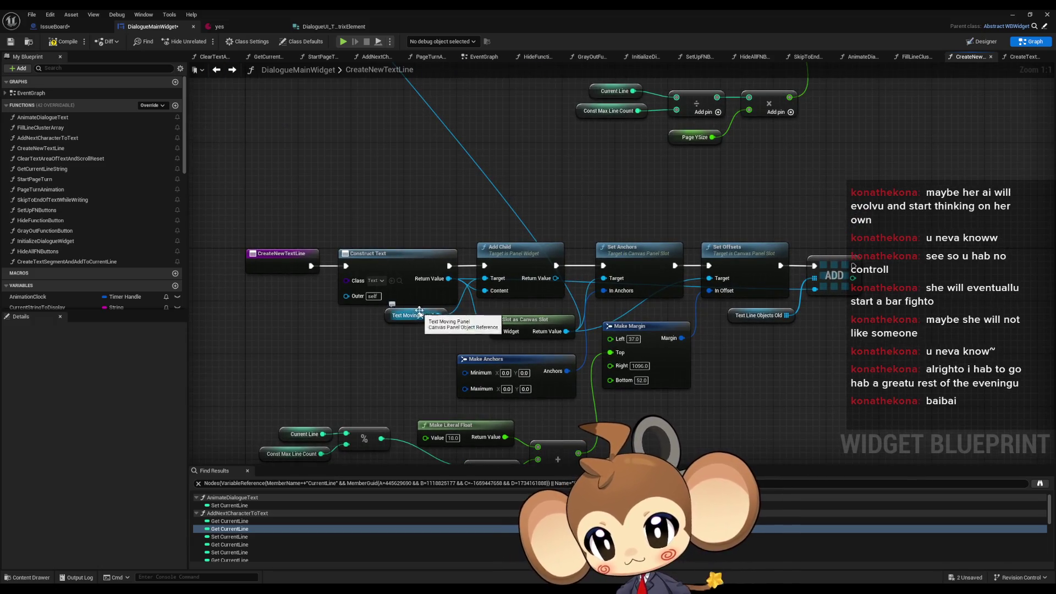
click(432, 279)
click(232, 70)
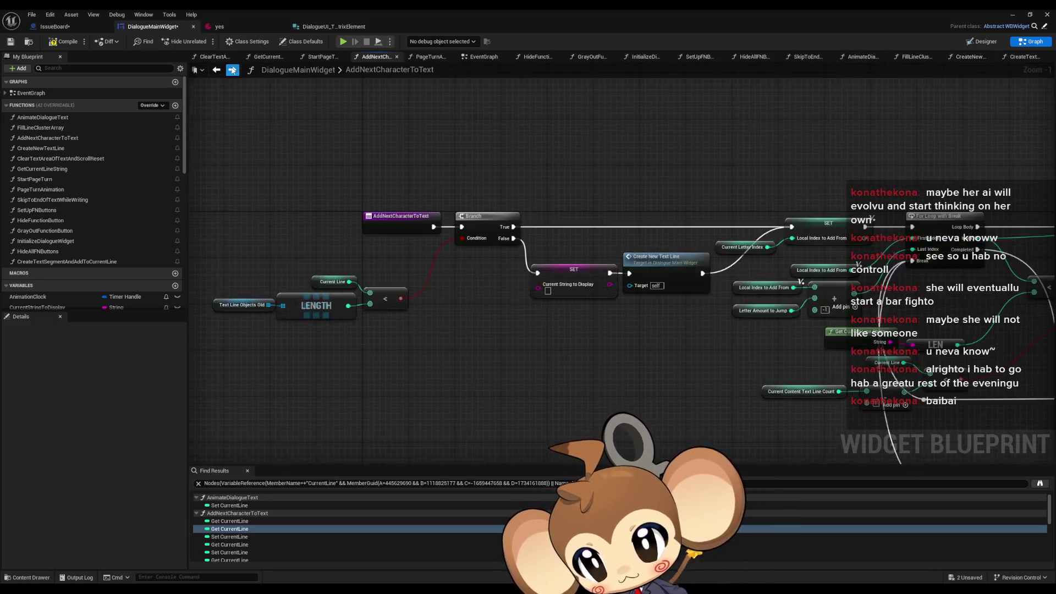
click(232, 70)
key(ctrl+v)
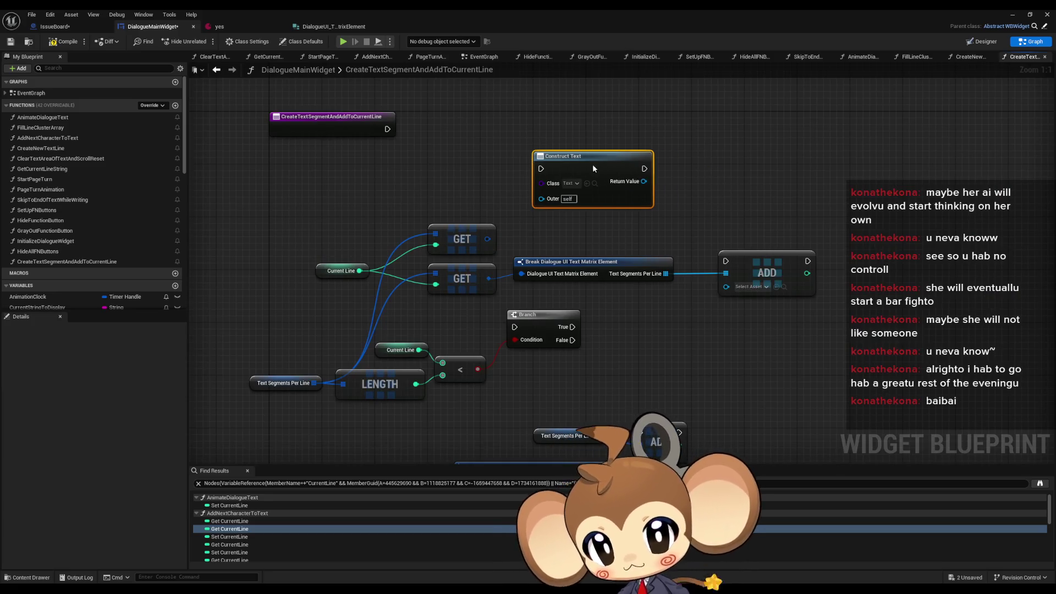
Wire the pasted Construct Text's Return Value into the upper ADD.
mouse_move(643, 182)
mouse_down()
mouse_move(726, 287)
mouse_move(703, 299)
mouse_move(673, 247)
mouse_up()
scroll(643, 251, down, 2)
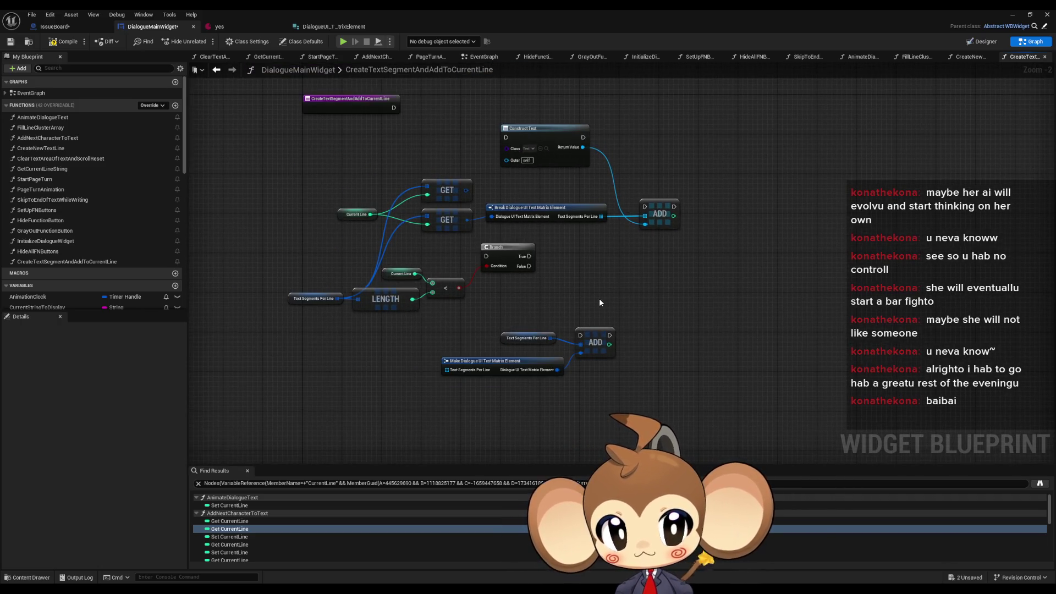
scroll(574, 363, up, 2)
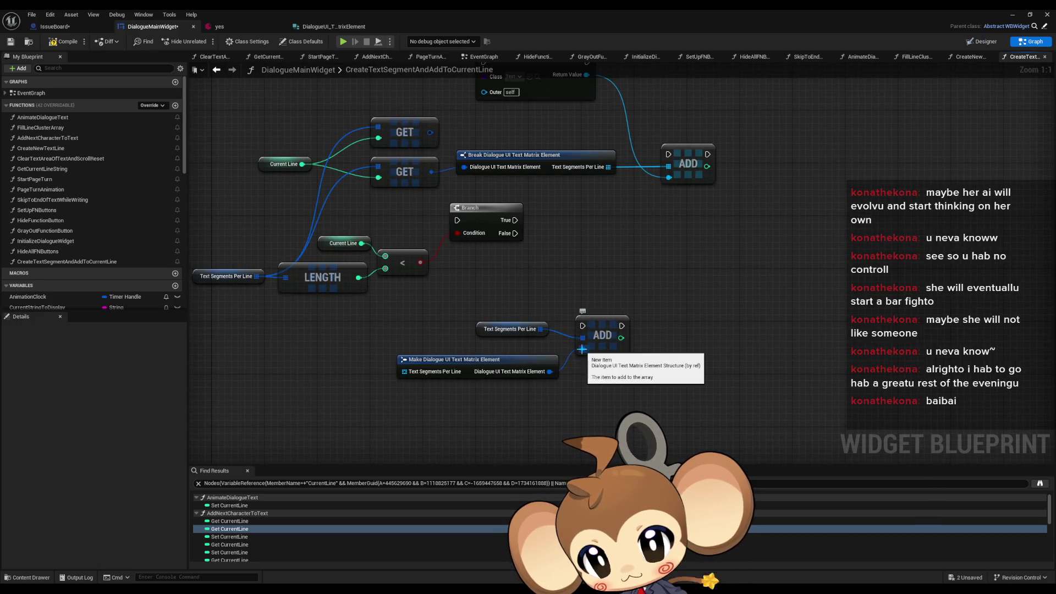
Add a Set members in Dialogue UI Text Matrix Element node from the lower ADD's New Item.
drag(582, 348, 503, 410)
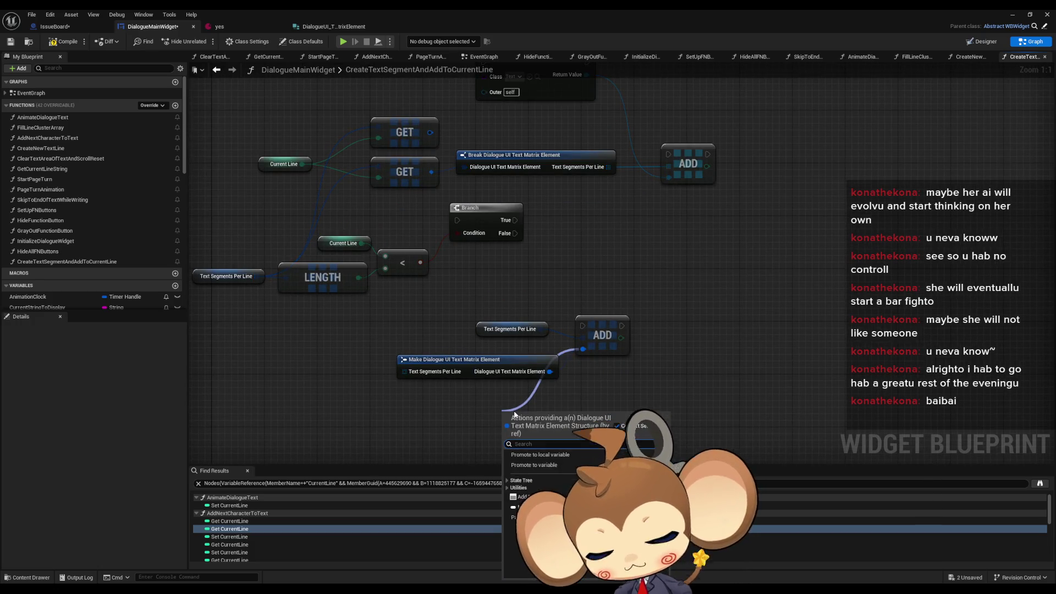
text(memb)
key(Return)
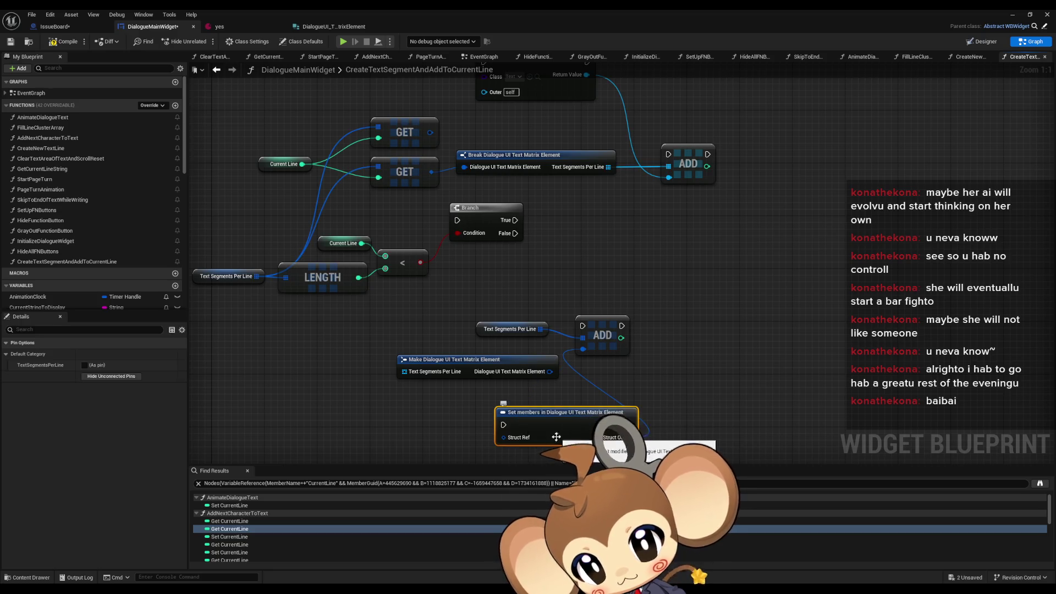
drag(517, 438, 450, 434)
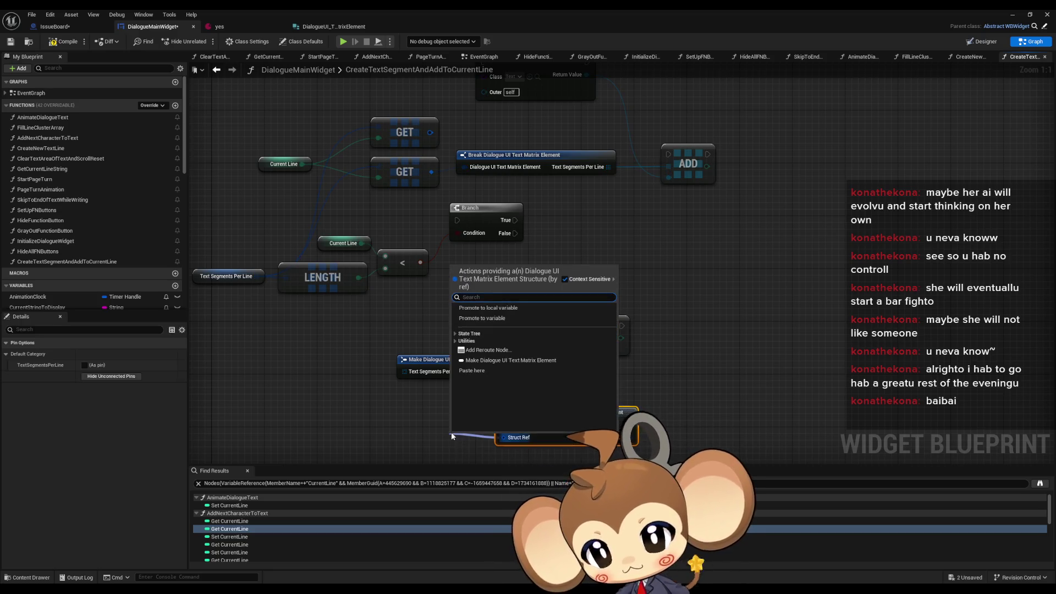
text(for each)
key(Return)
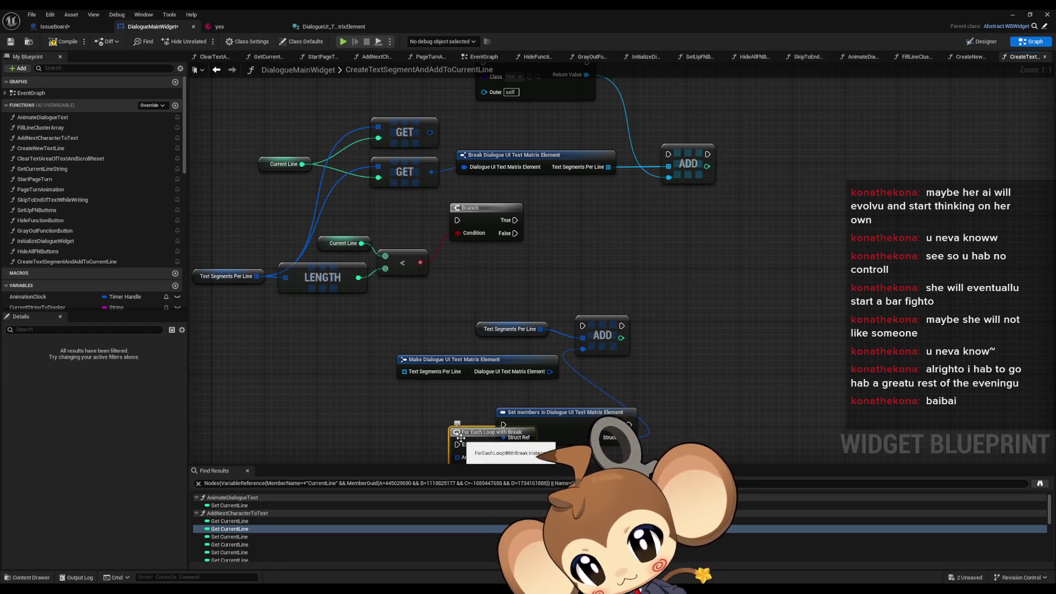
key(Delete)
drag(503, 437, 432, 442)
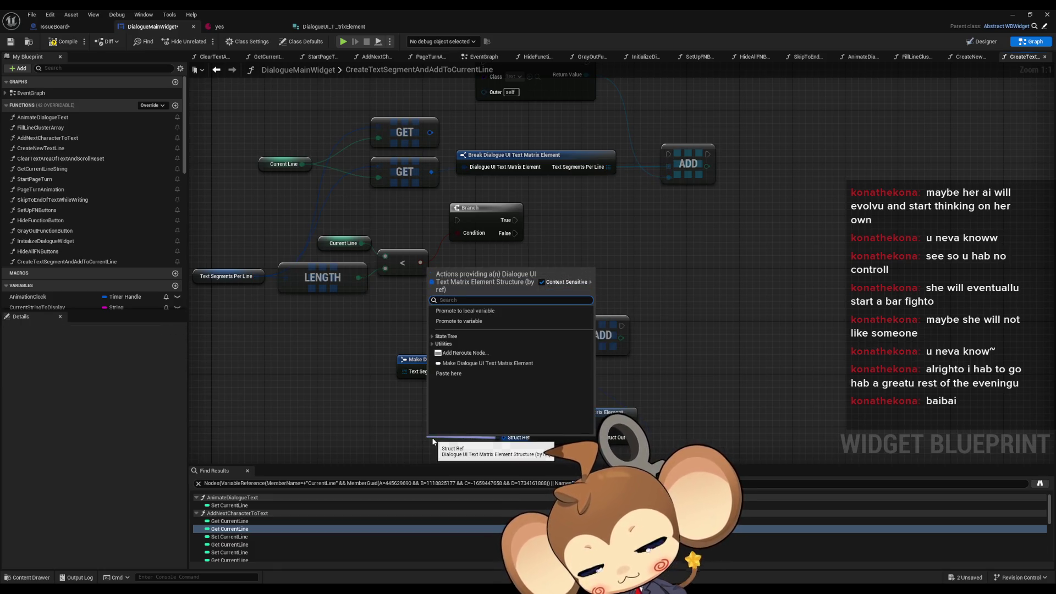
text(maek)
key(Escape)
Expose Text Segments Per Line on the Set members node, then delete that node.
click(550, 412)
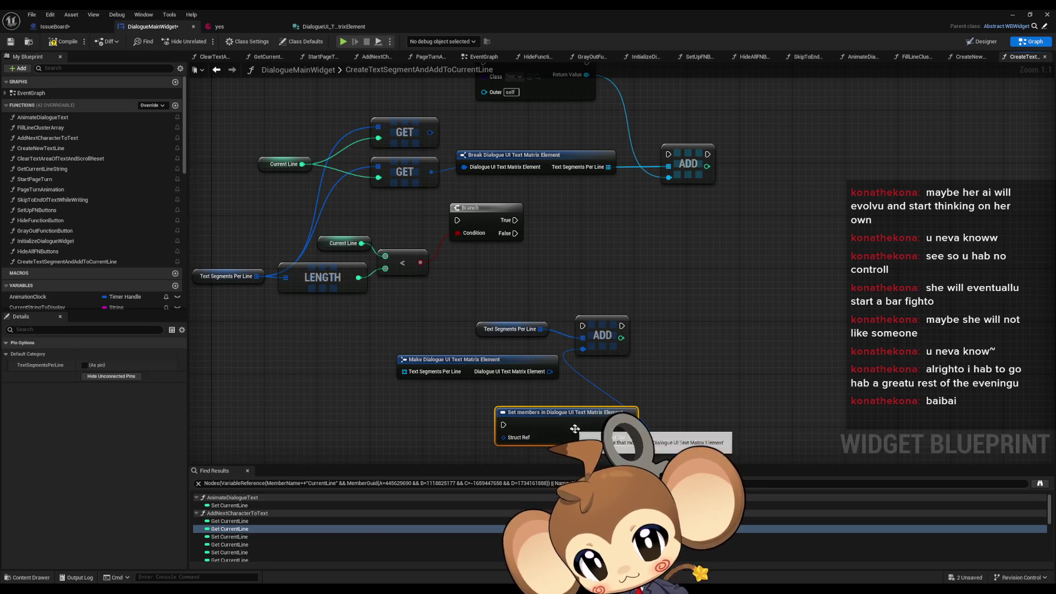
click(85, 365)
drag(565, 373, 497, 356)
click(619, 369)
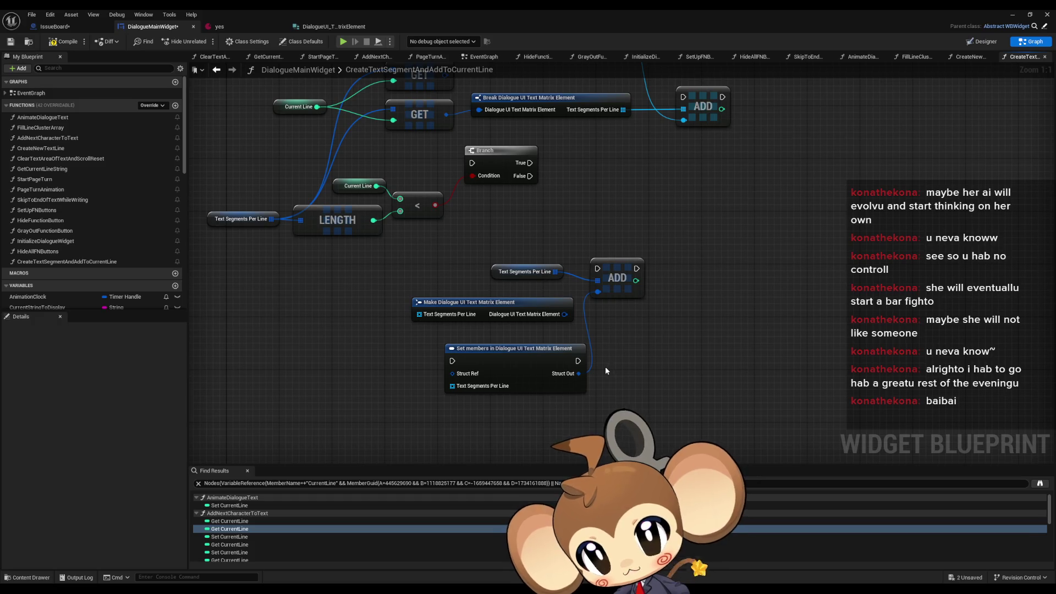
click(487, 388)
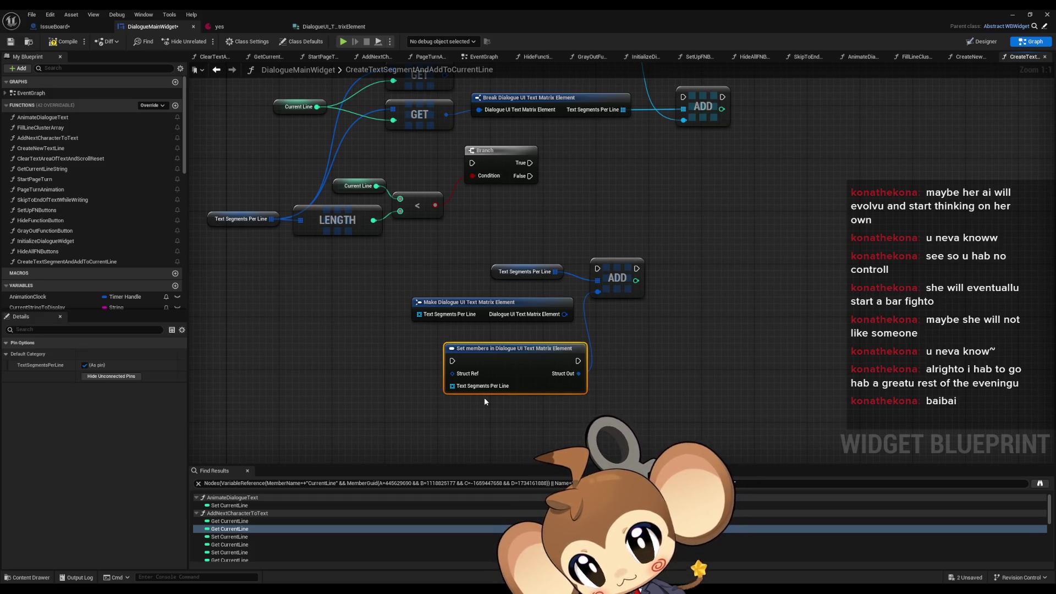
key(Delete)
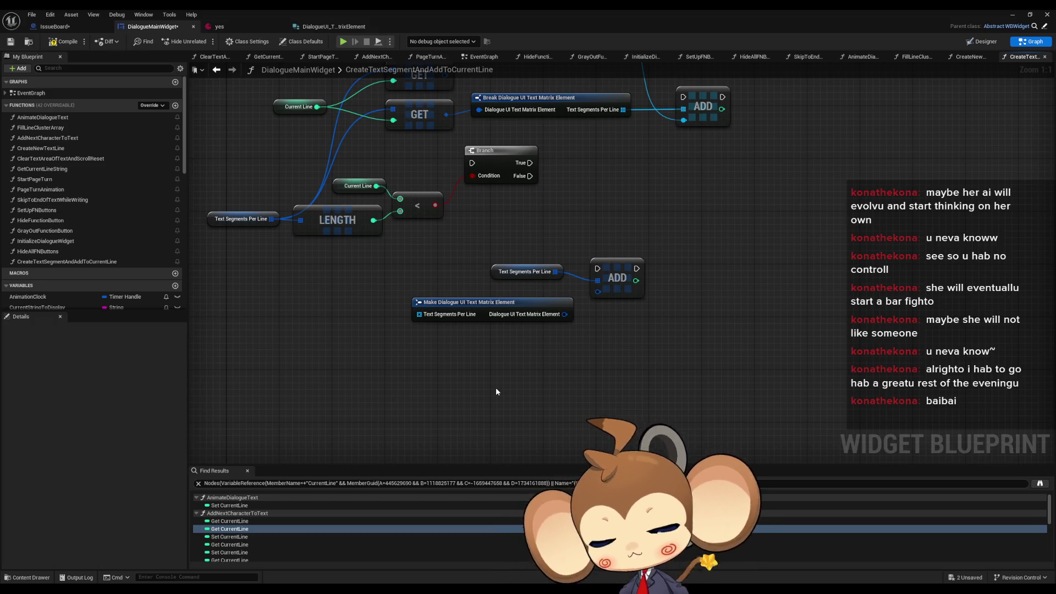
Feed a pasted Construct Text into a Make Array's [0] slot for Text Segments Per Line.
mouse_move(419, 314)
mouse_down()
mouse_move(383, 325)
mouse_move(447, 358)
mouse_move(386, 349)
mouse_move(457, 355)
mouse_up()
text(make array)
key(Return)
key(ctrl+v)
click(591, 387)
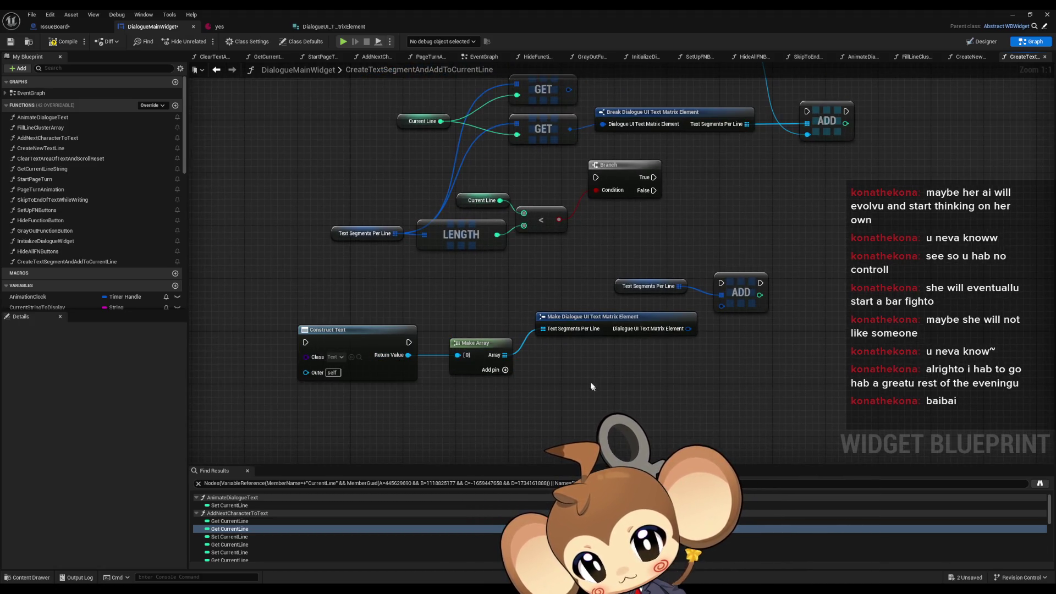
drag(623, 360, 590, 433)
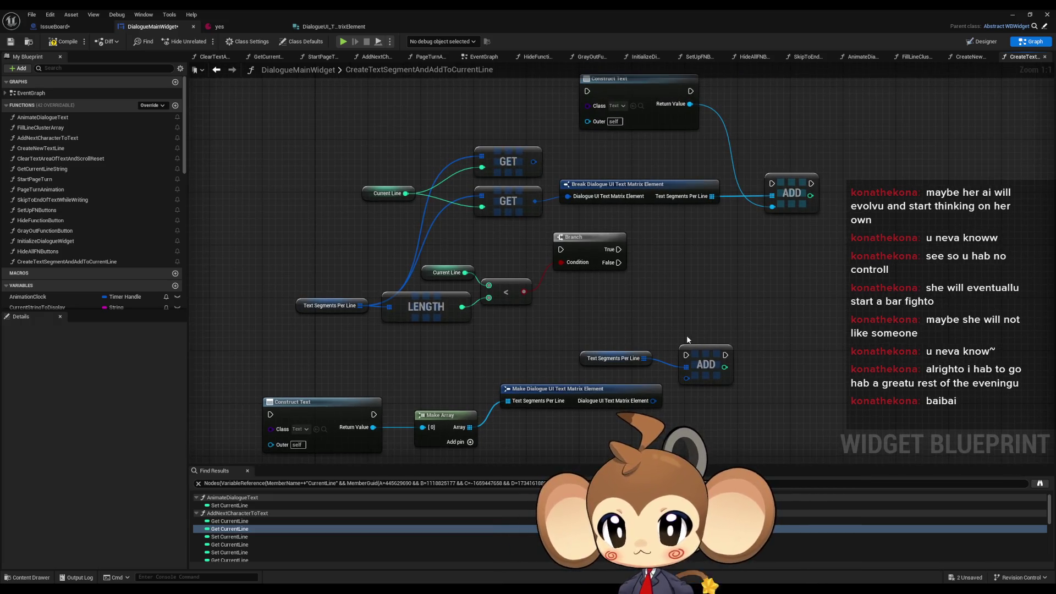
drag(687, 333, 645, 345)
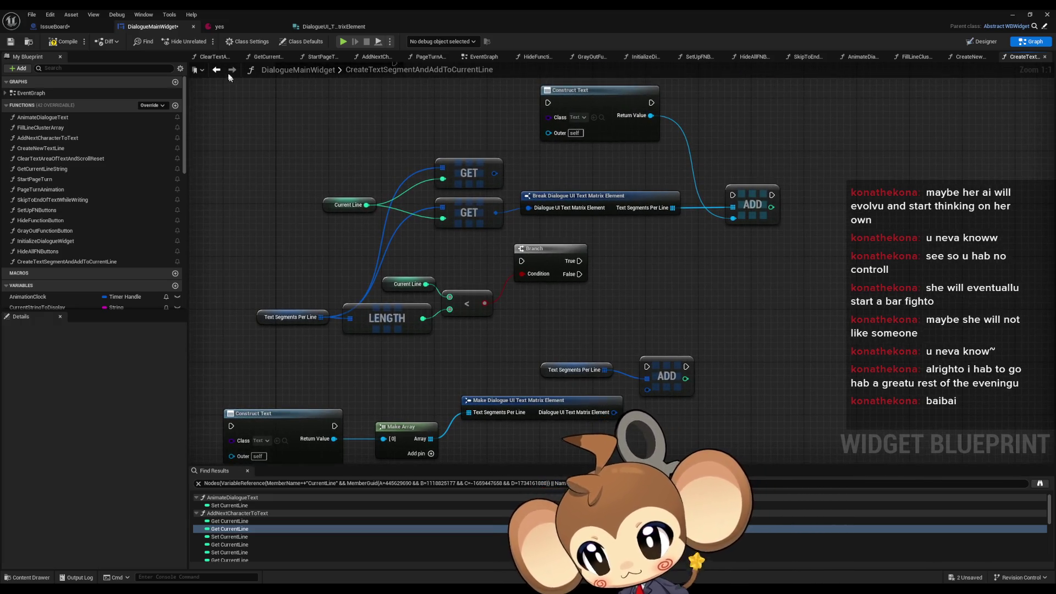
Check AddNextCharacterToText, then wire the Branch False output to the lower ADD.
click(217, 70)
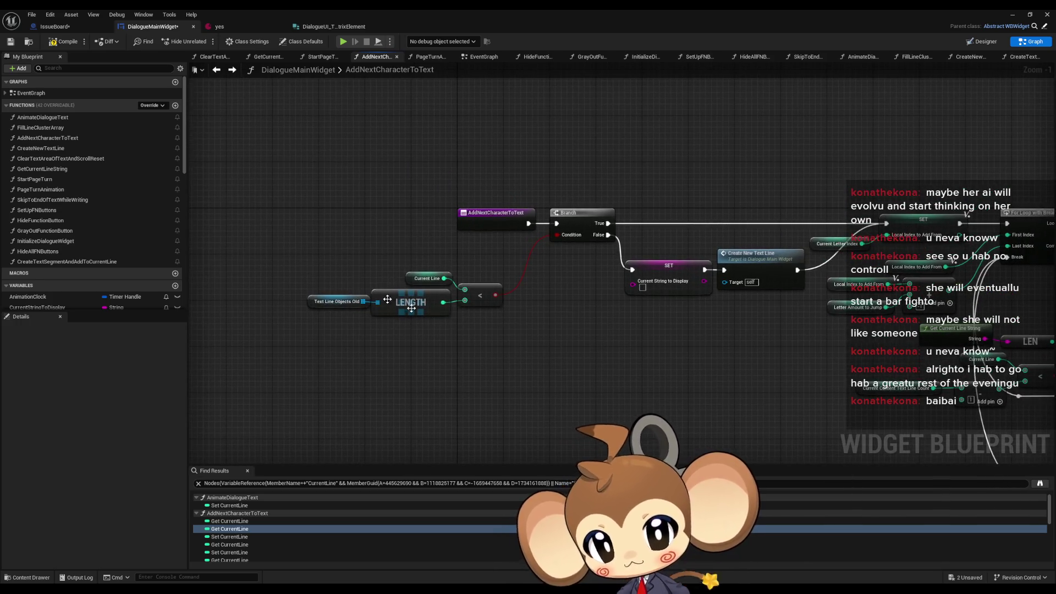
click(233, 69)
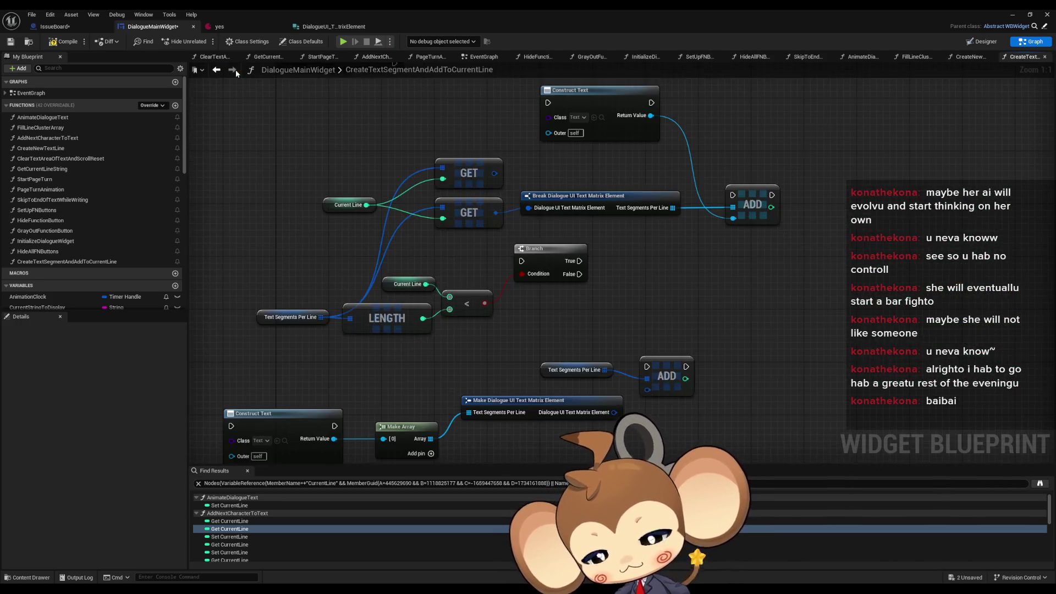
mouse_move(578, 274)
mouse_down()
mouse_move(660, 377)
mouse_move(648, 368)
mouse_up()
drag(709, 308, 608, 299)
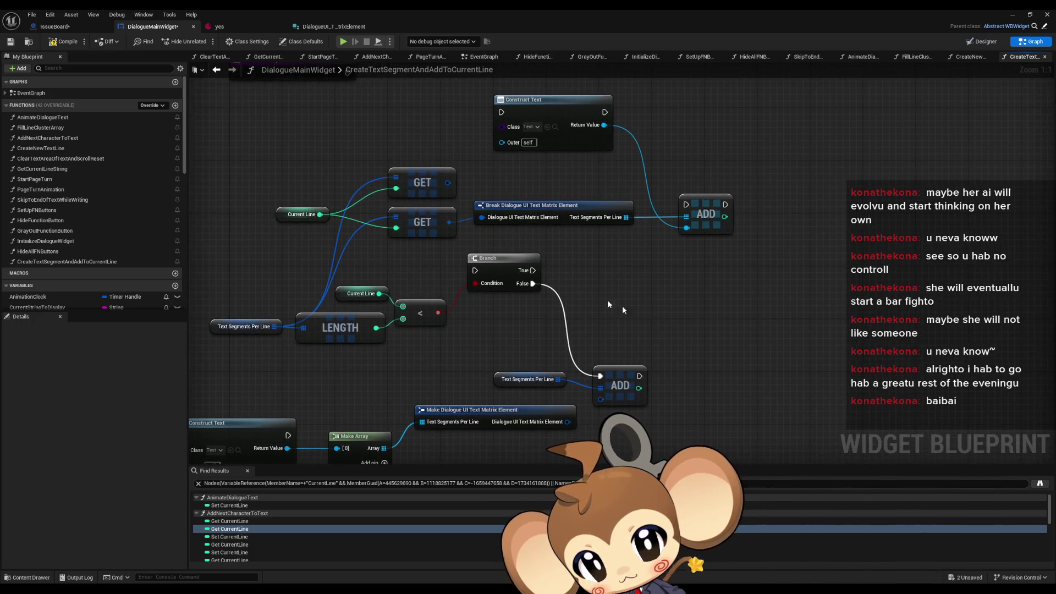
Route Branch True and False through the upper and lower Construct Text nodes into their ADDs.
mouse_move(537, 308)
mouse_down()
mouse_move(694, 242)
mouse_move(506, 150)
mouse_up()
drag(608, 150, 691, 242)
mouse_move(640, 333)
mouse_down()
mouse_move(680, 282)
mouse_move(726, 255)
mouse_up()
drag(378, 393, 691, 336)
mouse_move(624, 243)
mouse_down()
mouse_move(379, 360)
mouse_move(275, 395)
mouse_up()
Regroup the lower array-building nodes and feed the new matrix element into the lower ADD.
drag(455, 352, 454, 282)
mouse_move(622, 276)
mouse_down()
mouse_move(620, 339)
mouse_move(611, 330)
mouse_up()
click(619, 328)
drag(657, 364, 691, 342)
click(443, 381)
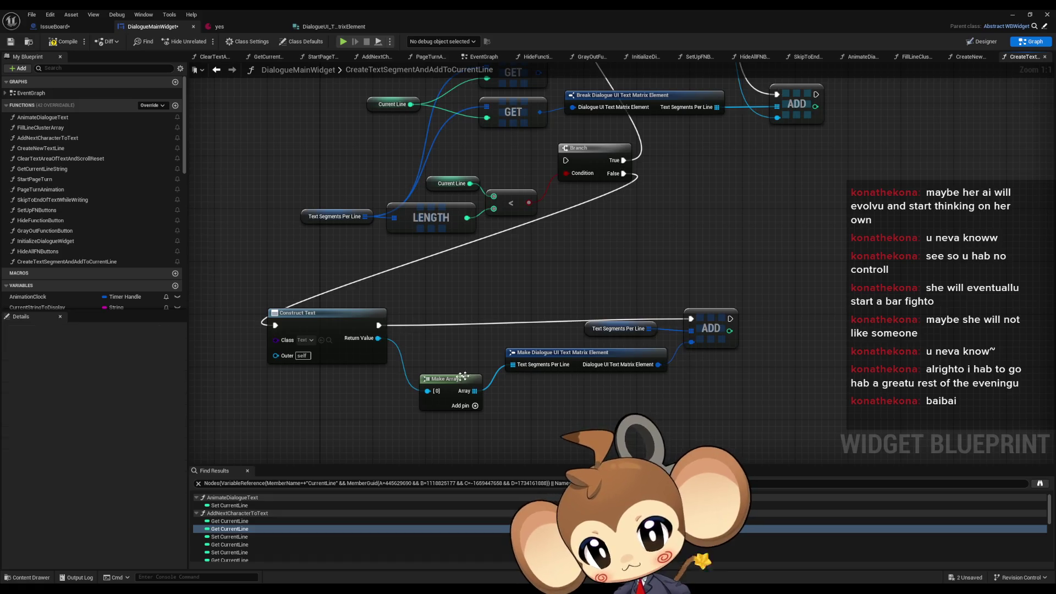
drag(443, 380, 436, 347)
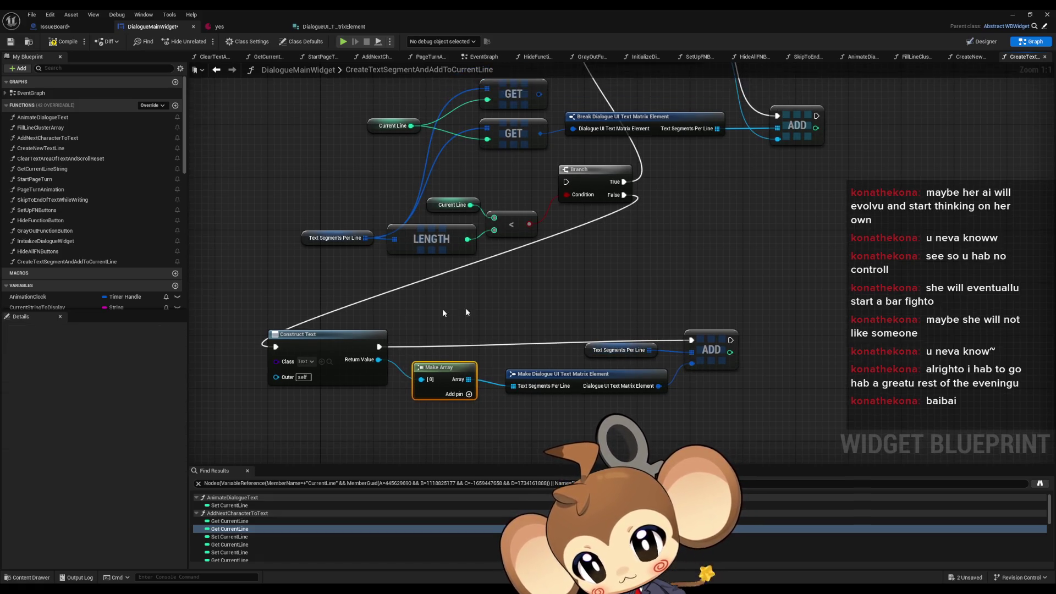
shift+click(323, 333)
mouse_move(323, 333)
mouse_down()
mouse_move(432, 335)
mouse_move(725, 286)
mouse_move(592, 392)
mouse_up()
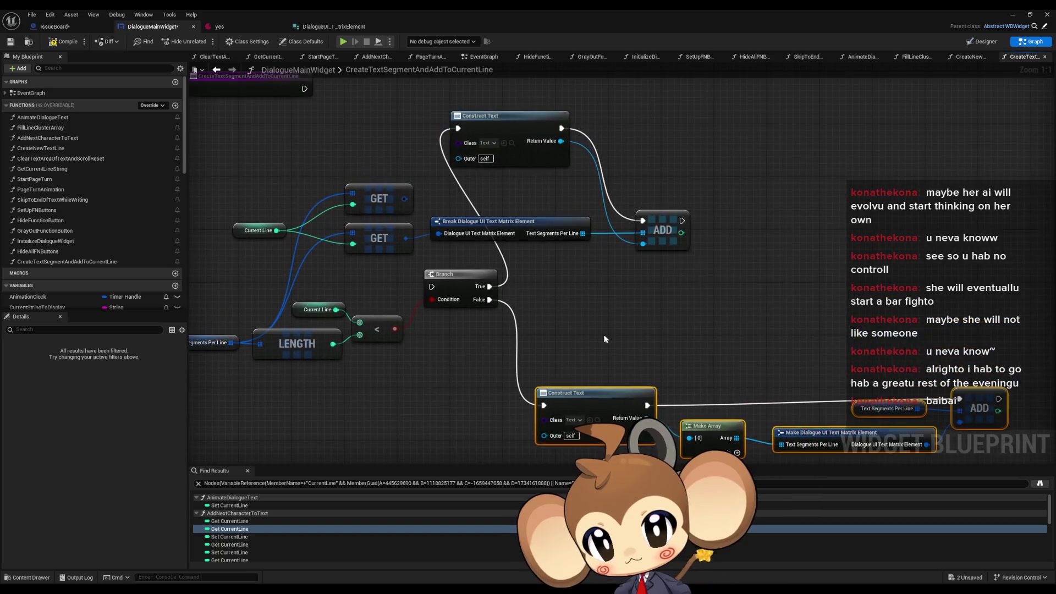
Shift the upper Construct Text, Break and ADD group right and delete the unneeded top GET.
drag(520, 95, 611, 164)
drag(638, 127, 567, 244)
drag(662, 230, 912, 243)
click(407, 196)
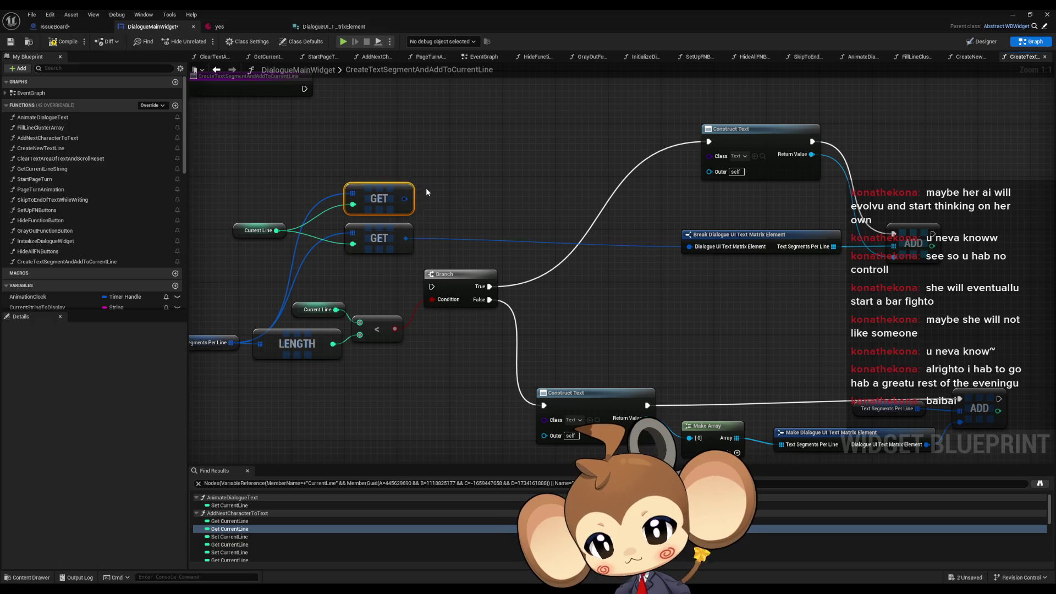
key(Delete)
mouse_move(408, 204)
mouse_down()
mouse_move(435, 211)
mouse_move(413, 226)
mouse_up()
mouse_move(758, 138)
mouse_down()
mouse_move(686, 268)
mouse_move(605, 284)
mouse_up()
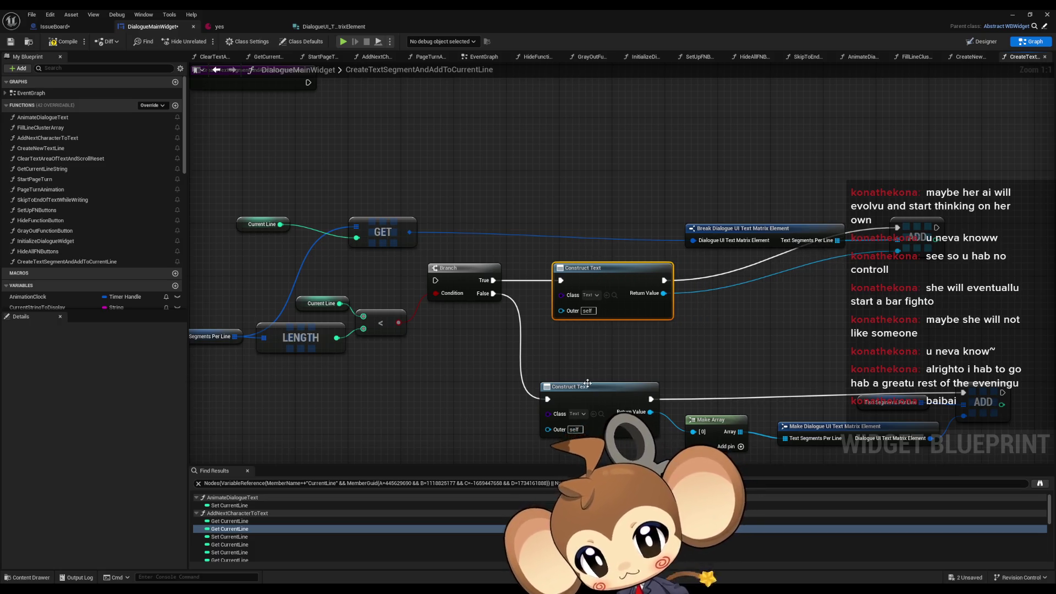
drag(588, 387, 600, 387)
drag(775, 233, 786, 313)
mouse_move(399, 231)
mouse_down()
mouse_move(637, 344)
mouse_move(657, 337)
mouse_up()
drag(315, 364, 345, 360)
Duplicate the Text Segments Per Line node and tidy Current Line, Break, Make and ADD placement.
click(233, 331)
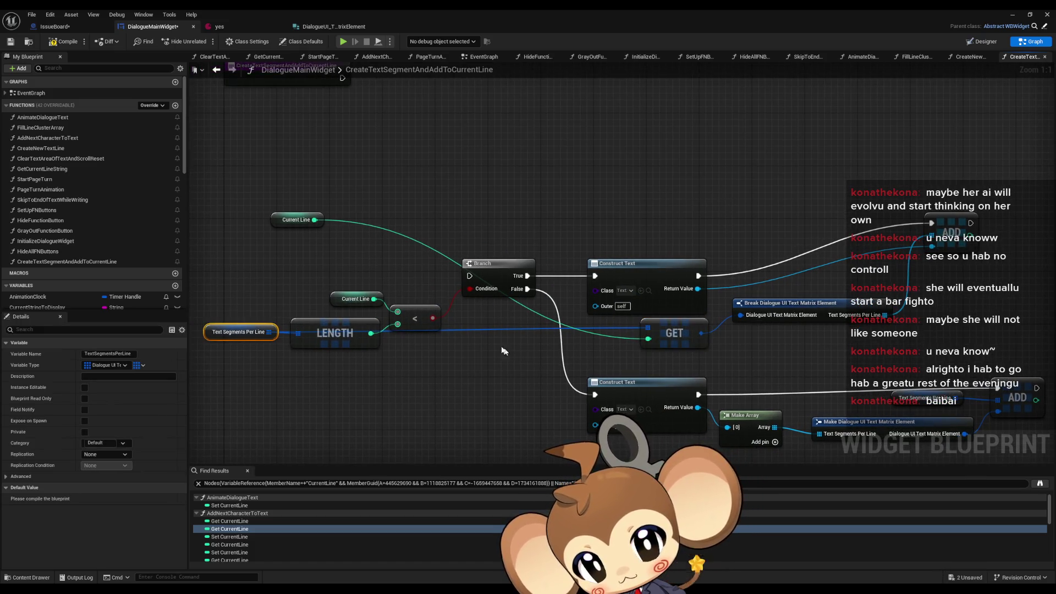
key(ctrl+v)
drag(504, 352, 581, 333)
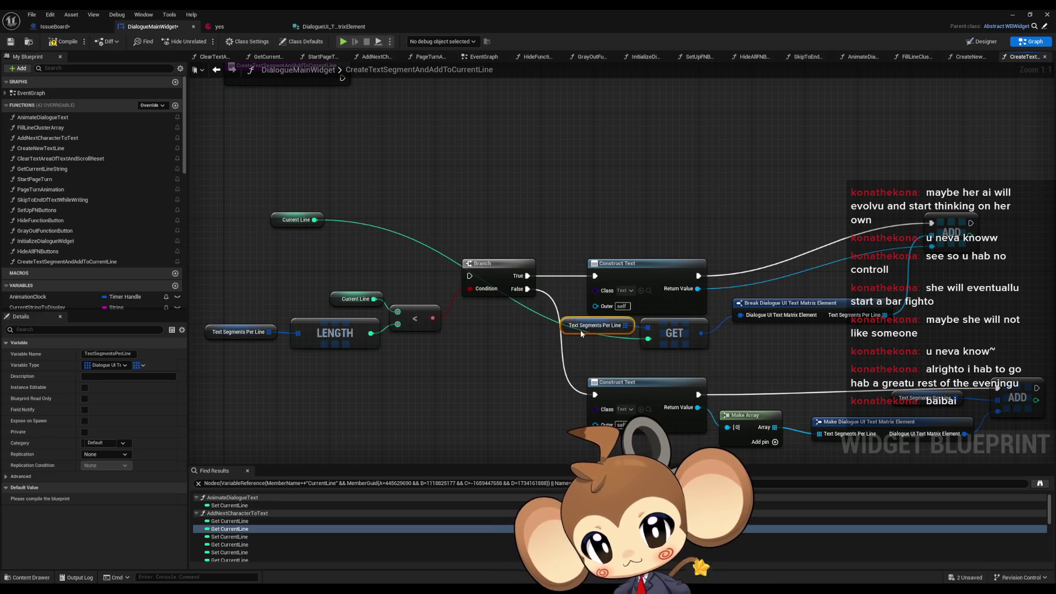
drag(282, 222, 590, 347)
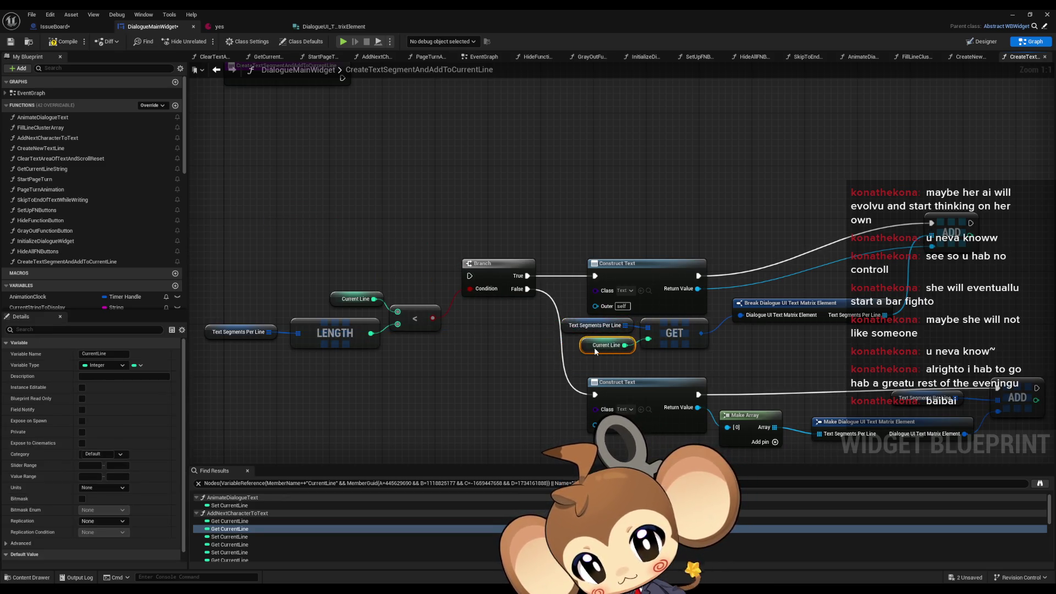
mouse_move(785, 234)
mouse_down()
mouse_move(778, 283)
mouse_move(767, 275)
mouse_up()
click(649, 297)
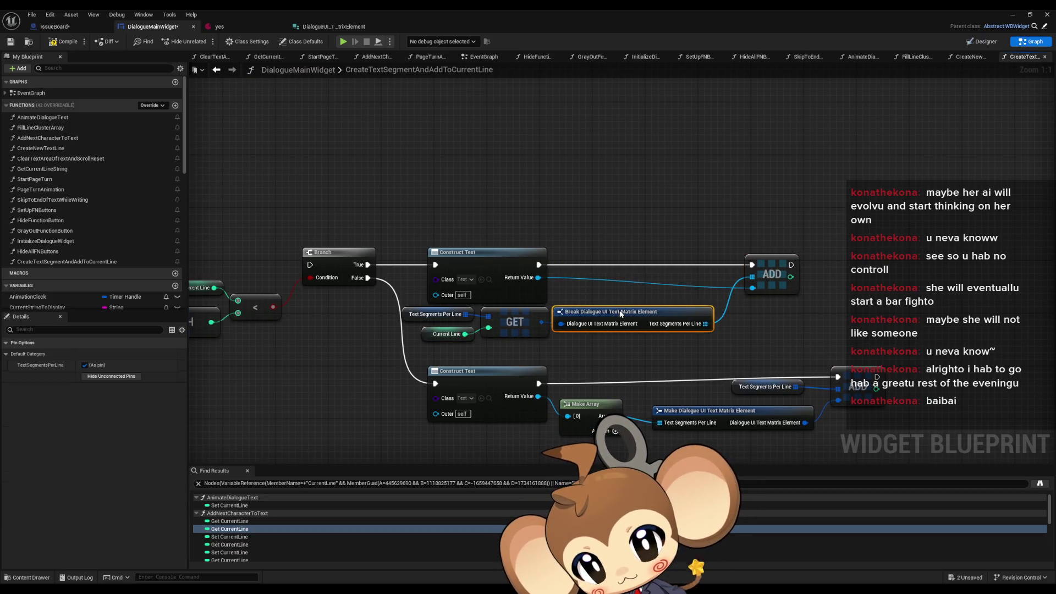
drag(746, 357, 743, 317)
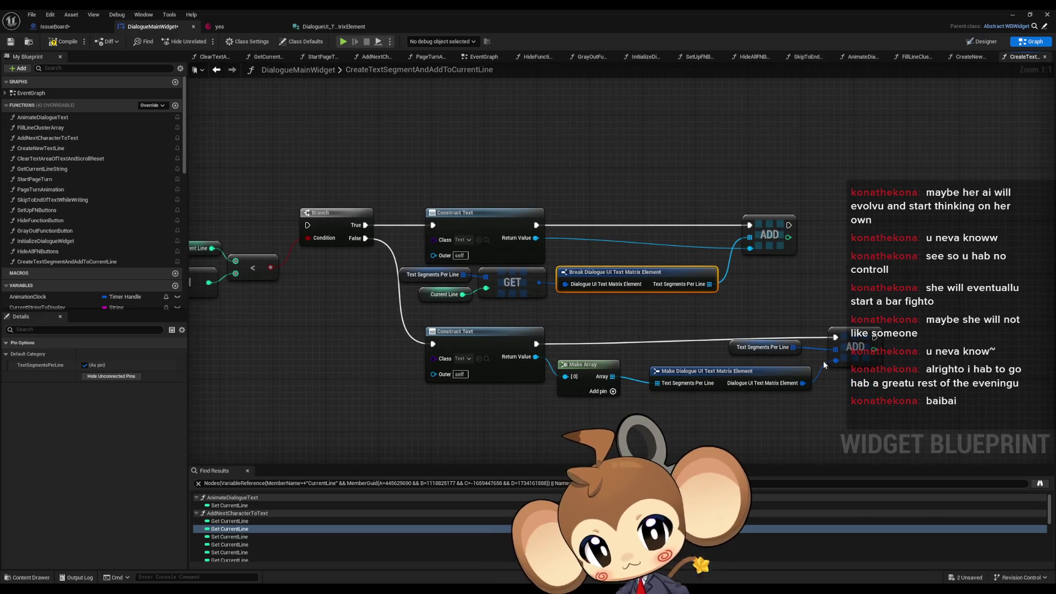
drag(685, 370, 665, 370)
drag(760, 348, 735, 357)
drag(864, 339, 838, 345)
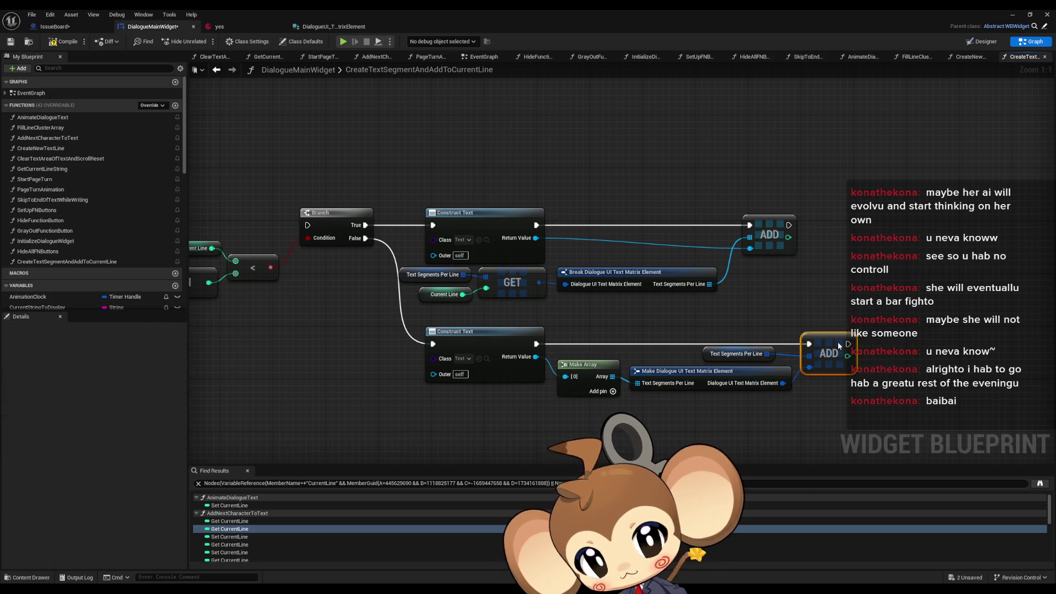
click(826, 300)
Connect the function entry node's execution output to the Branch.
scroll(826, 300, down, 3)
drag(365, 177, 742, 330)
mouse_move(557, 239)
mouse_down()
mouse_move(577, 135)
mouse_move(567, 124)
mouse_move(559, 175)
mouse_move(536, 118)
mouse_move(515, 106)
mouse_up()
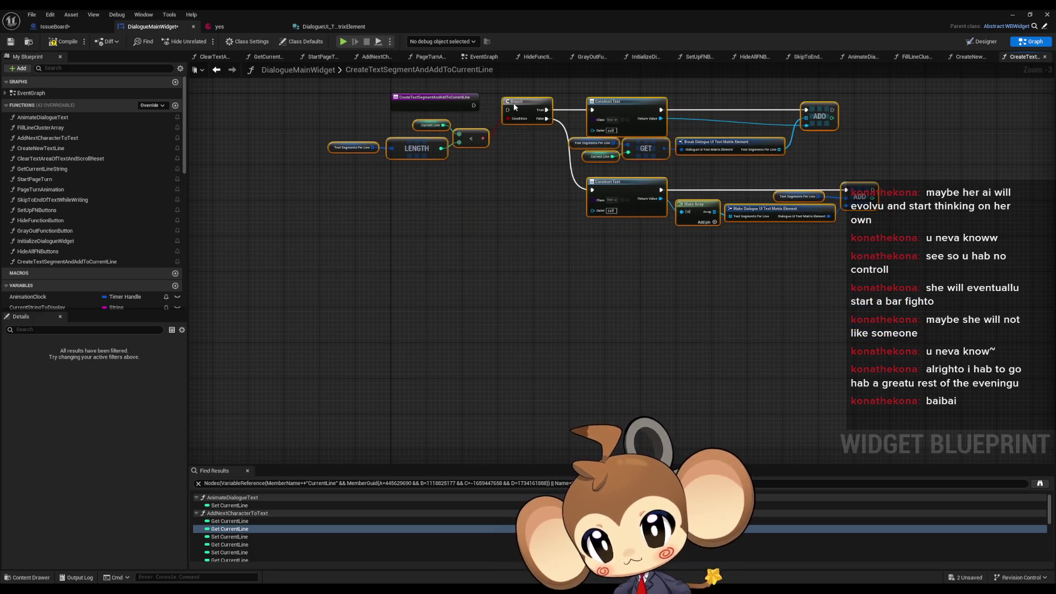
scroll(515, 106, up, 3)
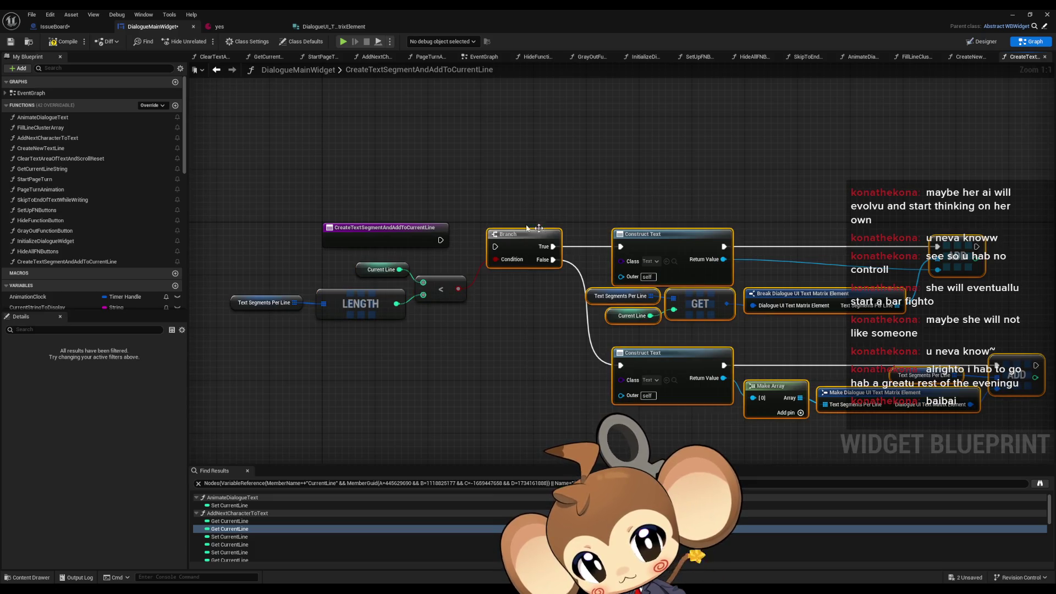
drag(512, 246, 440, 240)
click(541, 322)
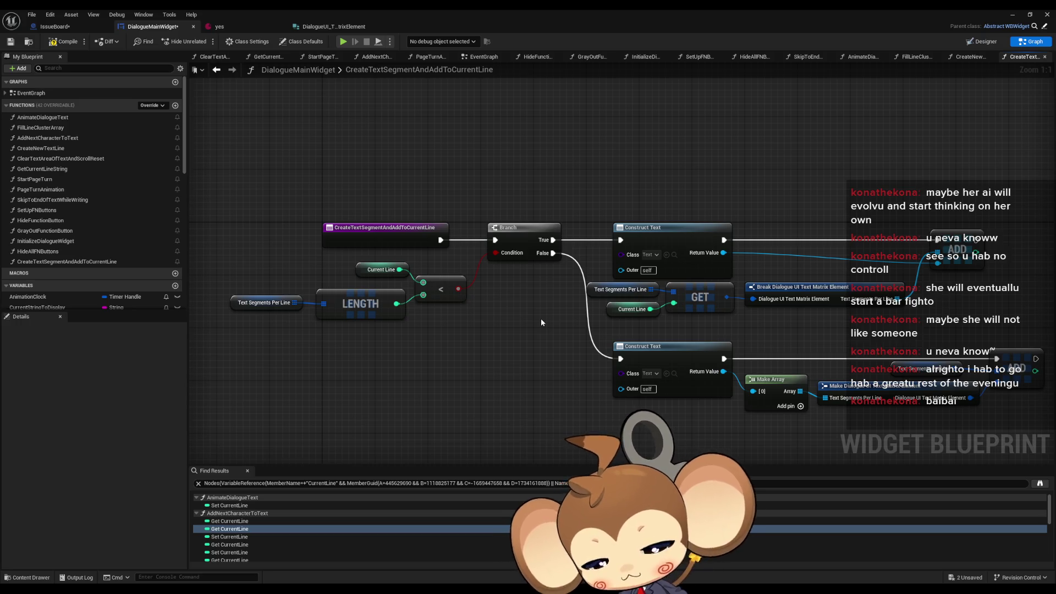
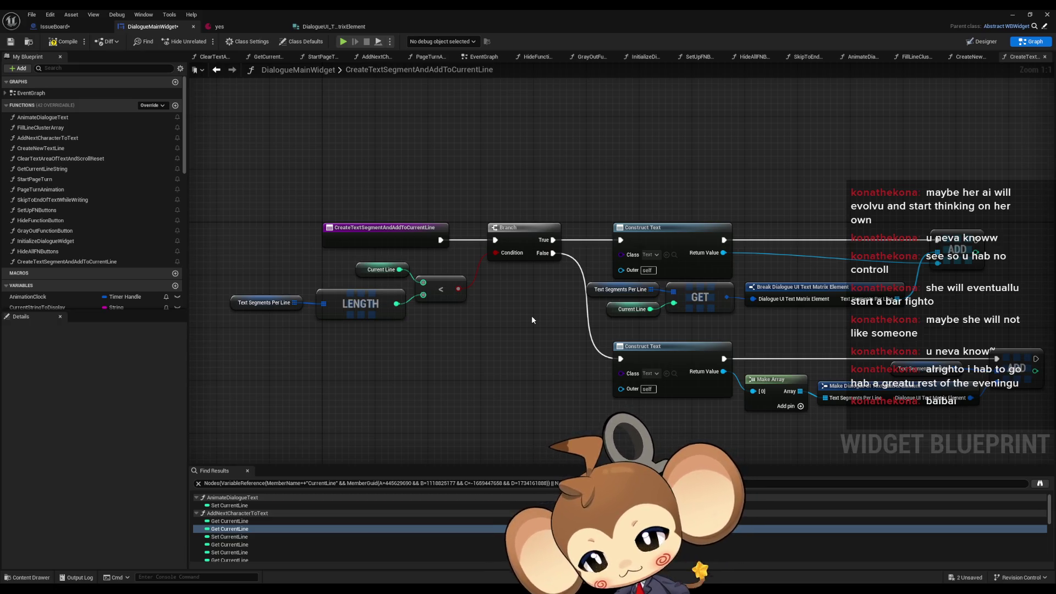
Find all references to the TextLineObjects_old variable by class member.
drag(255, 223, 295, 308)
scroll(55, 248, down, 5)
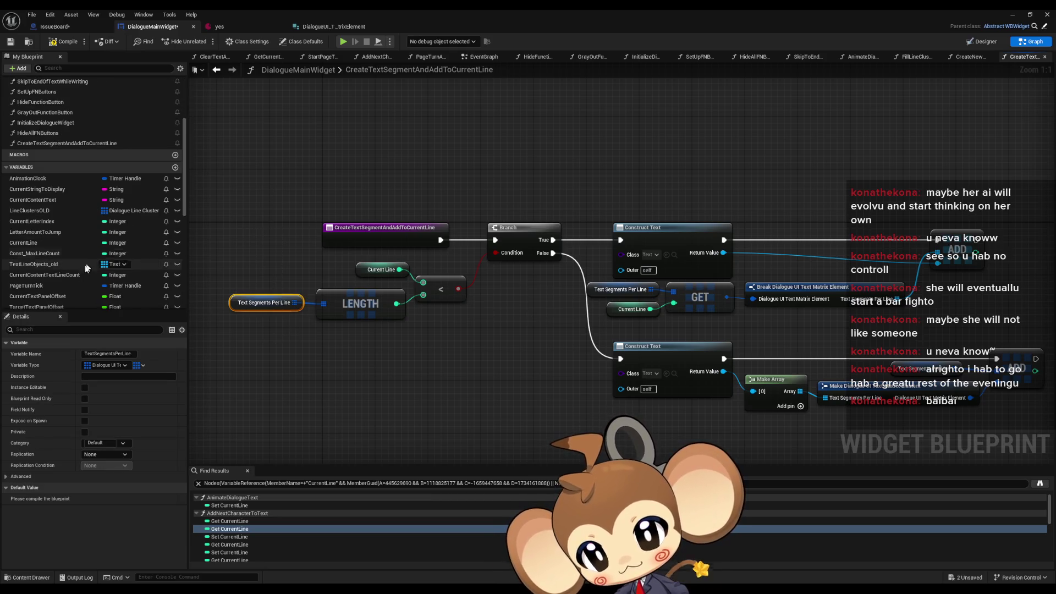
right_click(24, 269)
mouse_move(71, 297)
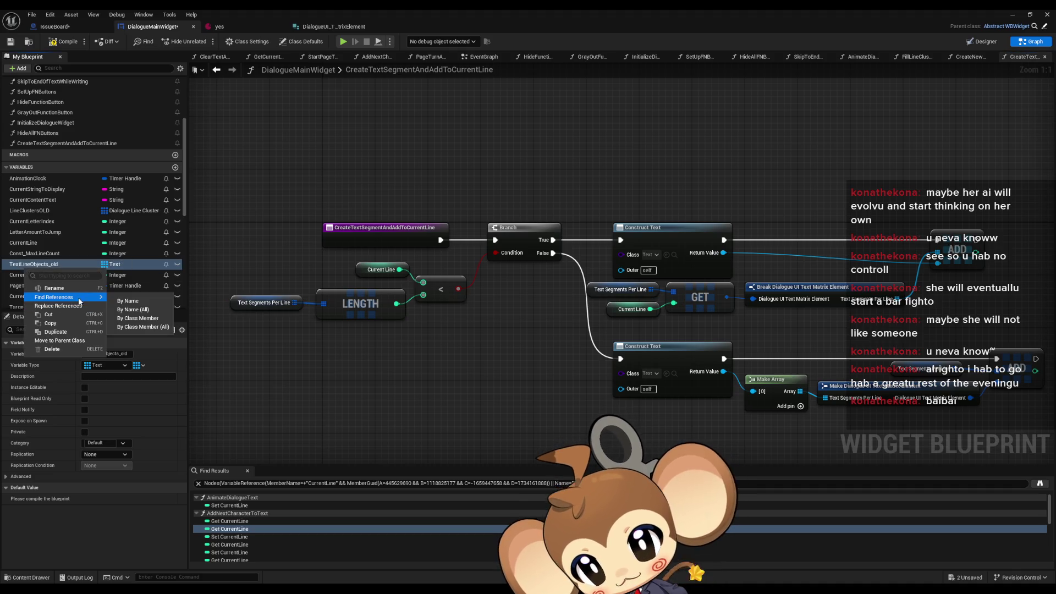
click(152, 319)
Step through each TextLineObjects_old use, ending in ClearTextAreaOfTextAndScrollReset.
double_click(249, 506)
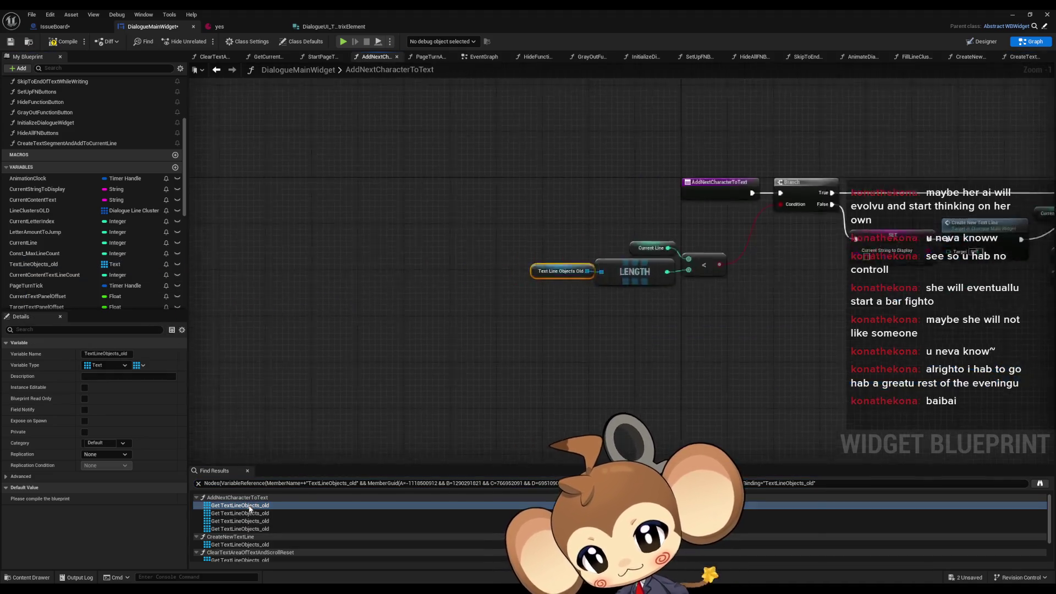
double_click(249, 513)
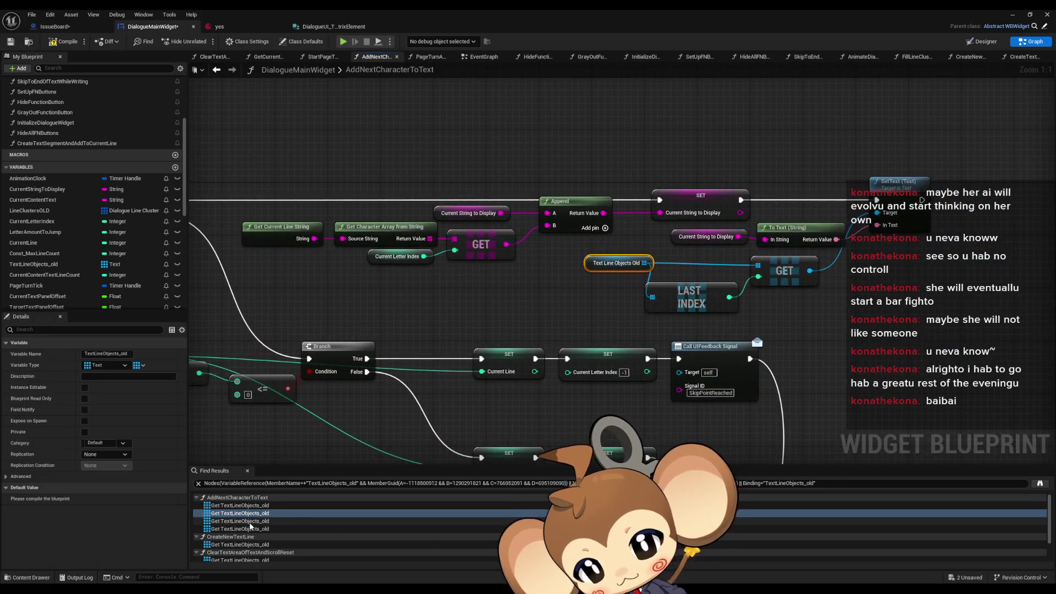
double_click(250, 528)
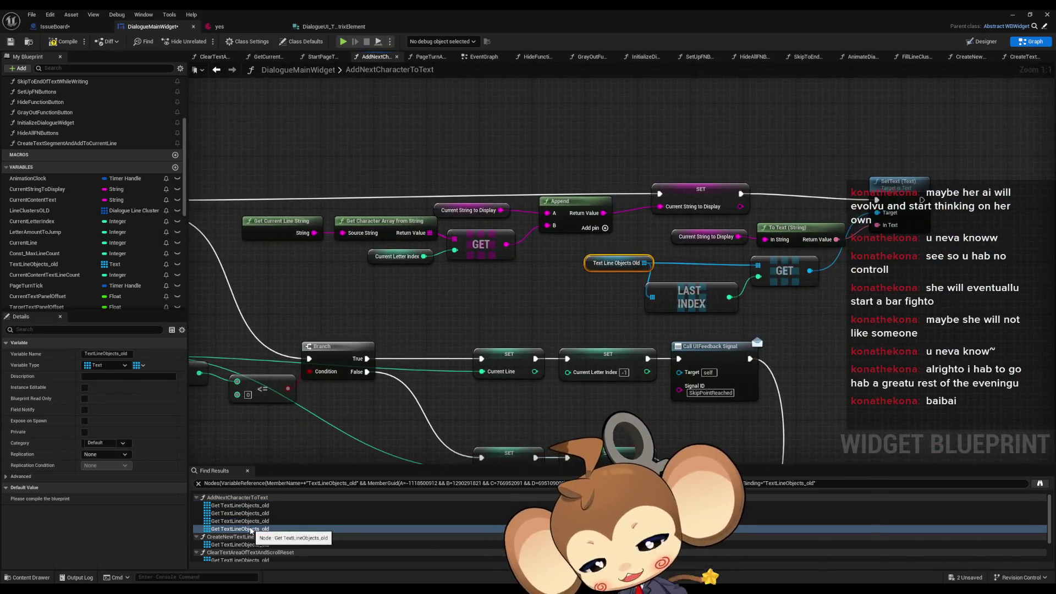
scroll(250, 530, down, 2)
double_click(248, 518)
scroll(248, 525, down, 1)
double_click(244, 527)
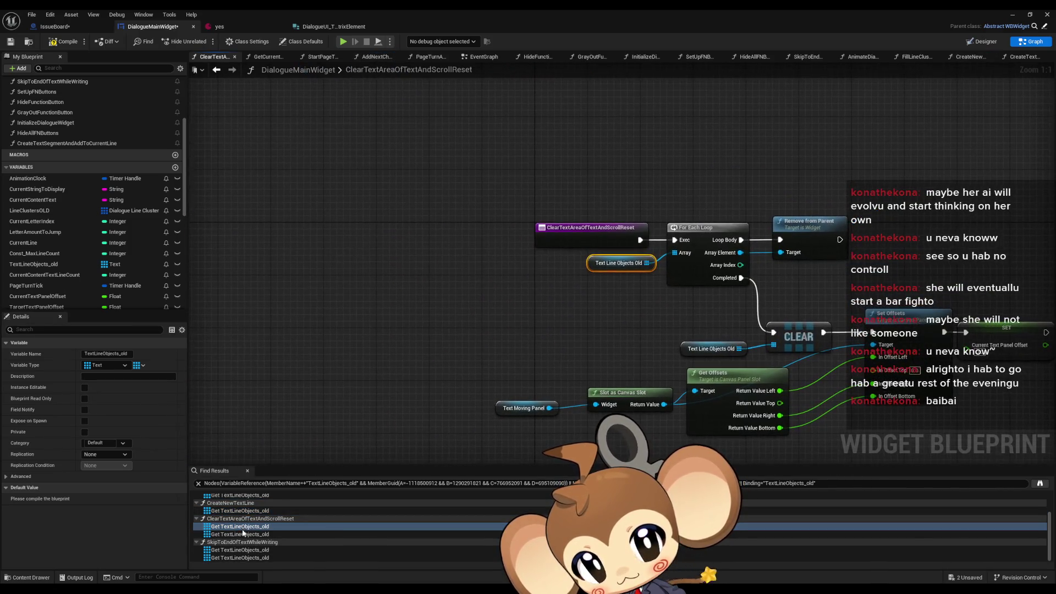
Move the Text Segments Per Line node lower to make room above it.
mouse_move(555, 331)
mouse_down()
mouse_move(433, 301)
mouse_move(341, 255)
mouse_up()
click(498, 406)
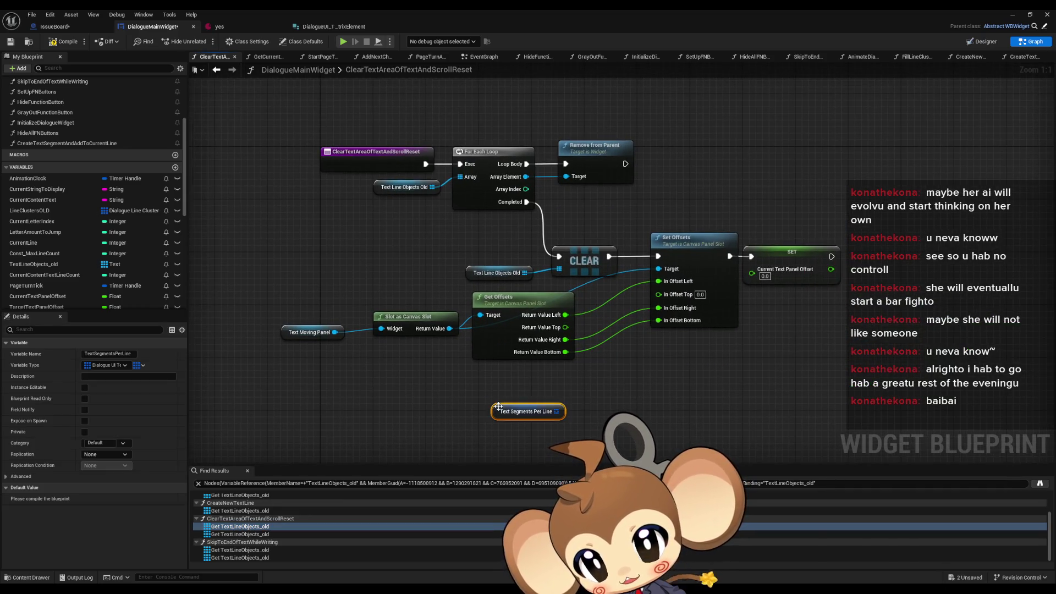
drag(582, 407, 577, 381)
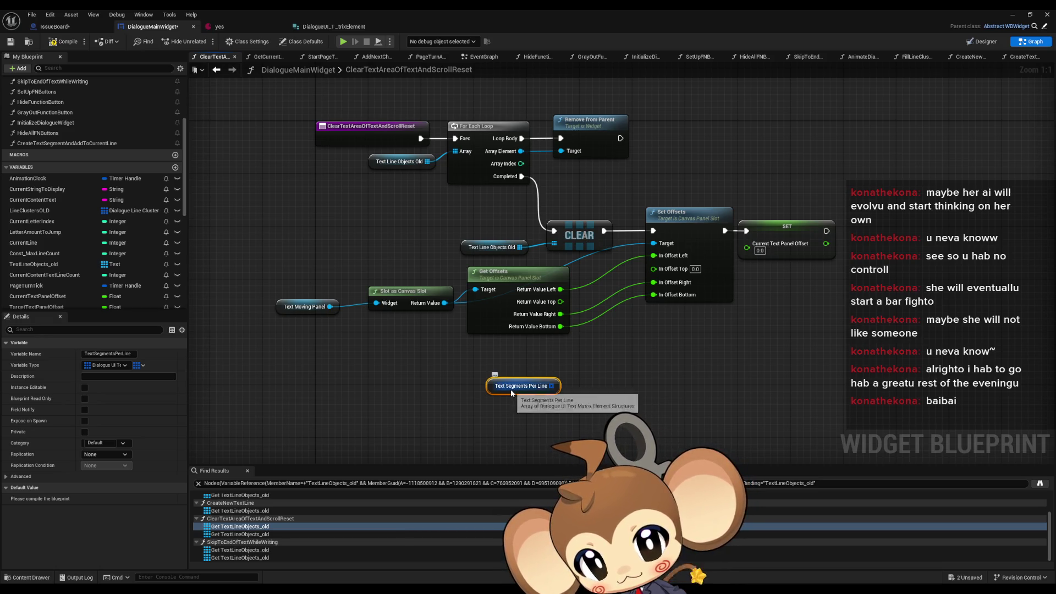
drag(566, 94, 613, 150)
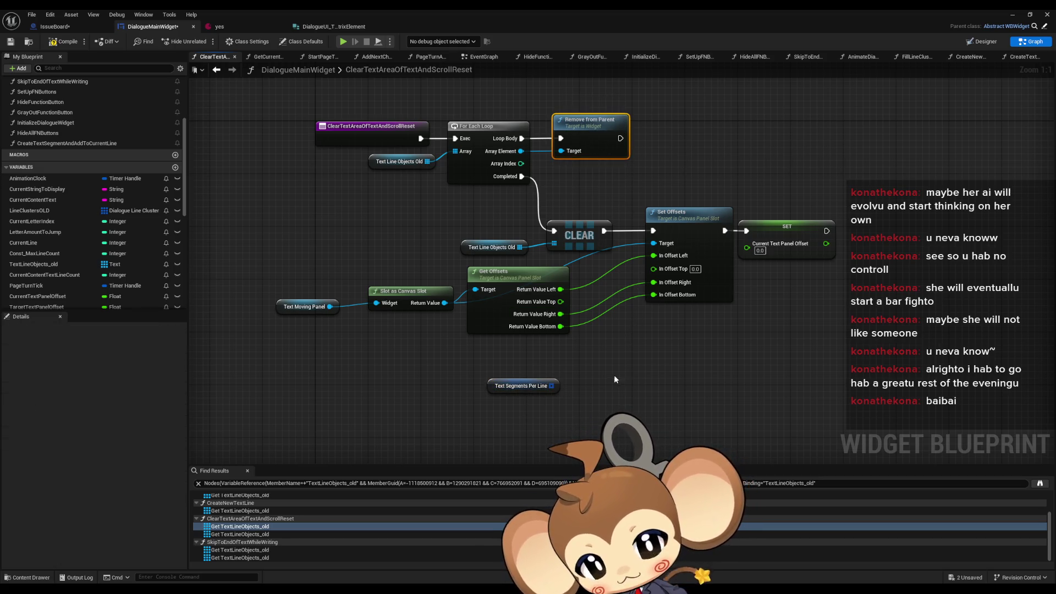
drag(522, 385, 521, 445)
Add a comment reading 'dont forget clear' above Text Segments Per Line.
text(cdont fop)
key(BackSpace)
text(rget clea)
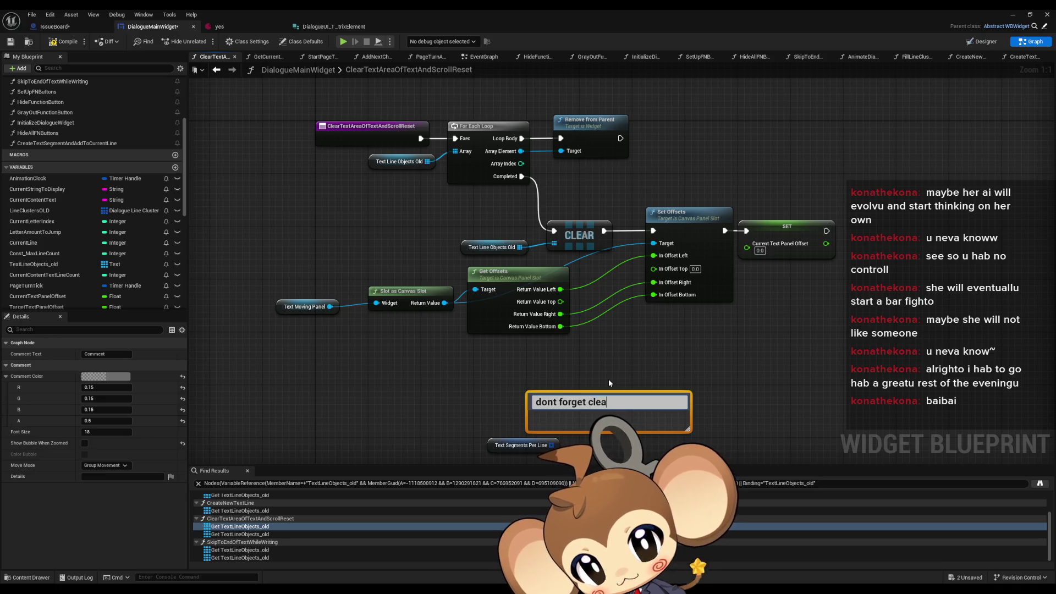
text(r)
key(Return)
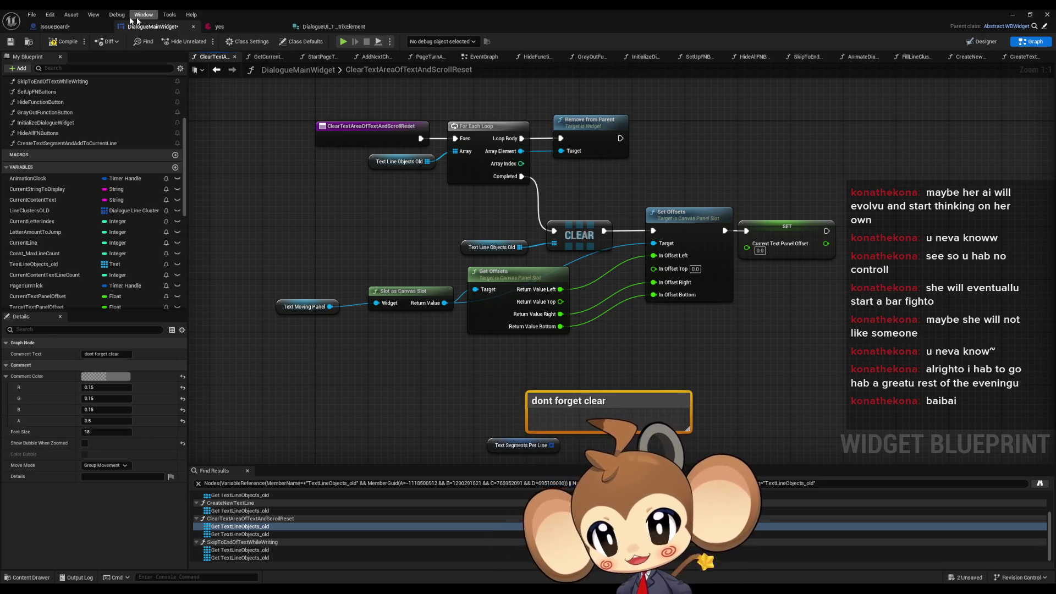
Paste a copy of the comment into IssueBoard, then jump to the SkipToEndOfTextWhileWriting use.
click(55, 26)
key(ctrl+v)
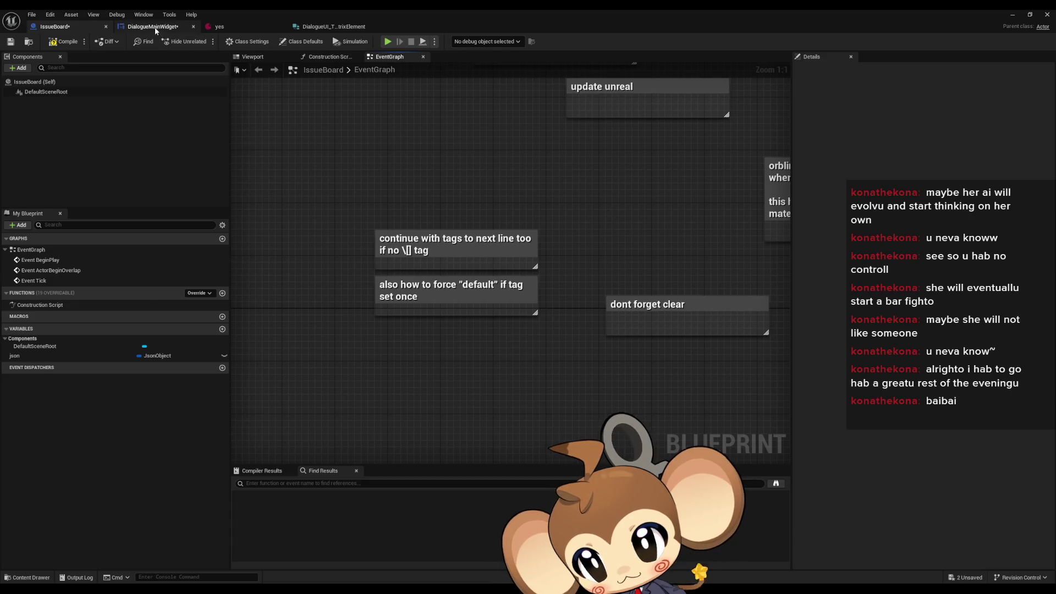
click(156, 28)
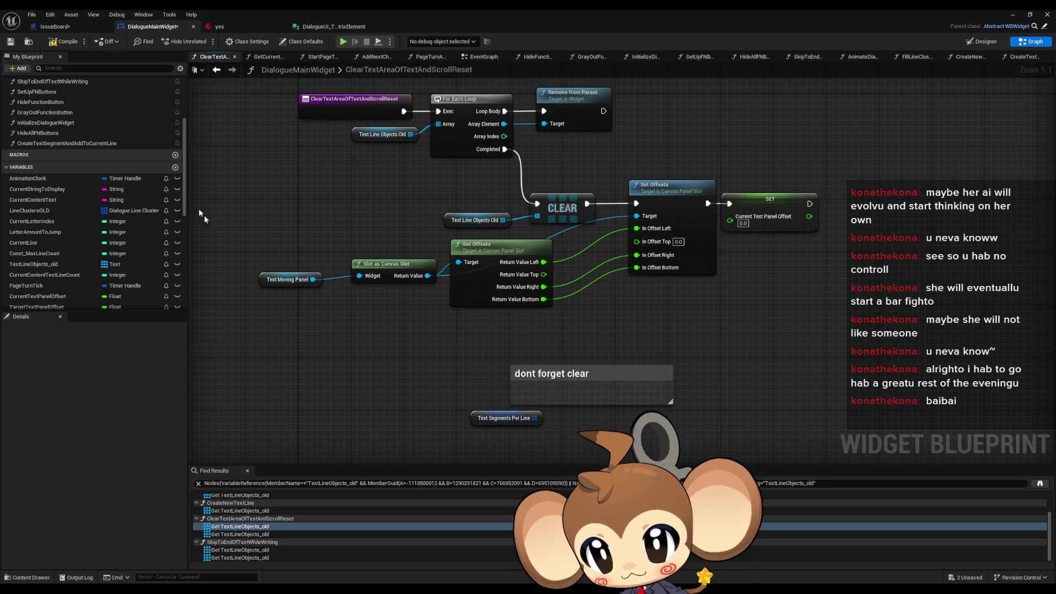
double_click(240, 550)
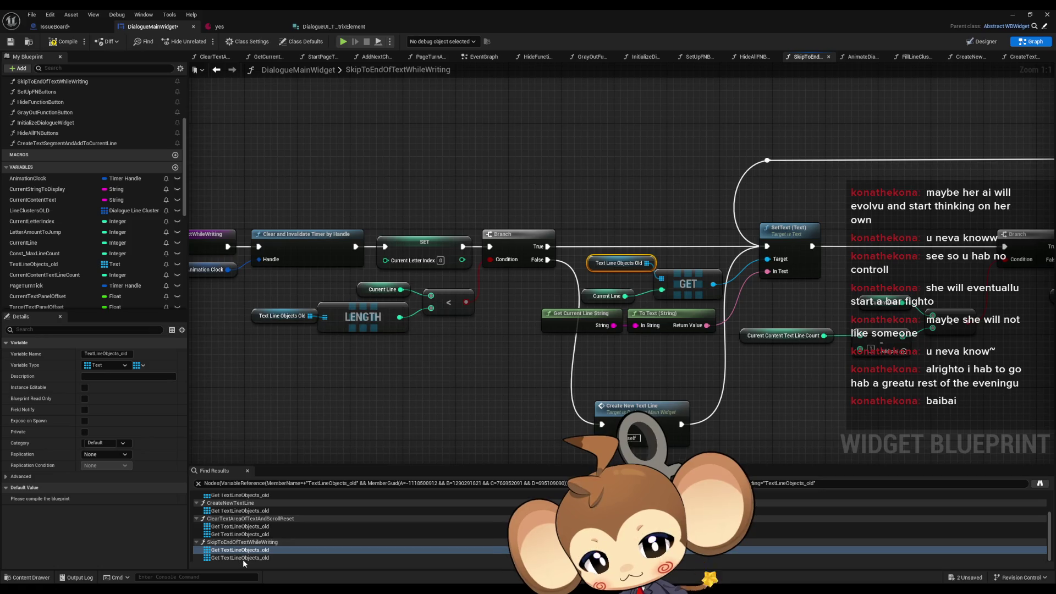
Check the last TextLineObjects_old use, then open the CreateTextSegmentAndAddToCurrentLine function graph.
double_click(244, 559)
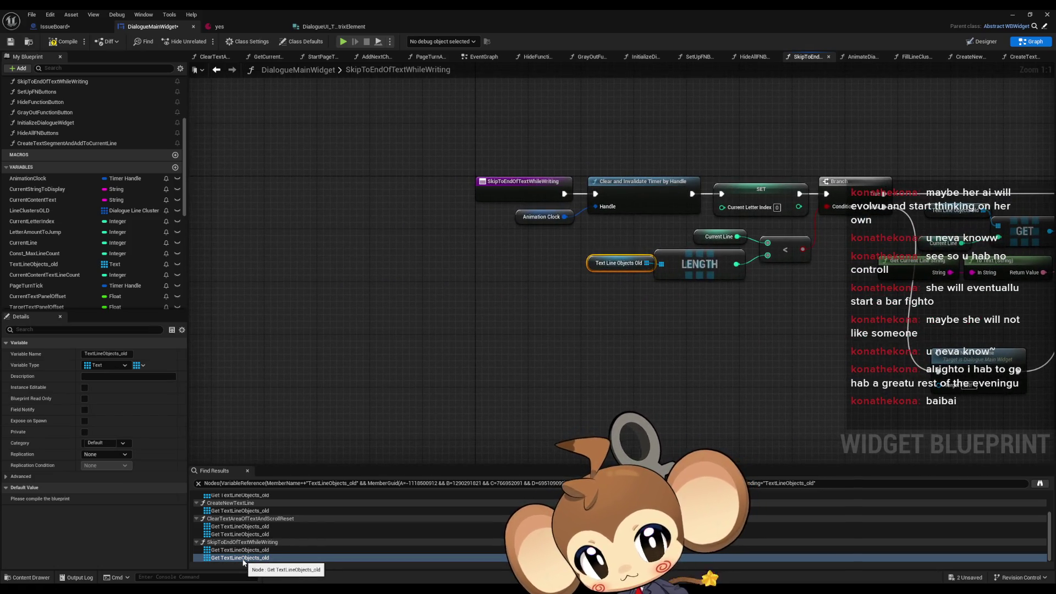
scroll(243, 555, up, 3)
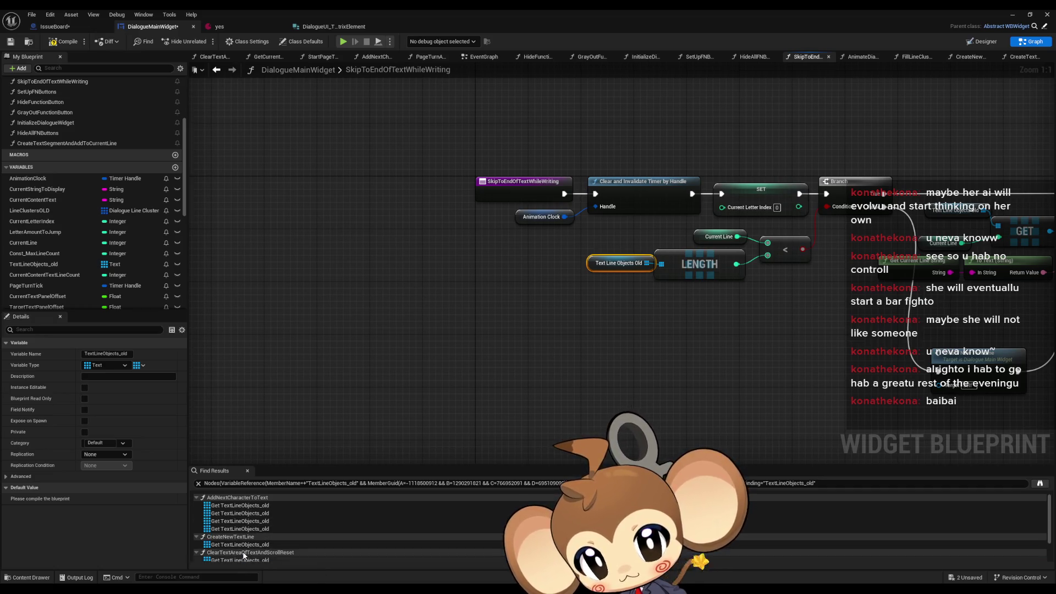
scroll(86, 198, up, 5)
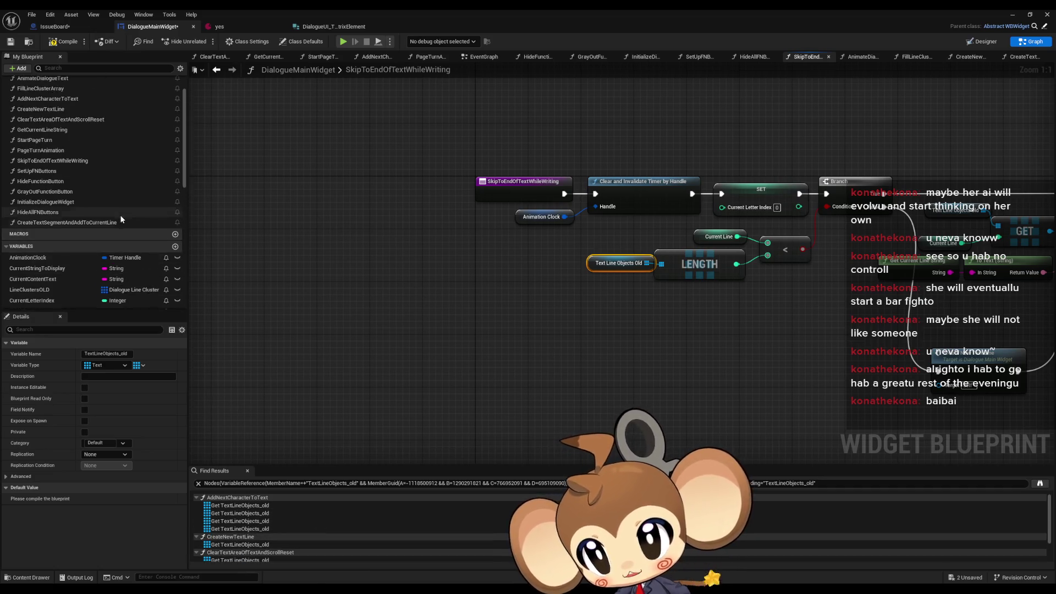
double_click(53, 262)
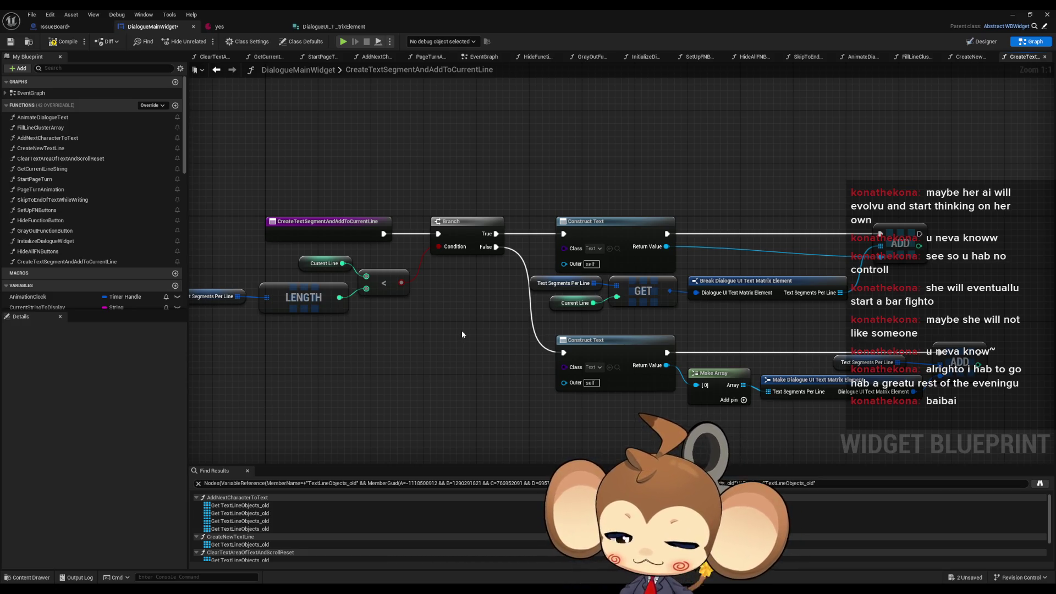
scroll(98, 154, down, 4)
scroll(99, 192, down, 5)
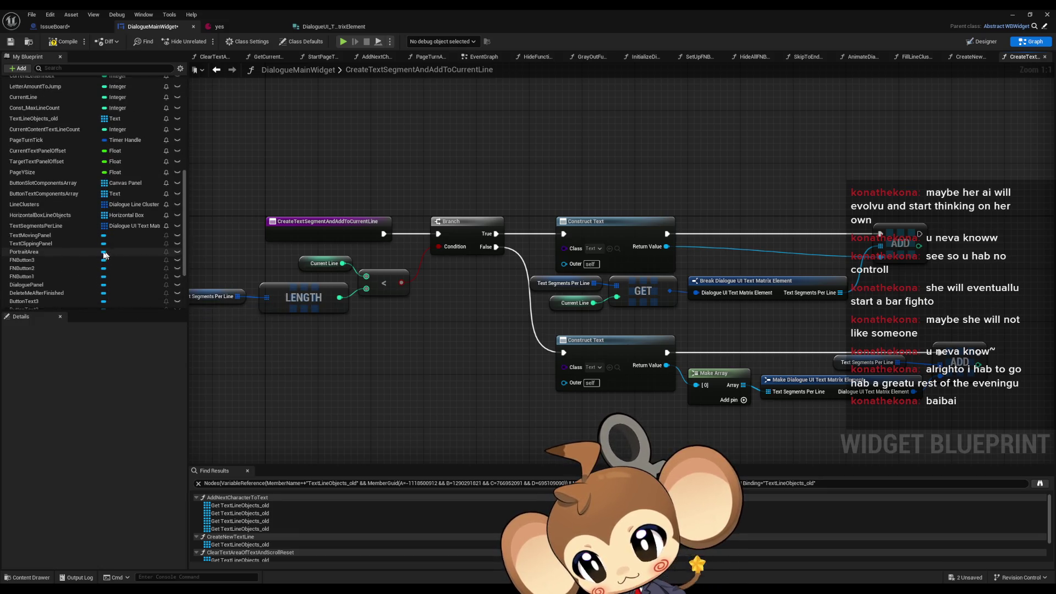
click(59, 226)
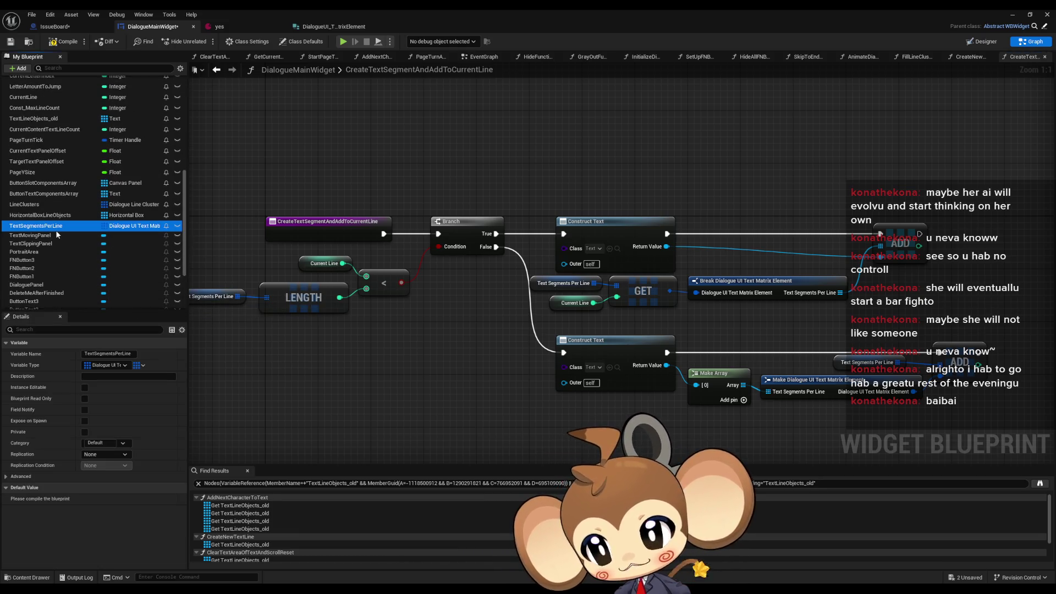
click(57, 216)
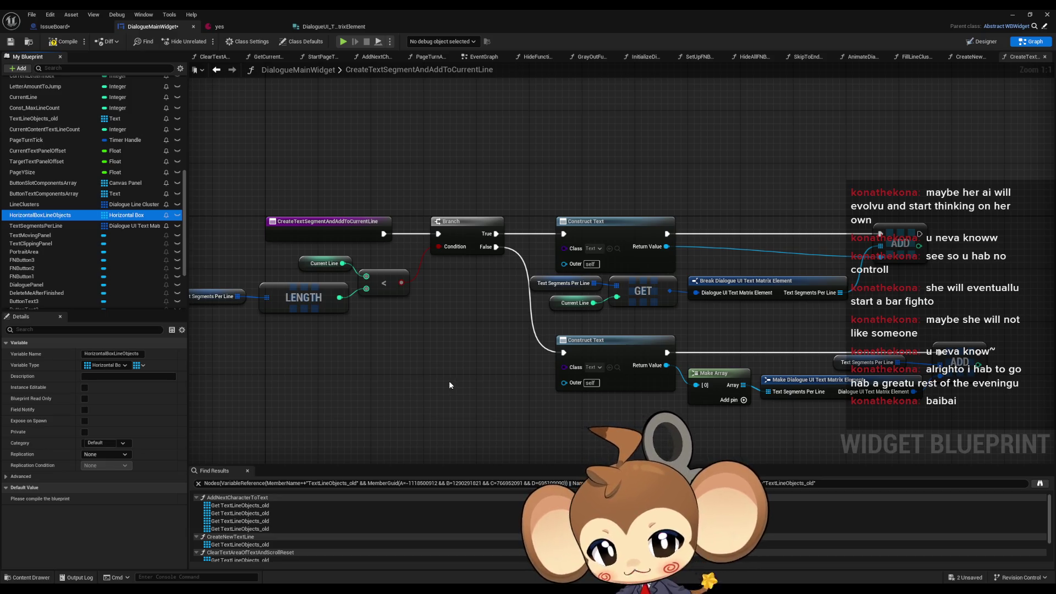
click(496, 389)
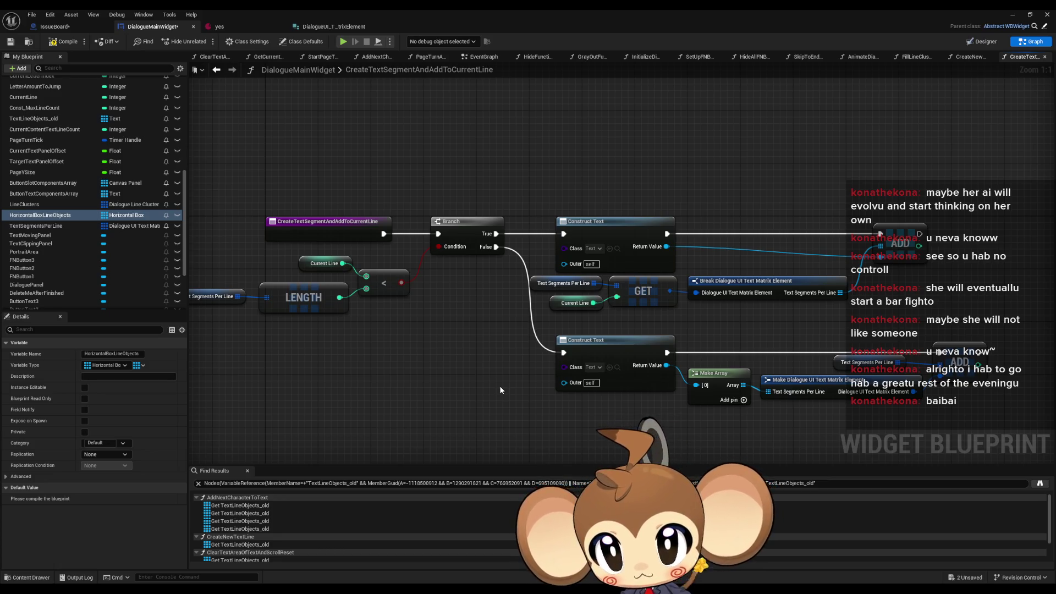
drag(513, 300, 578, 282)
drag(231, 207, 312, 329)
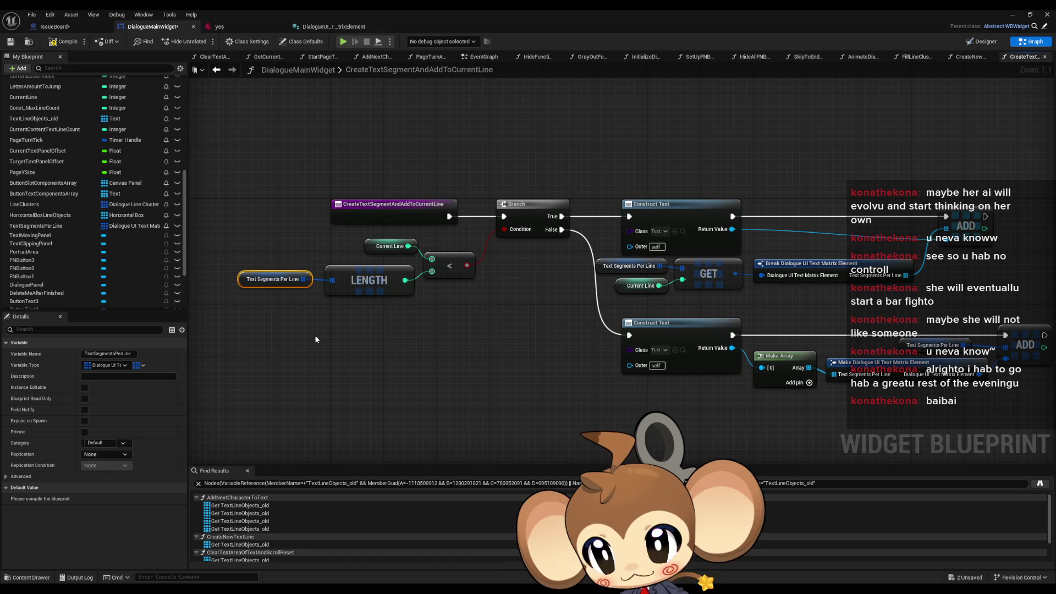
drag(324, 242, 421, 256)
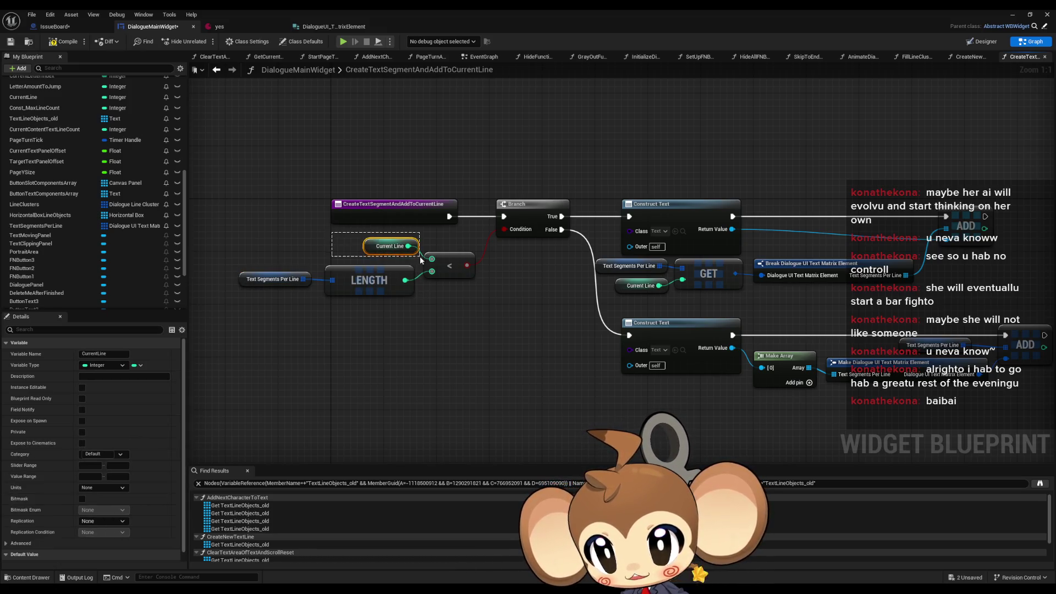
click(377, 291)
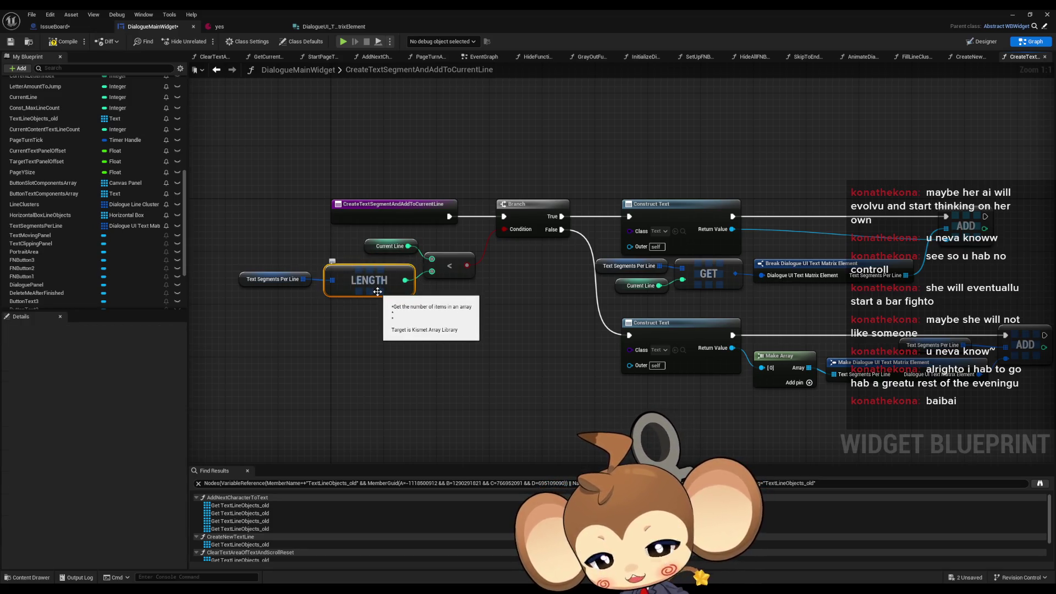
click(389, 246)
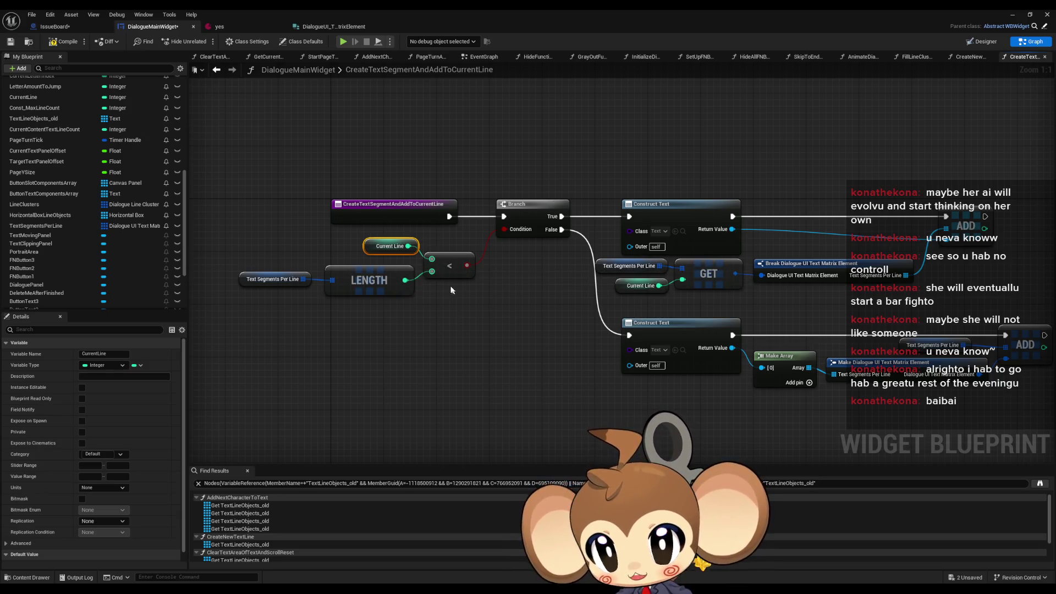
drag(595, 322, 494, 306)
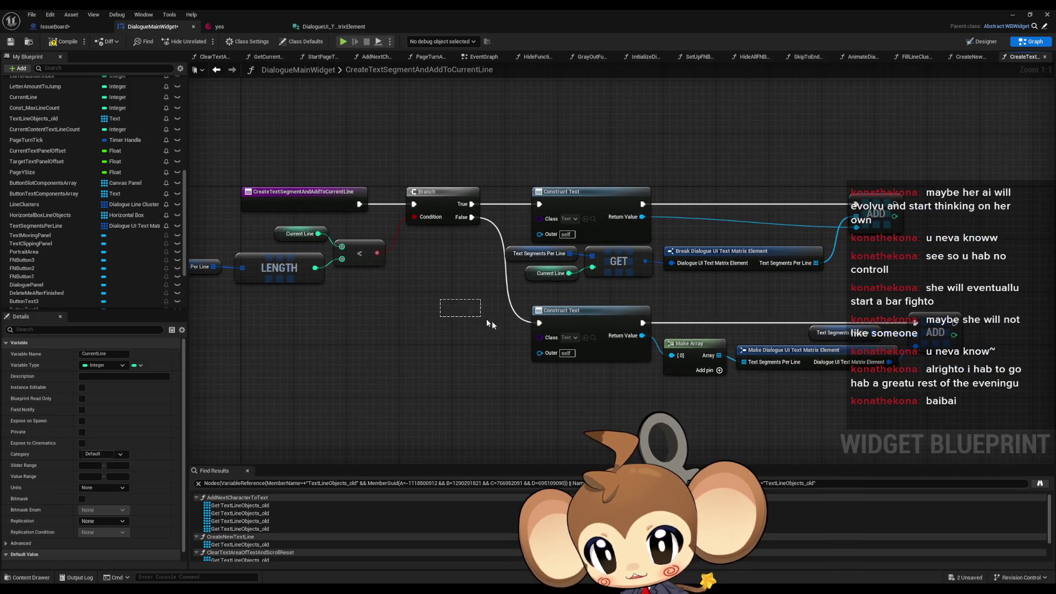
click(586, 355)
drag(889, 295, 733, 282)
click(778, 318)
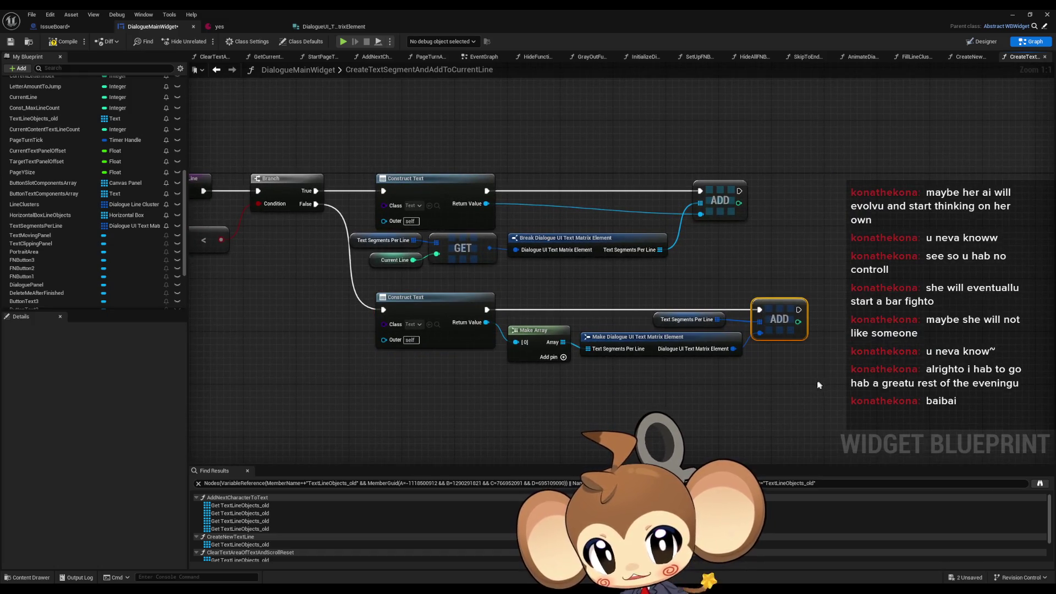
click(687, 319)
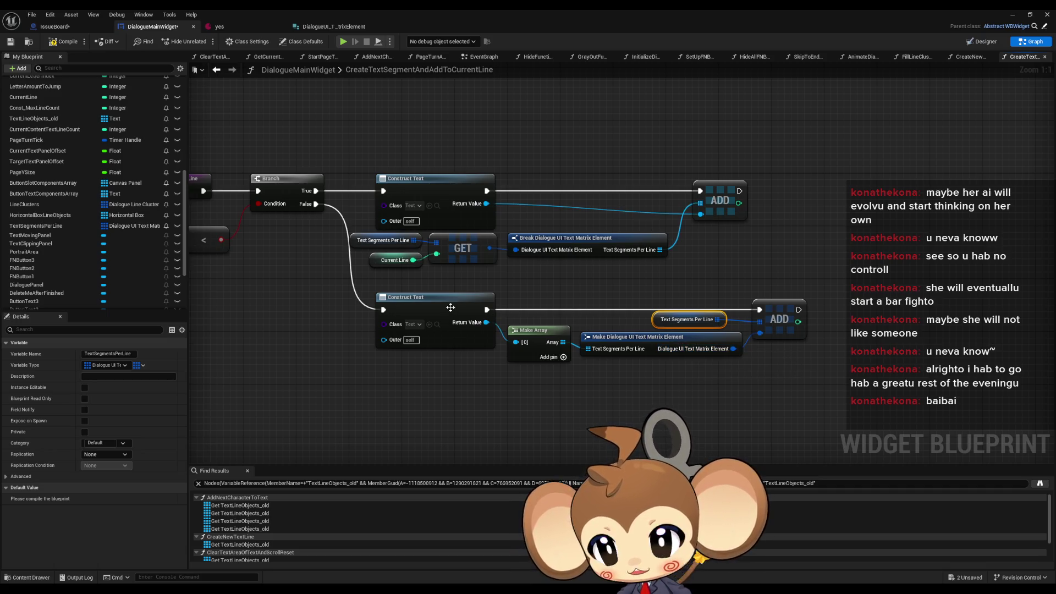
drag(399, 299, 620, 326)
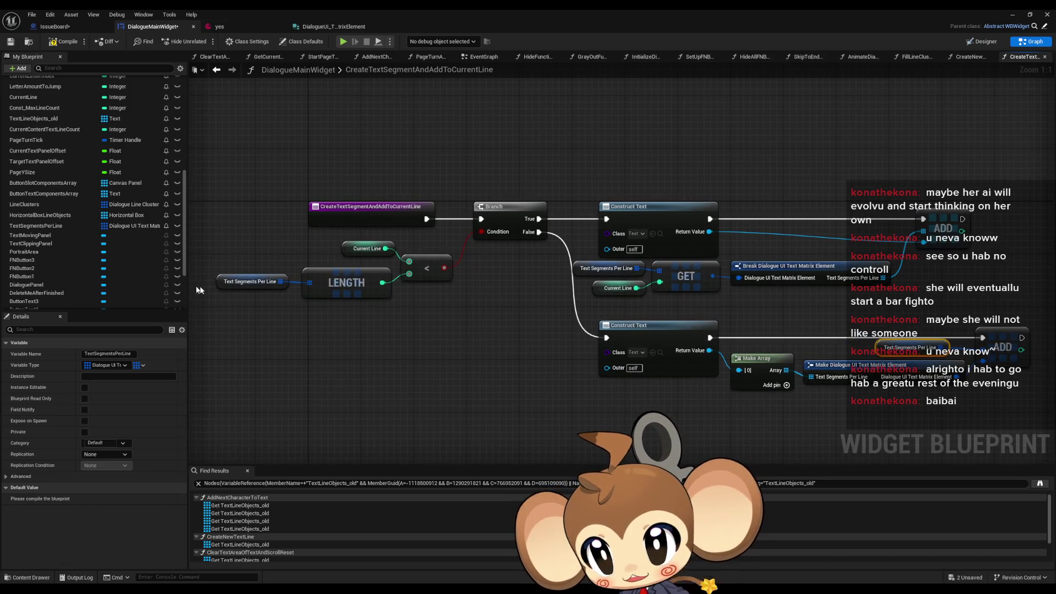
click(367, 249)
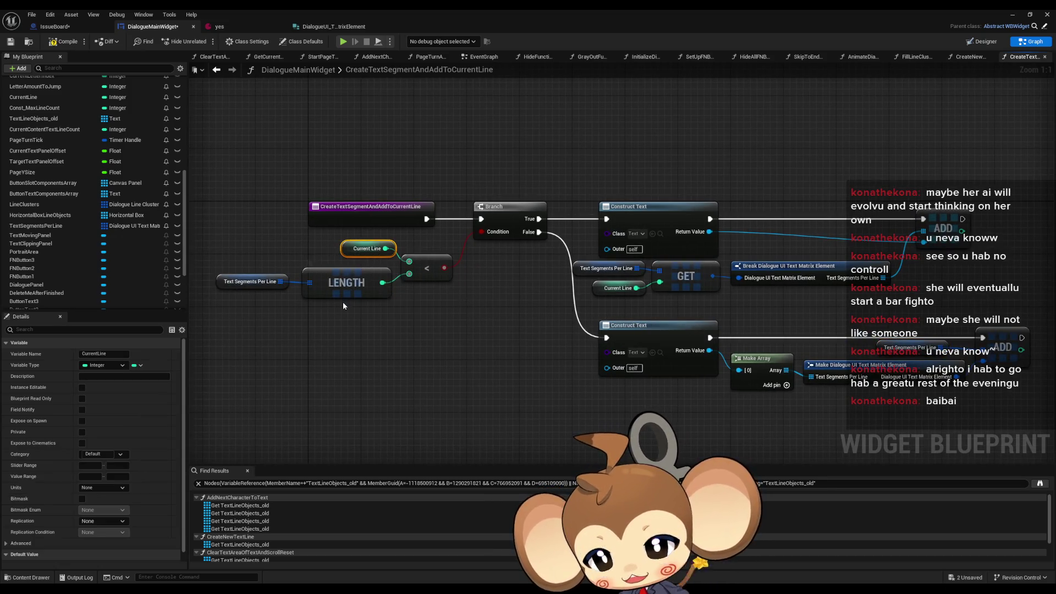
drag(376, 303, 213, 265)
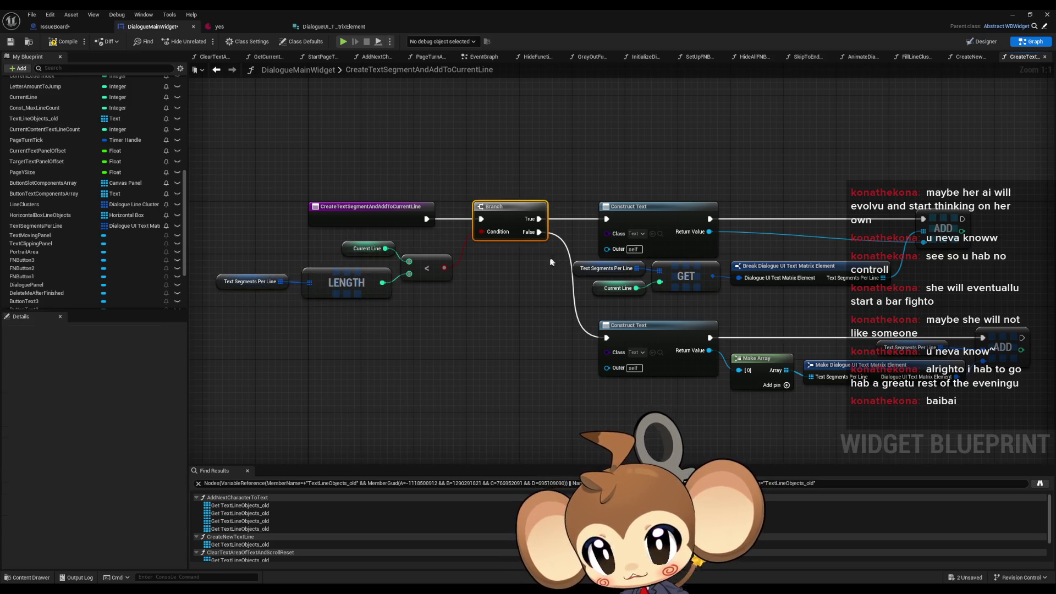
click(538, 220)
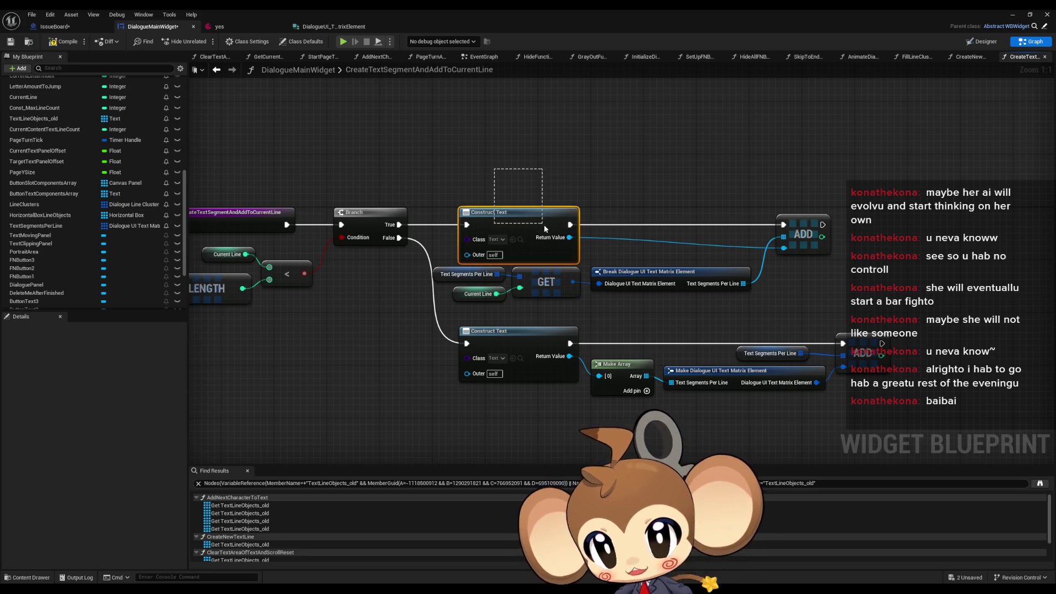
click(411, 278)
mouse_move(412, 277)
mouse_down()
mouse_move(716, 305)
mouse_move(703, 309)
mouse_up()
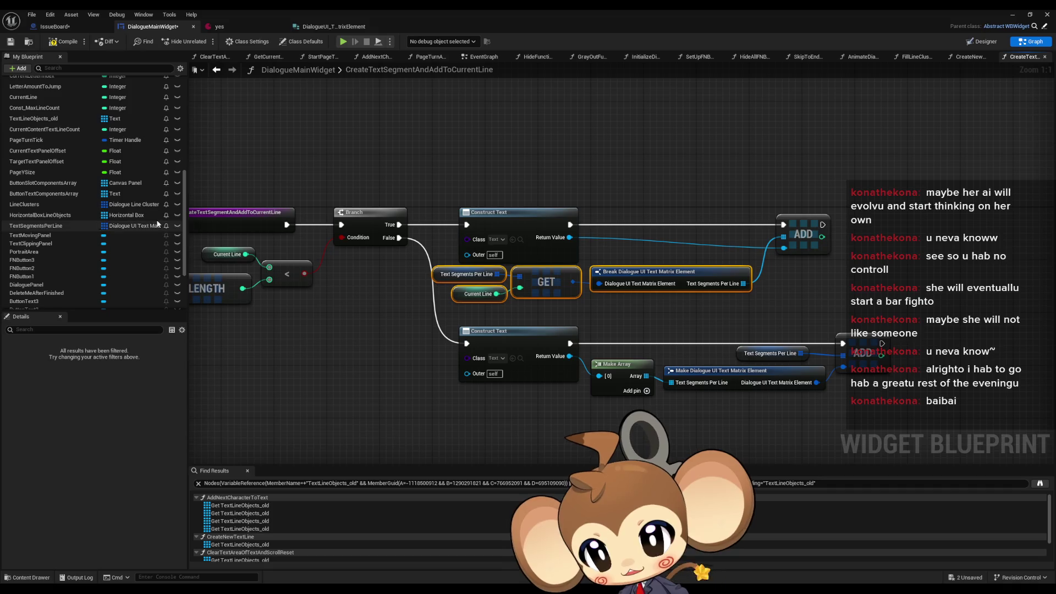
mouse_move(38, 216)
mouse_down()
mouse_move(160, 254)
mouse_move(292, 370)
mouse_up()
Add a Horizontal Box Line Objects getter with an array GET node, plus a second Current Line getter.
click(324, 387)
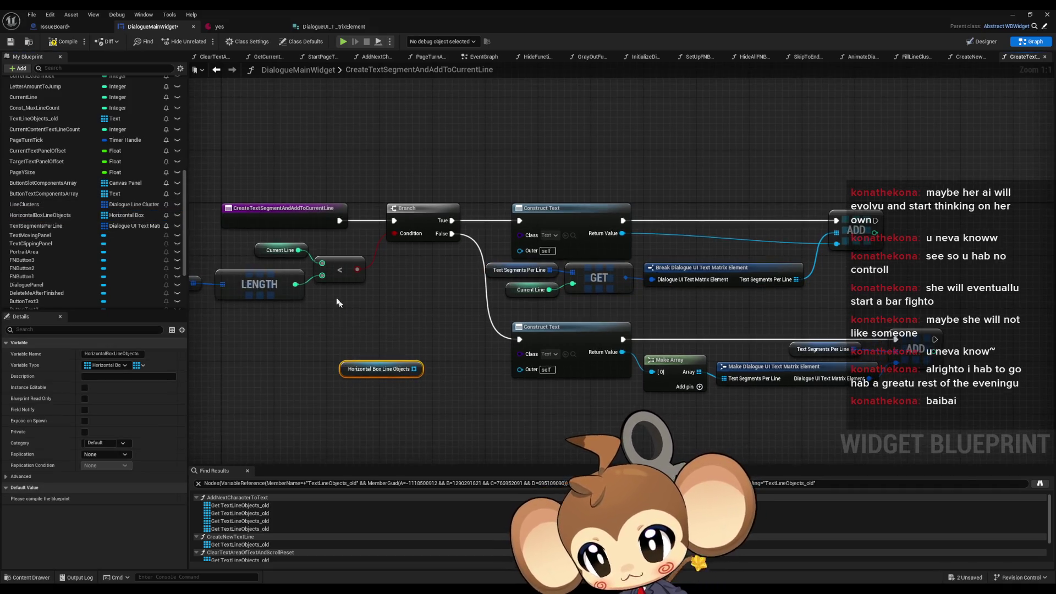
click(280, 250)
key(ctrl+c)
key(ctrl+v)
drag(412, 370, 441, 368)
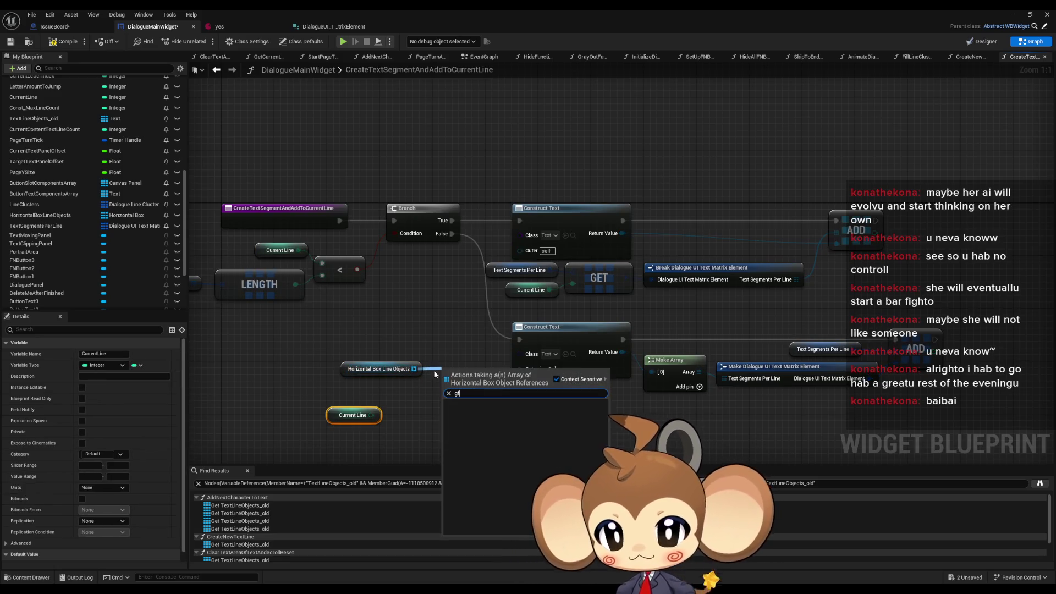
text(get)
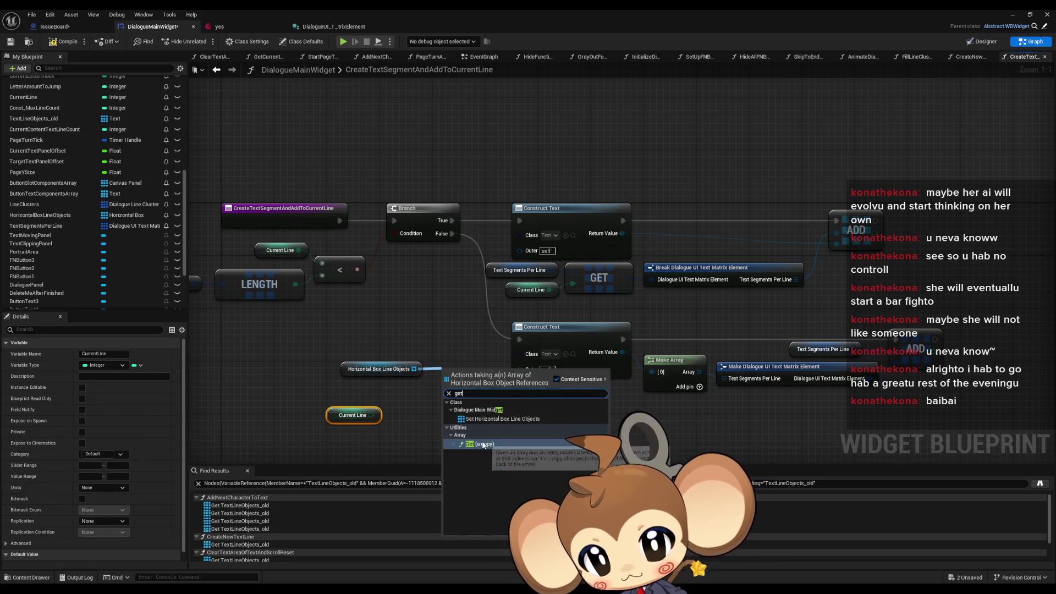
click(484, 444)
Open the FillLineClusterArray graph, then the AddNextCharacterToText graph.
scroll(49, 216, up, 5)
scroll(48, 216, up, 5)
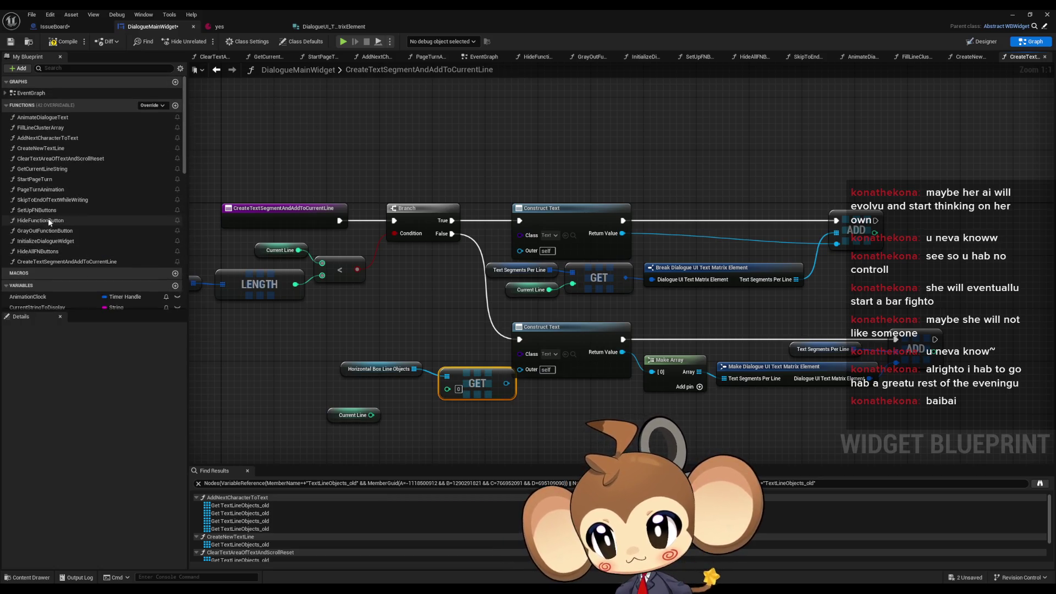
double_click(49, 129)
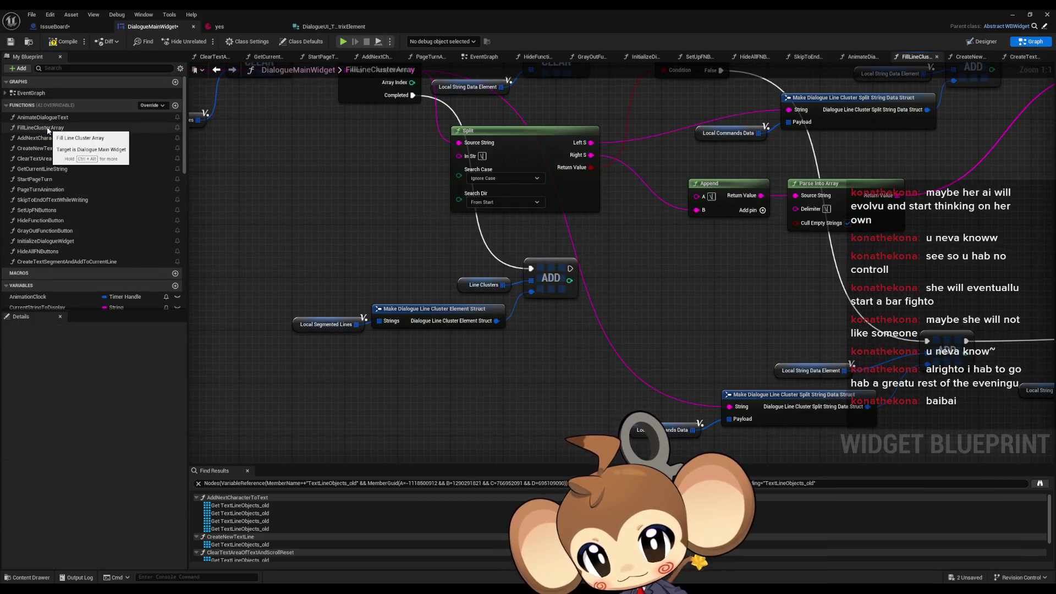
scroll(424, 239, down, 5)
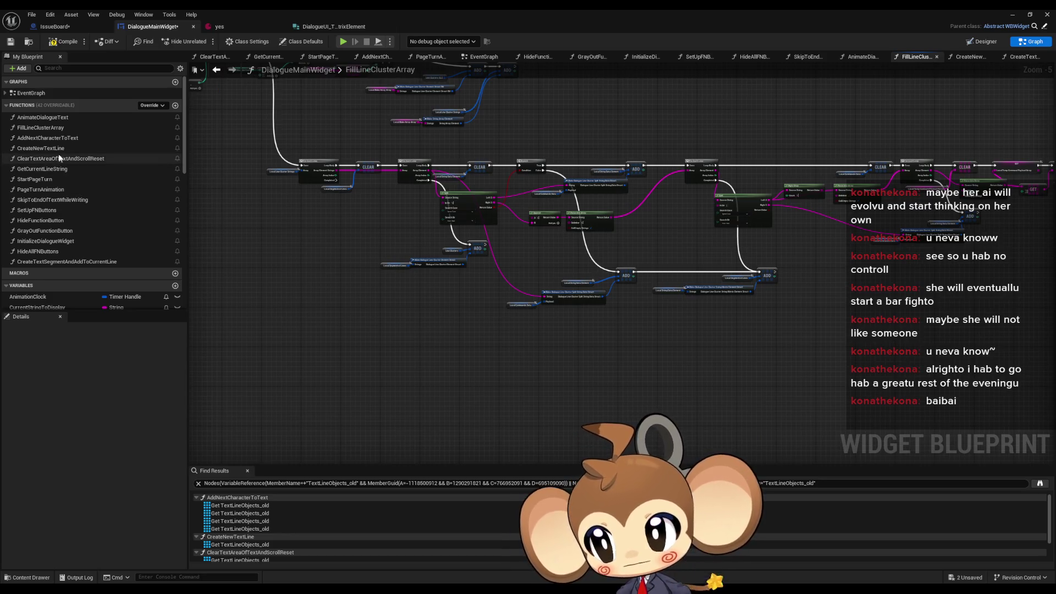
double_click(48, 138)
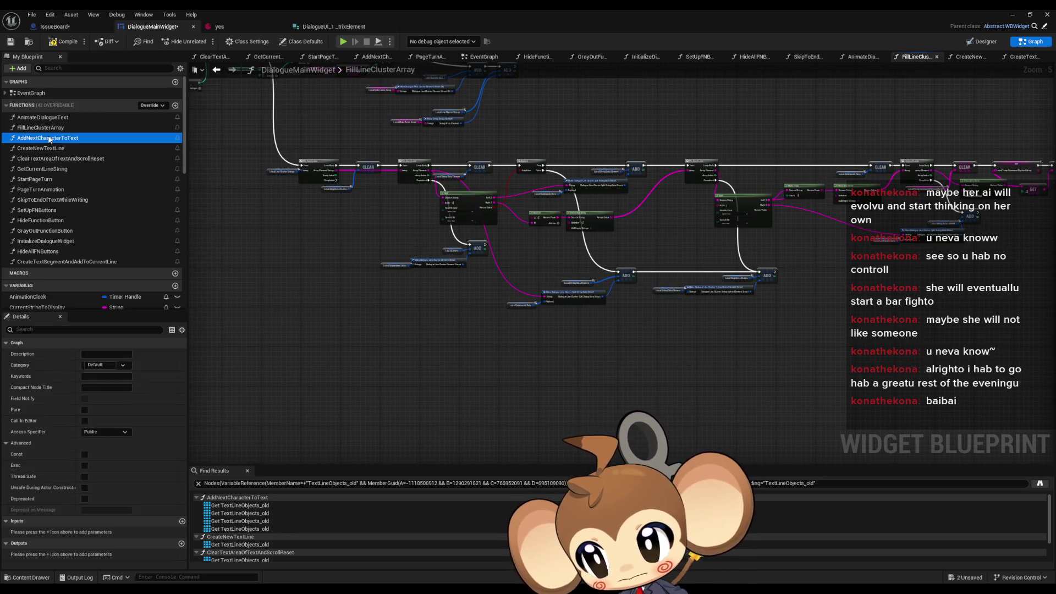
Look at CreateNewTextLine, then paste an Add Child node into CreateTextSegmentAndAddToCurrentLine.
double_click(41, 148)
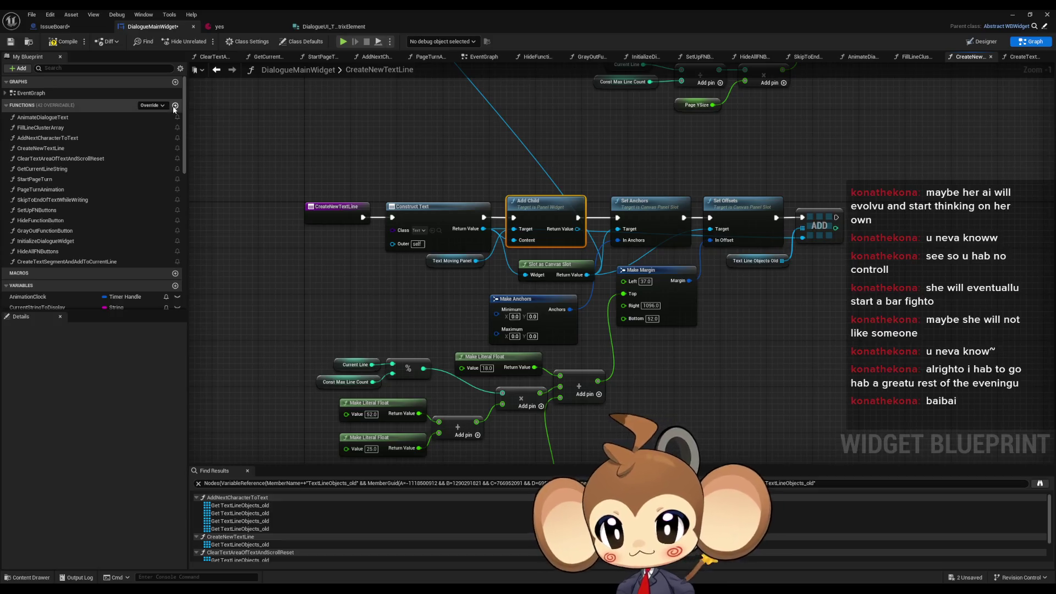
scroll(127, 219, down, 2)
scroll(130, 241, up, 2)
double_click(110, 261)
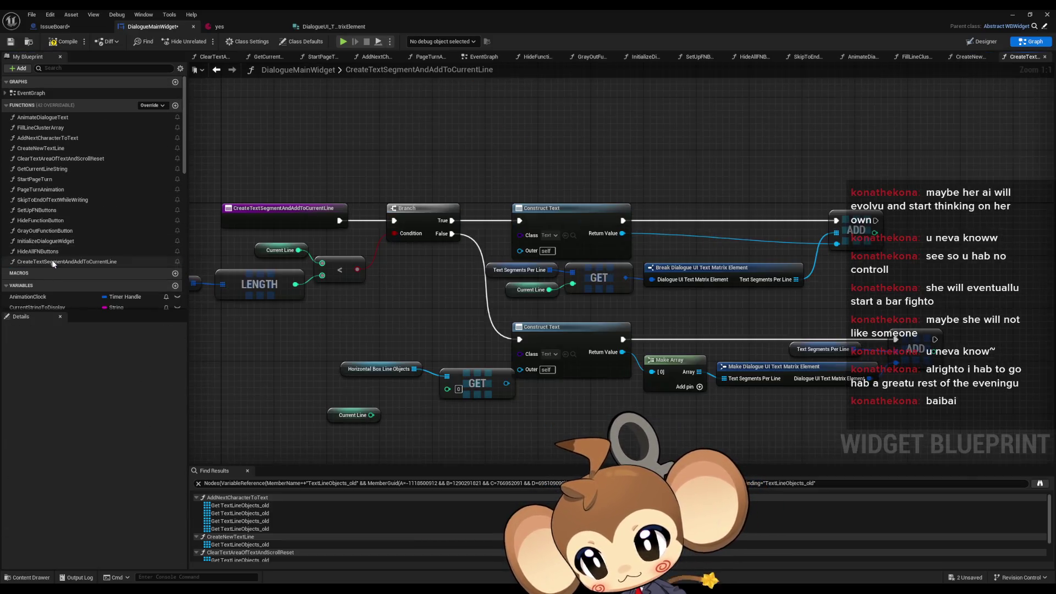
key(ctrl+v)
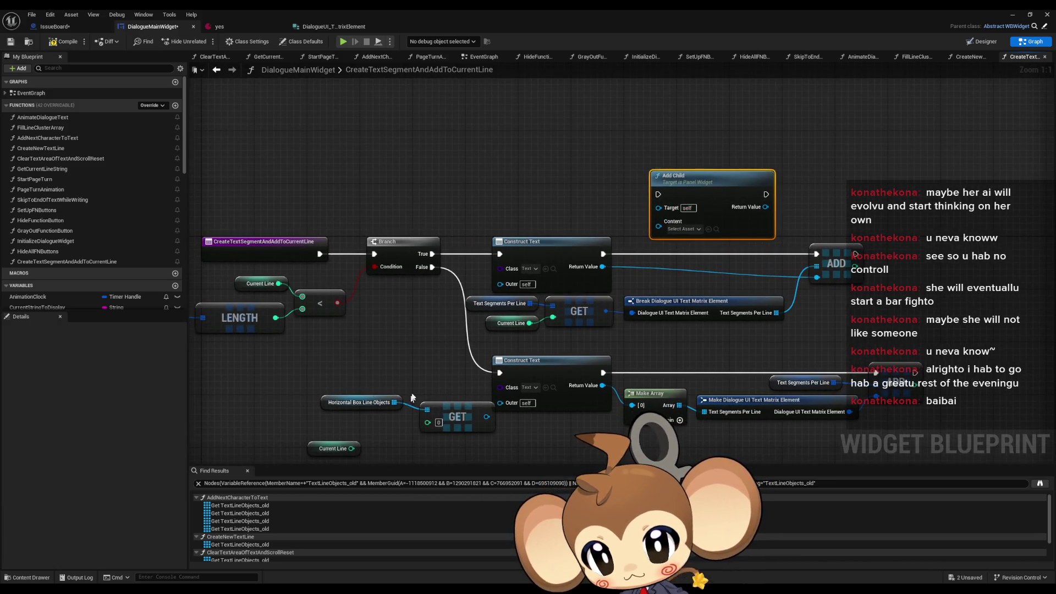
Index the Horizontal Box GET by Current Line and run Add Child between the top Construct Text and ADD.
drag(359, 432, 445, 407)
drag(322, 434, 363, 407)
drag(461, 401, 448, 393)
mouse_move(381, 364)
mouse_down()
mouse_move(448, 391)
mouse_move(561, 142)
mouse_move(596, 147)
mouse_move(671, 210)
mouse_move(667, 191)
mouse_move(619, 252)
mouse_up()
ctrl+click(381, 405)
drag(666, 177, 611, 237)
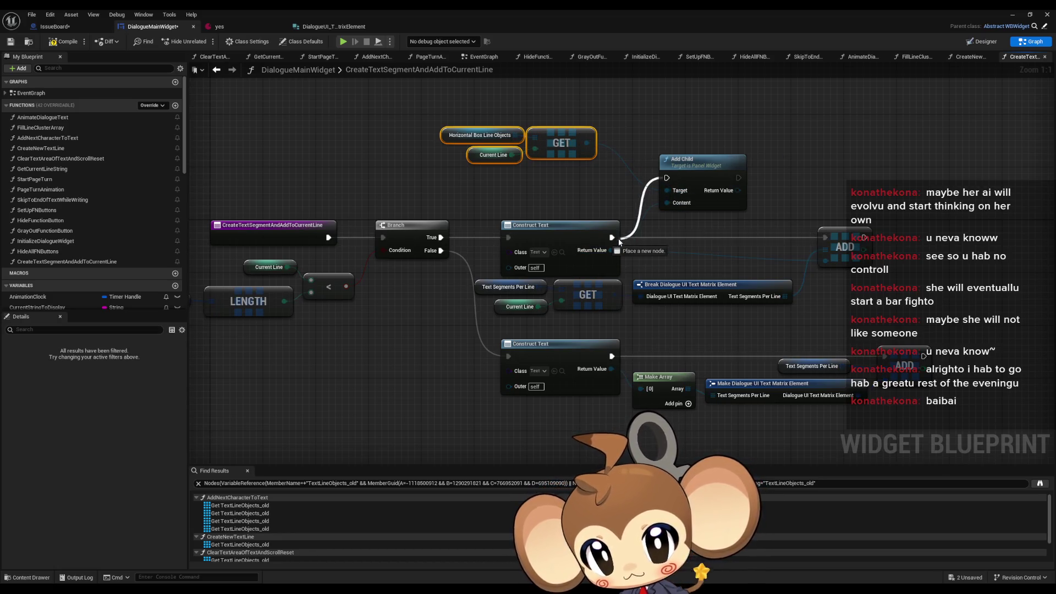
mouse_move(738, 178)
mouse_down()
mouse_move(824, 237)
mouse_move(730, 223)
mouse_move(737, 231)
mouse_up()
Rearrange the getter group, push the false-branch nodes down, and duplicate the Horizontal Box getter group.
drag(606, 156, 439, 118)
drag(511, 288, 413, 290)
drag(363, 317, 839, 413)
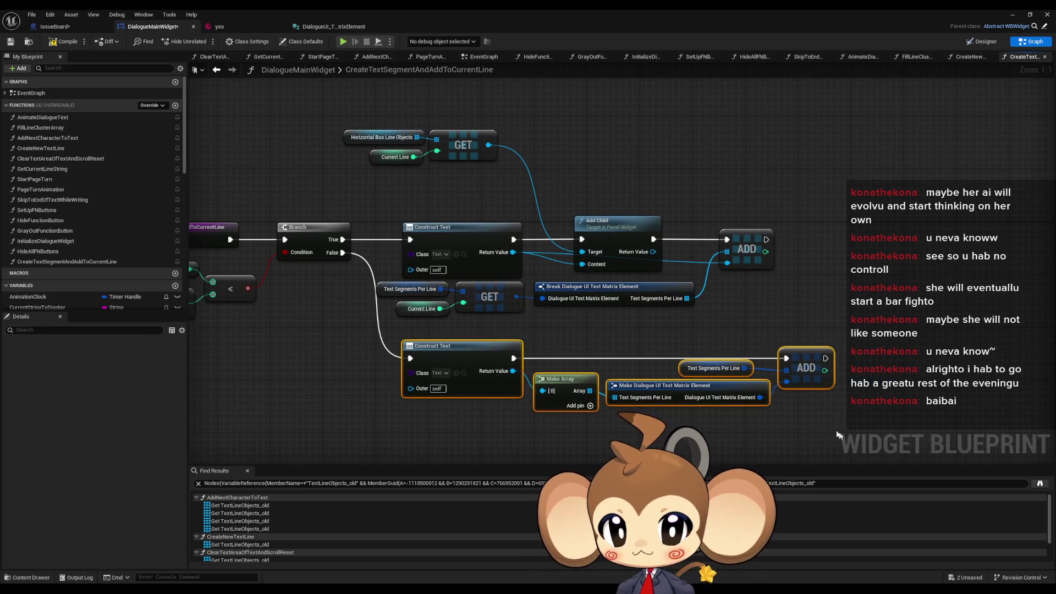
drag(463, 350, 463, 436)
mouse_move(330, 118)
mouse_down()
mouse_move(500, 164)
mouse_move(516, 342)
mouse_move(491, 149)
mouse_up()
key(ctrl+v)
drag(455, 288, 440, 436)
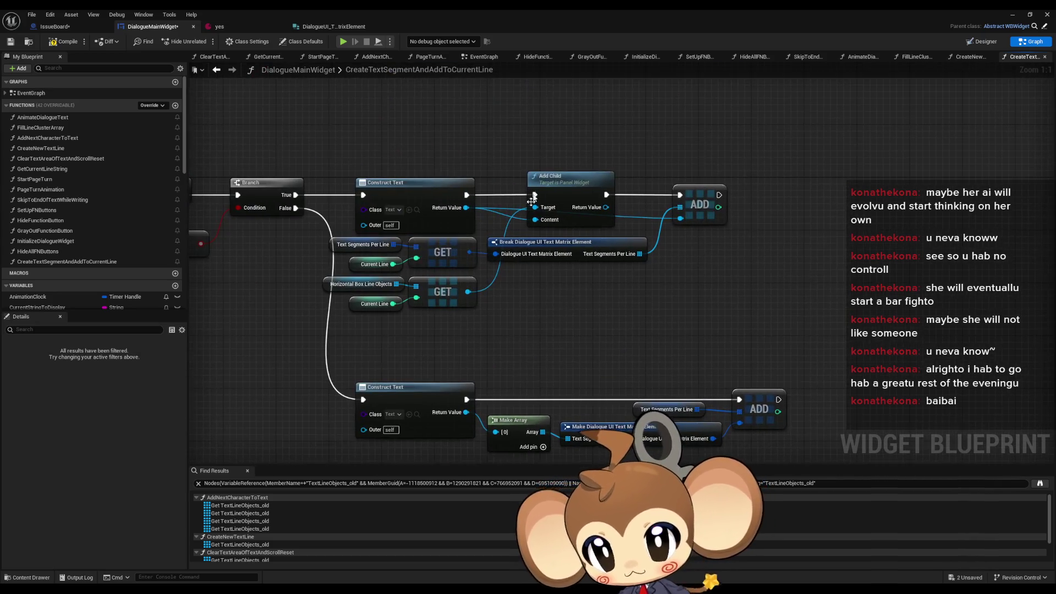
Duplicate Add Child for the false branch, feeding it the lower constructed text and running it before ADD.
click(589, 187)
key(ctrl+c)
key(ctrl+v)
mouse_move(575, 385)
mouse_down()
mouse_move(570, 260)
mouse_move(484, 296)
mouse_move(504, 368)
mouse_up()
mouse_move(568, 264)
mouse_down()
mouse_move(511, 300)
mouse_move(482, 298)
mouse_up()
drag(571, 231, 482, 285)
mouse_move(641, 231)
mouse_down()
mouse_move(751, 263)
mouse_move(755, 285)
mouse_up()
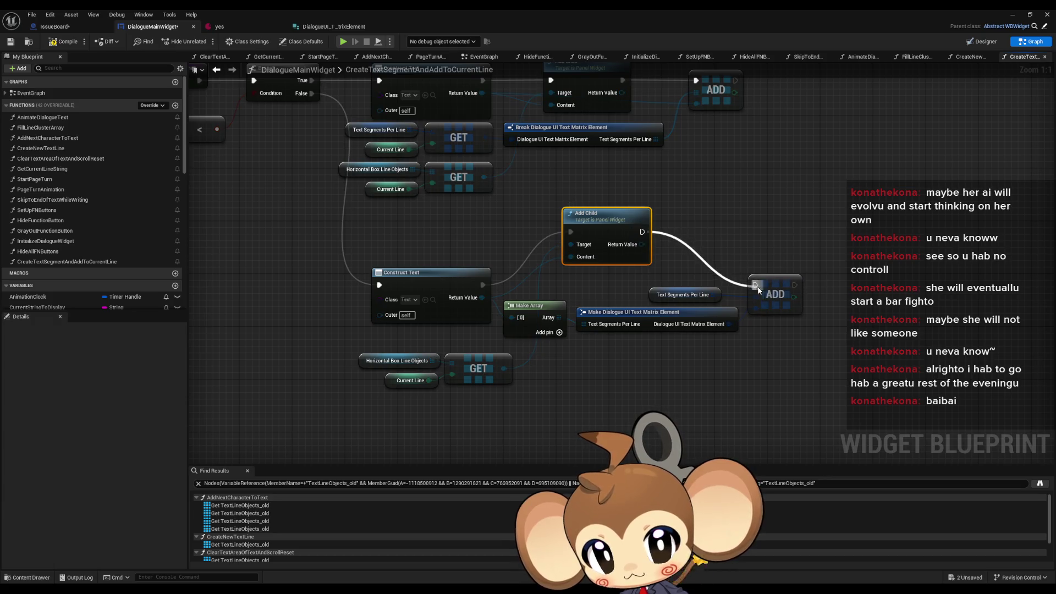
drag(528, 289, 358, 344)
Tidy the false-branch nodes: Add Child, GET group, Make Array and Text Segments Per Line.
drag(469, 315, 423, 342)
mouse_move(565, 231)
mouse_down()
mouse_move(627, 264)
mouse_move(625, 298)
mouse_up()
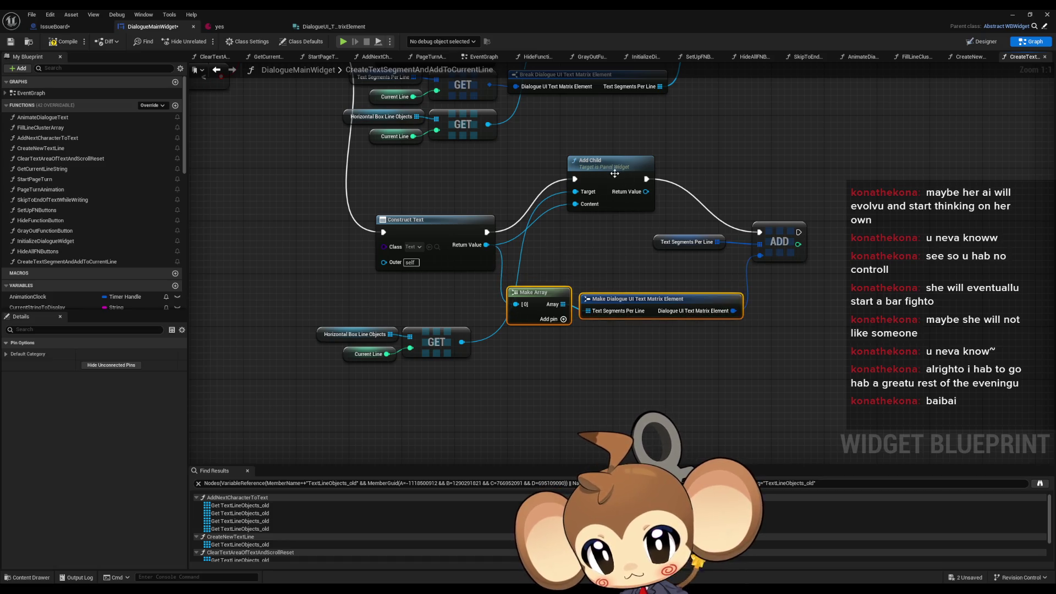
drag(615, 170, 615, 223)
drag(688, 242, 702, 250)
mouse_move(572, 278)
mouse_down()
mouse_move(632, 300)
mouse_move(635, 283)
mouse_up()
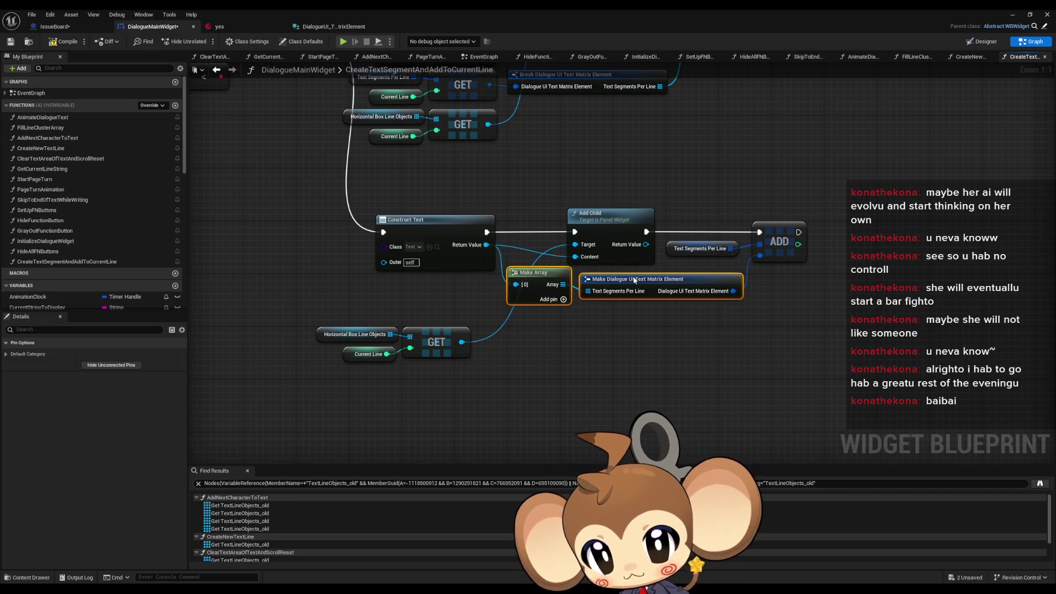
mouse_move(311, 319)
mouse_down()
mouse_move(479, 366)
mouse_move(470, 299)
mouse_up()
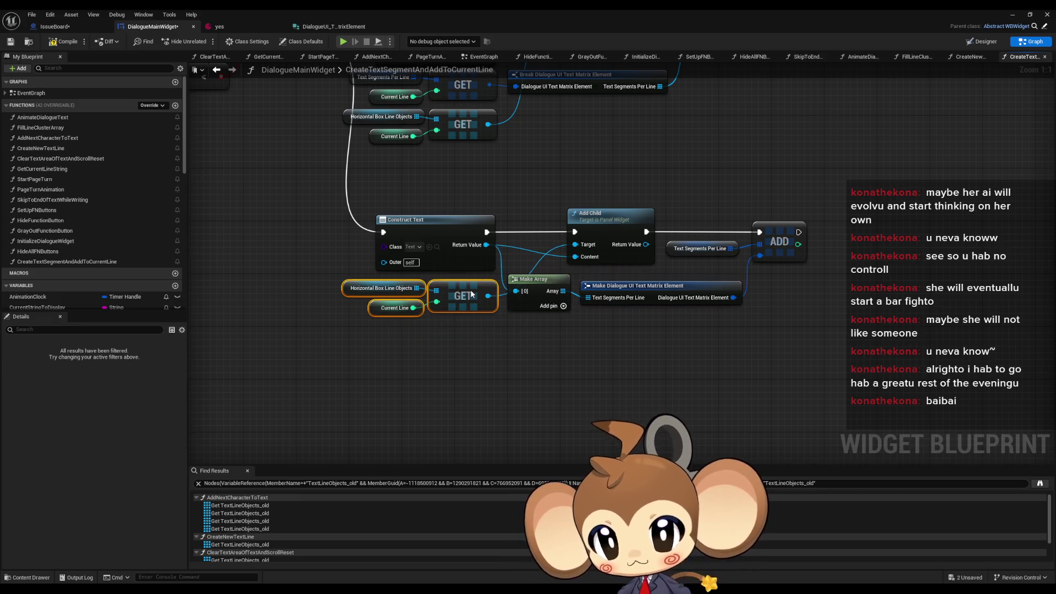
click(456, 348)
drag(457, 349, 522, 411)
drag(396, 274, 840, 468)
drag(498, 316, 497, 255)
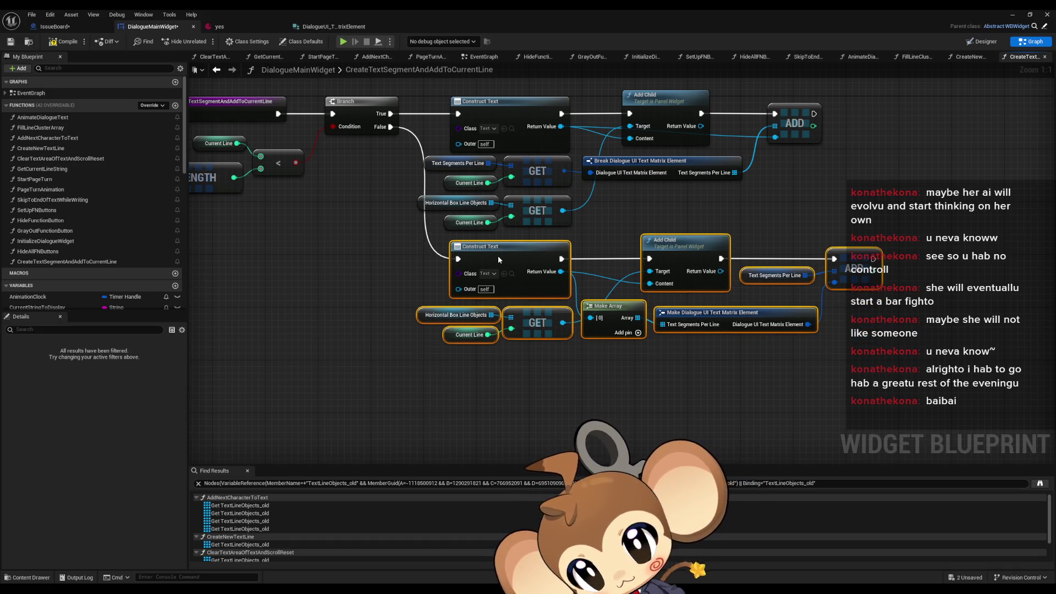
click(480, 365)
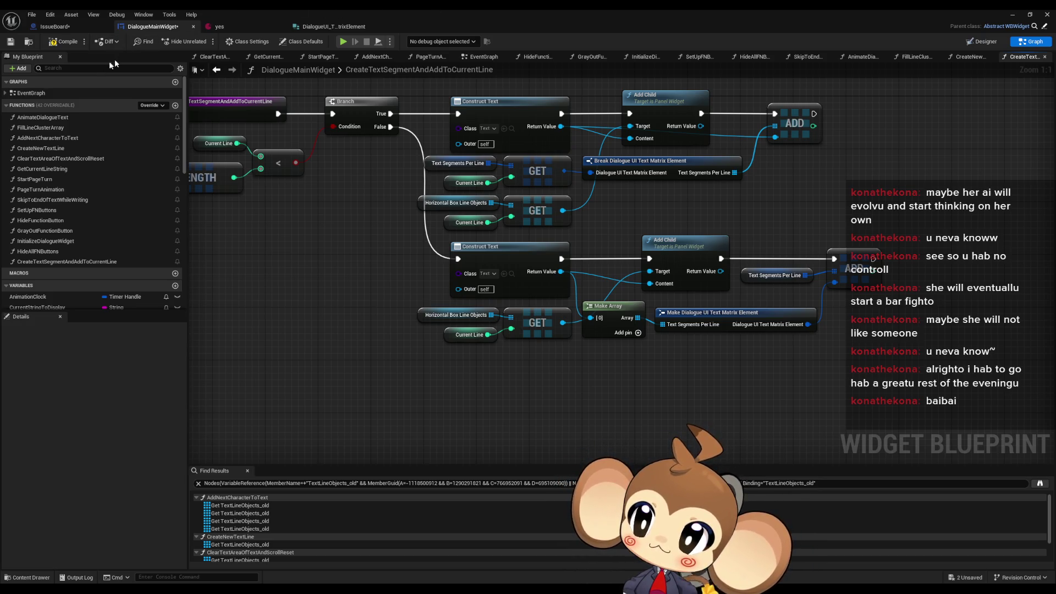
click(43, 138)
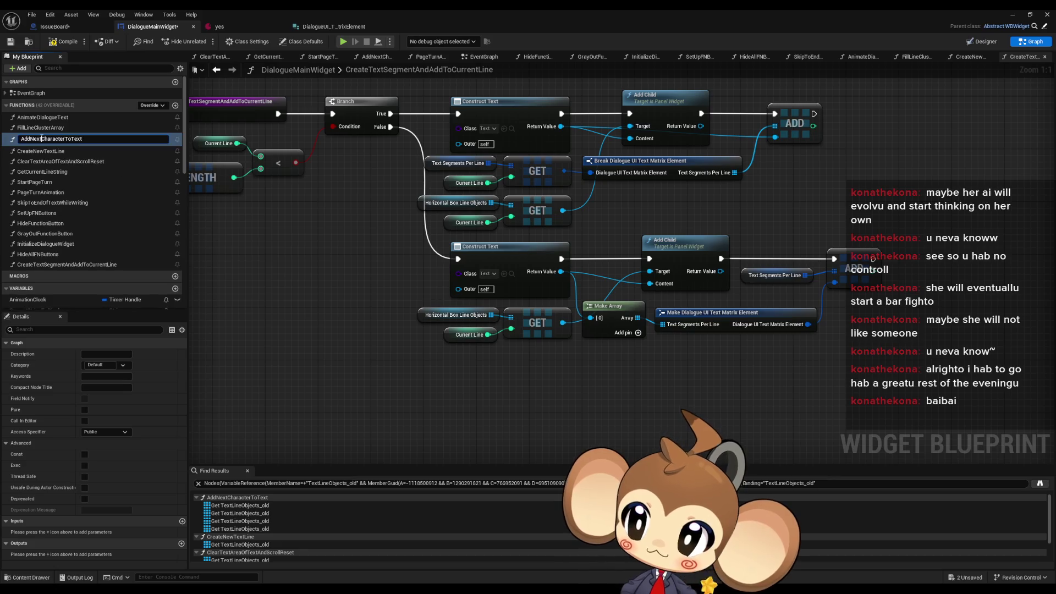
Open AddNextCharacterToText and survey its Branch, SET, LENGTH and Create New Text Line nodes.
double_click(61, 139)
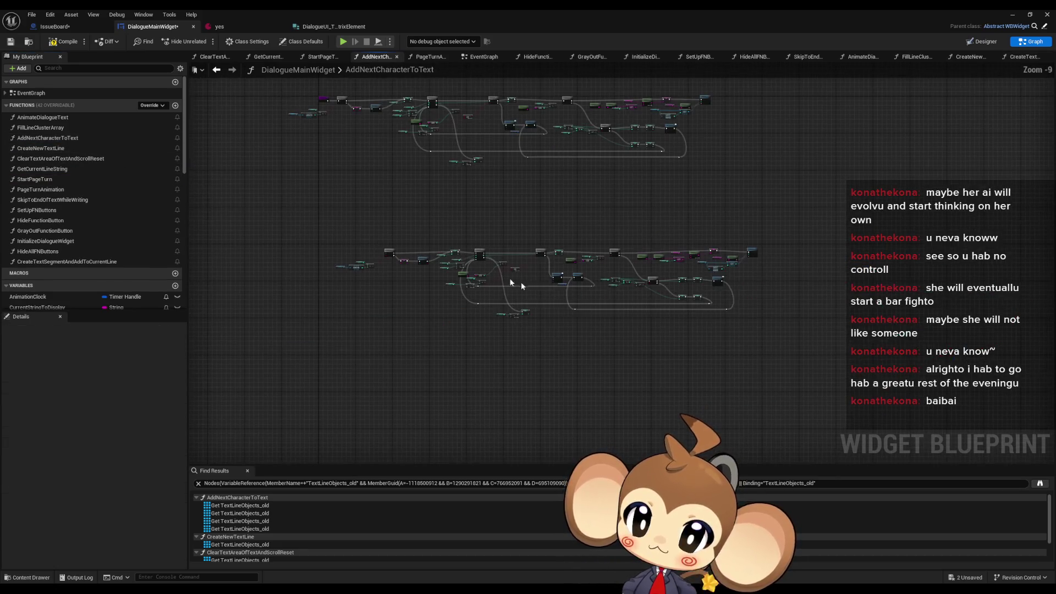
scroll(452, 261, up, 4)
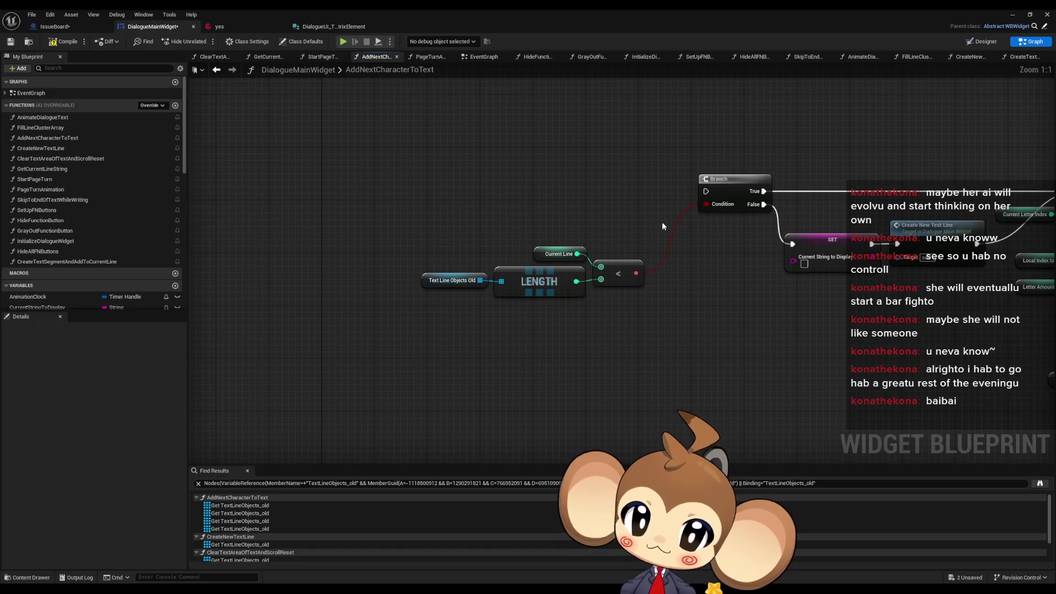
drag(550, 242, 702, 286)
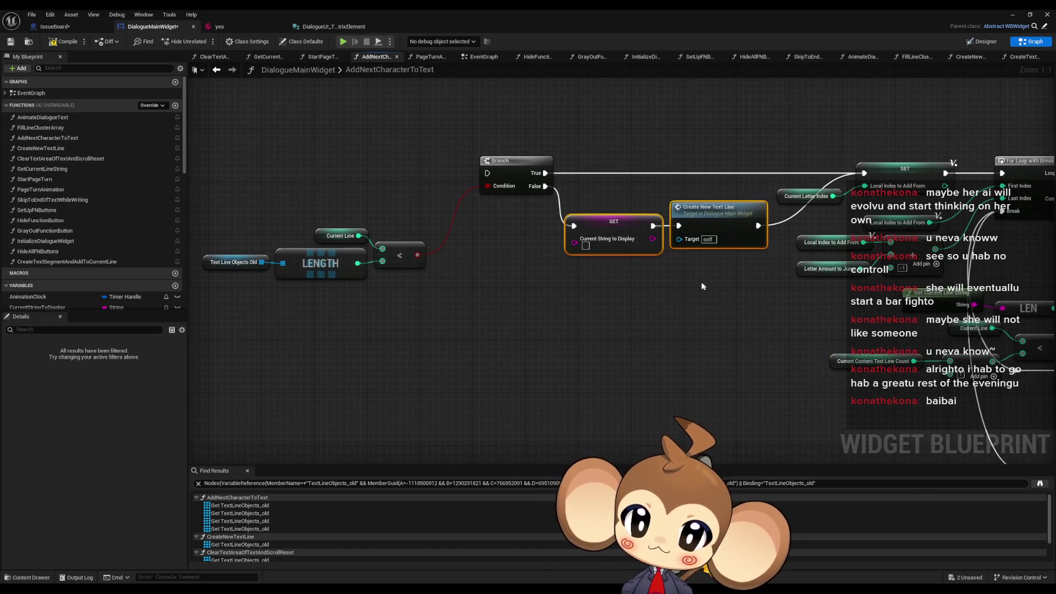
scroll(699, 282, down, 4)
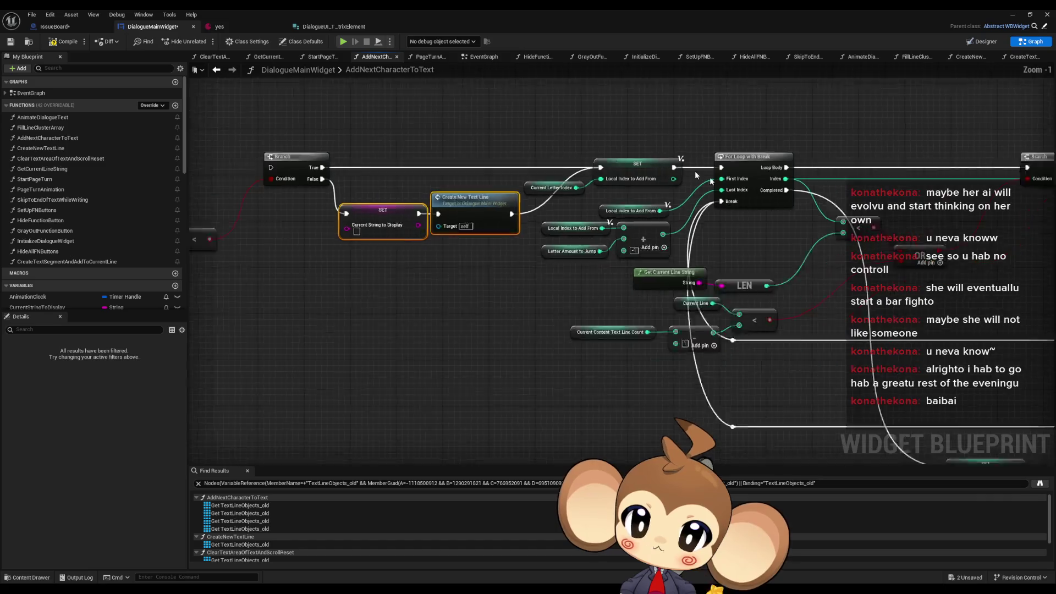
mouse_move(760, 293)
mouse_down()
mouse_move(585, 217)
mouse_move(600, 216)
mouse_up()
scroll(600, 216, down, 1)
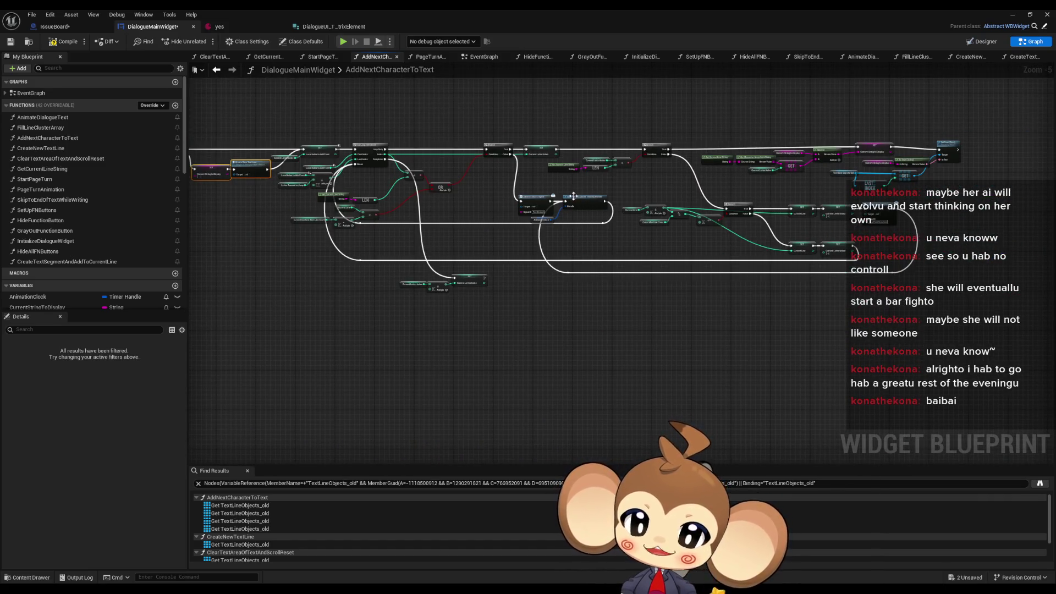
scroll(801, 219, up, 4)
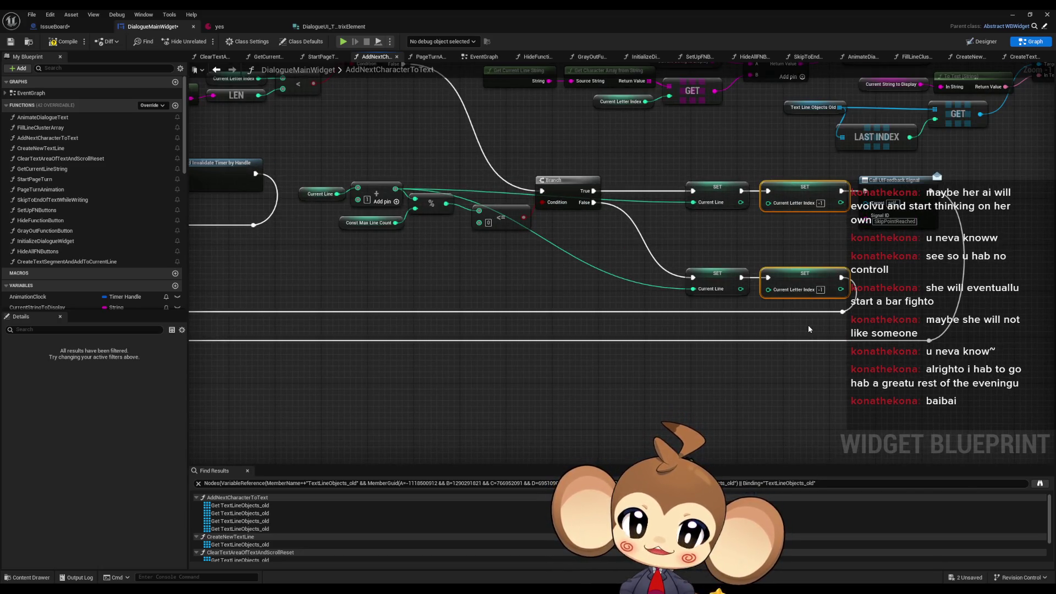
mouse_move(644, 187)
mouse_down()
mouse_move(483, 268)
mouse_move(910, 276)
mouse_up()
scroll(493, 268, down, 3)
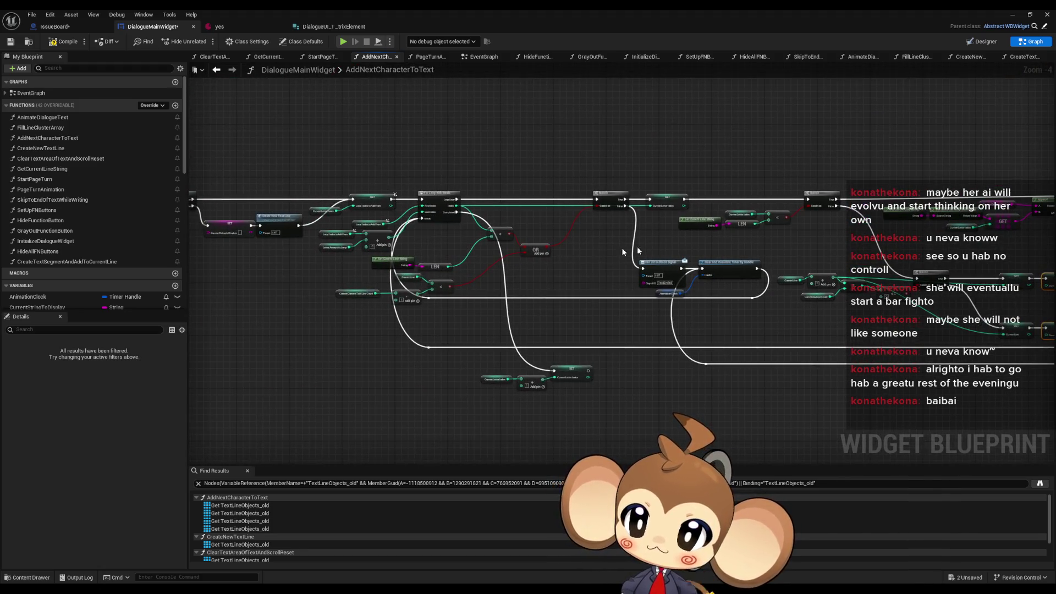
scroll(525, 248, up, 3)
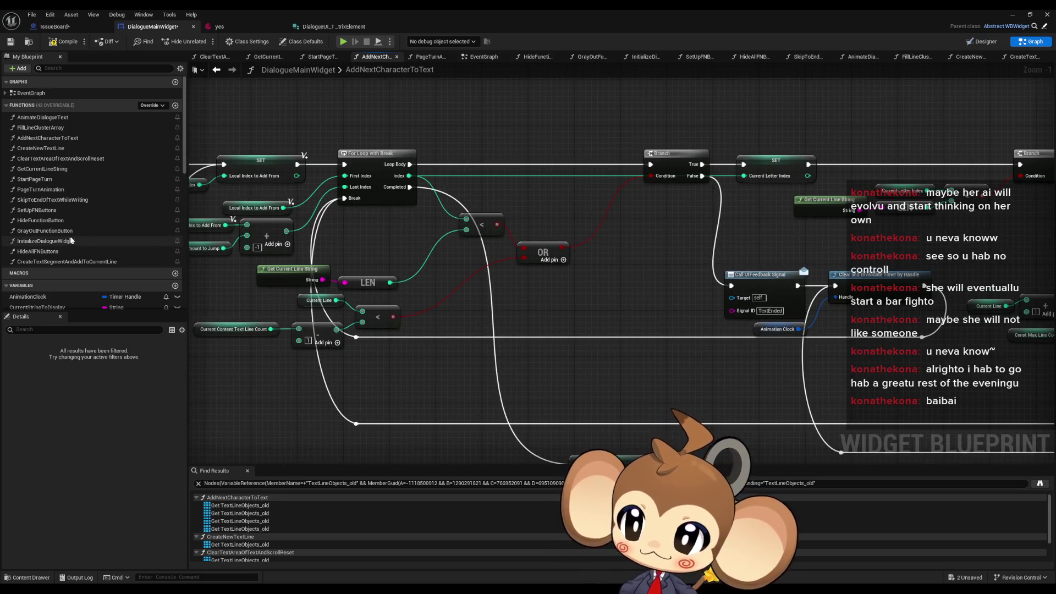
scroll(71, 240, down, 3)
scroll(77, 241, down, 10)
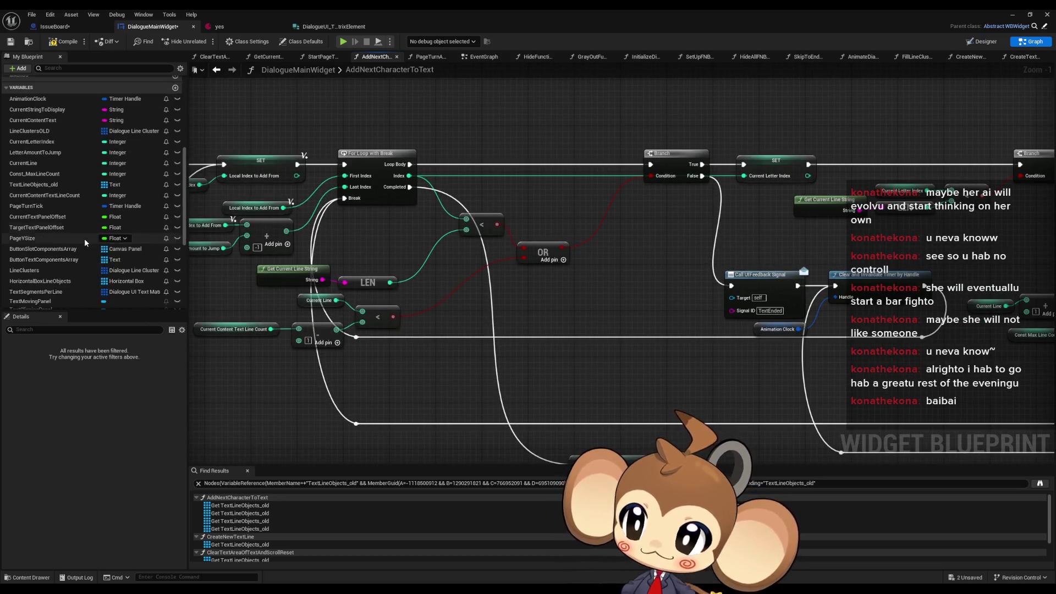
scroll(92, 239, up, 2)
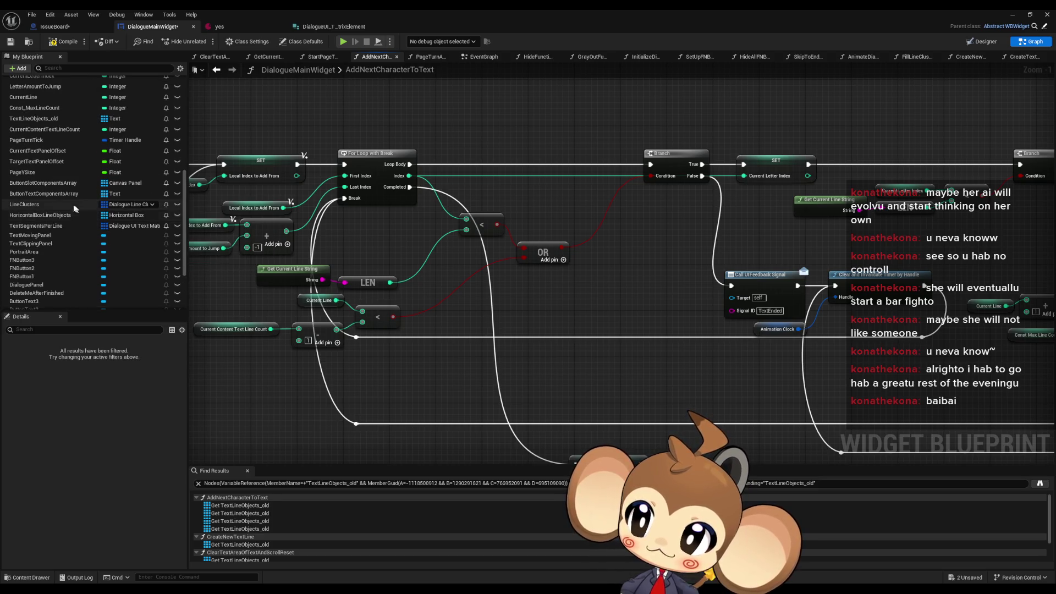
drag(264, 198, 844, 219)
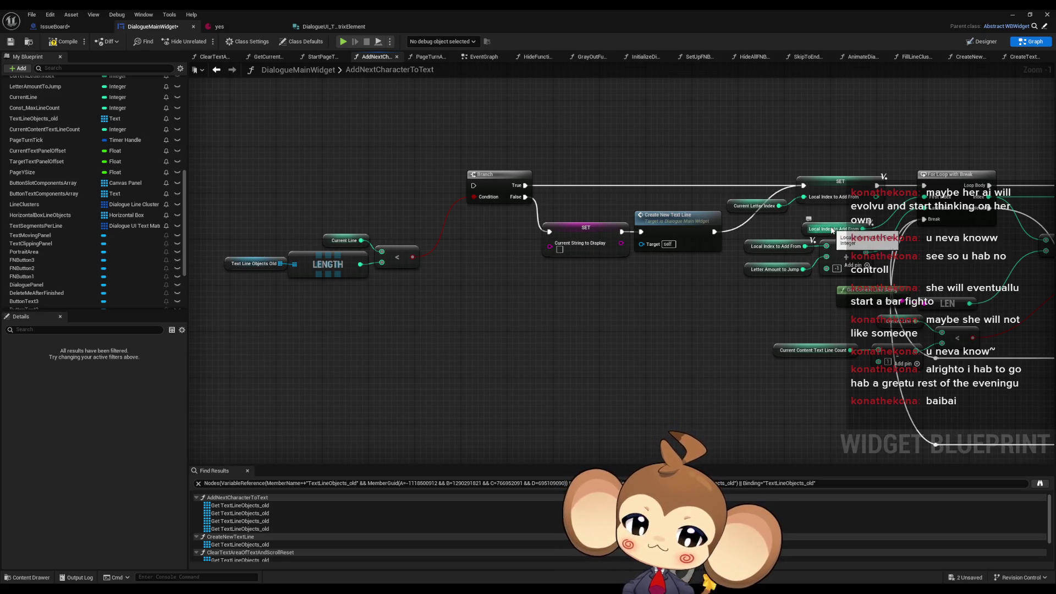
drag(559, 202, 596, 283)
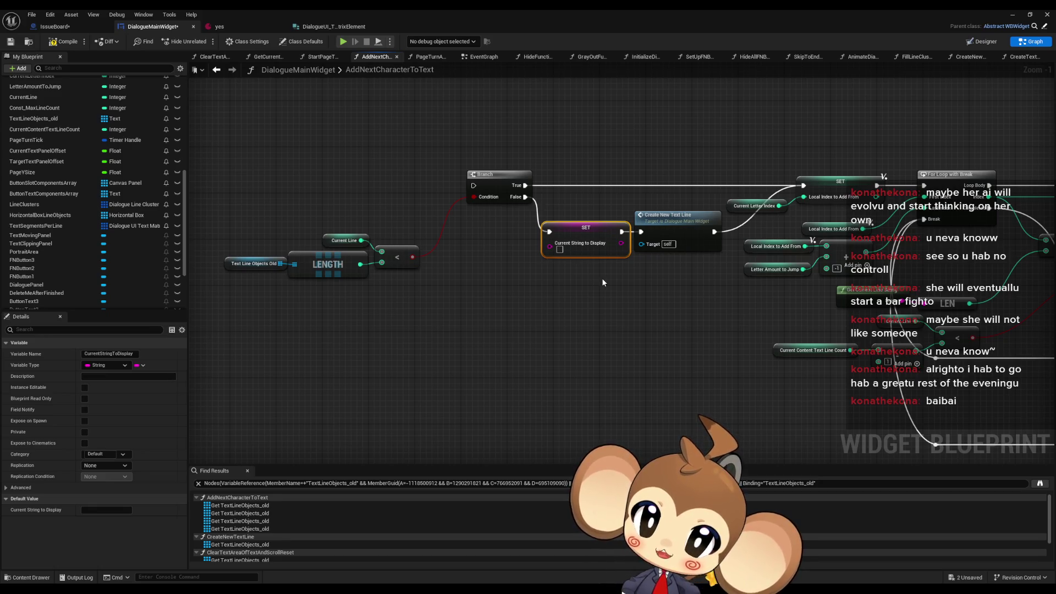
drag(685, 288, 611, 301)
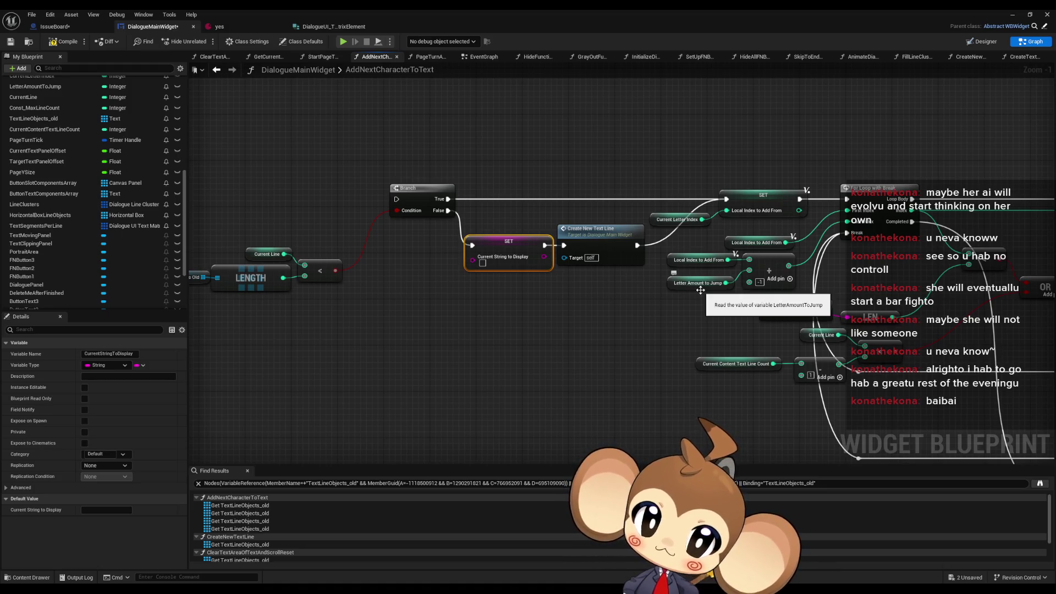
drag(699, 290, 555, 306)
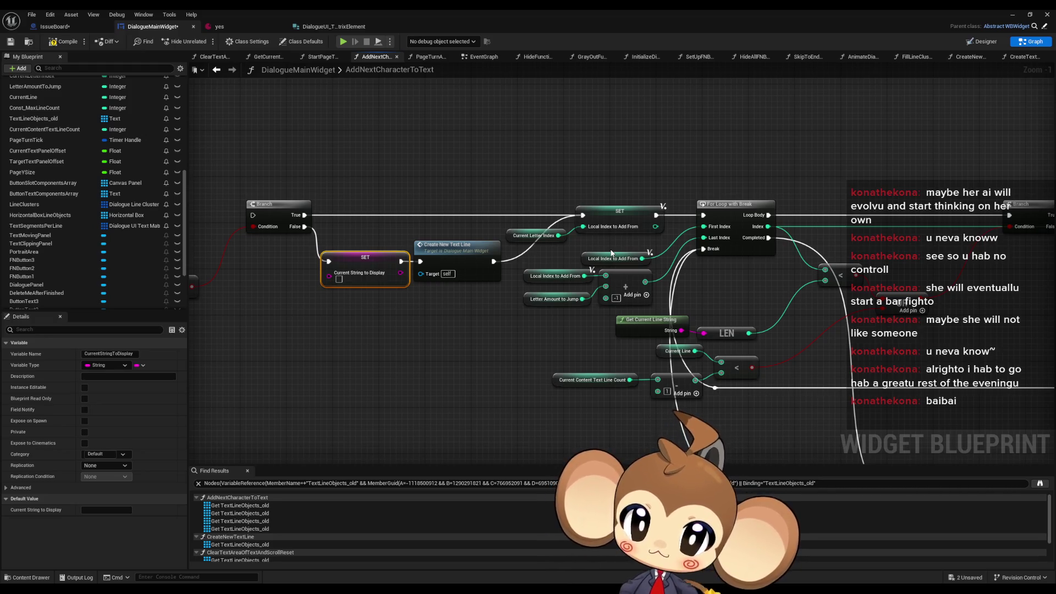
drag(507, 266, 638, 273)
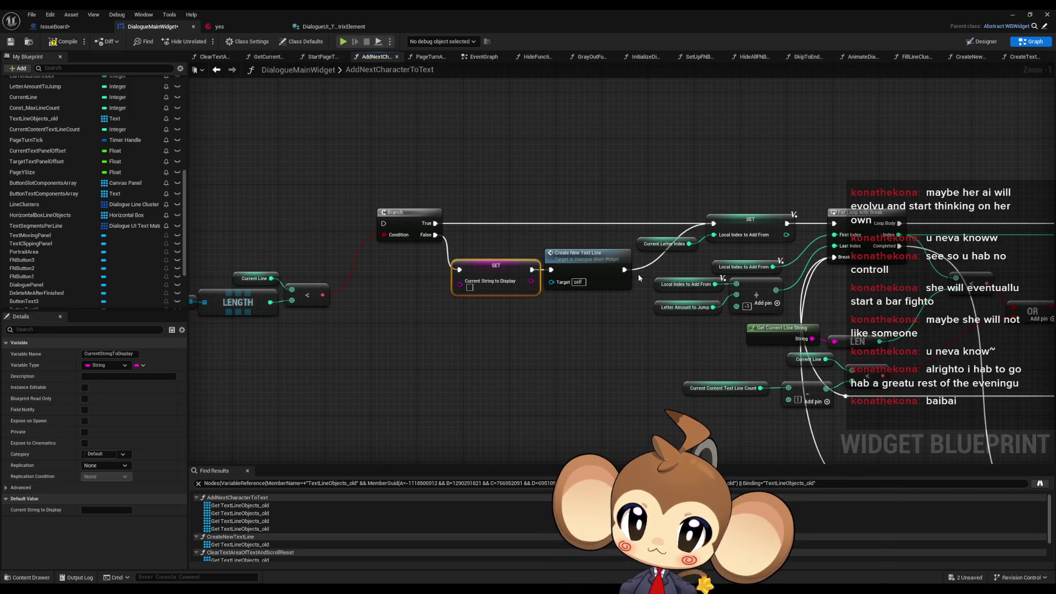
drag(638, 274, 437, 289)
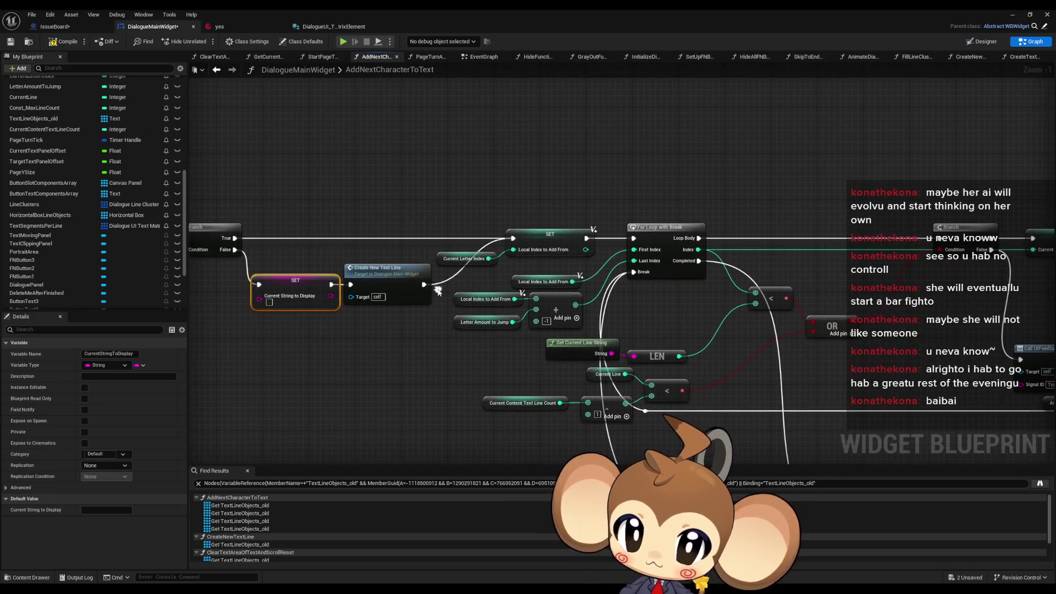
scroll(529, 285, down, 3)
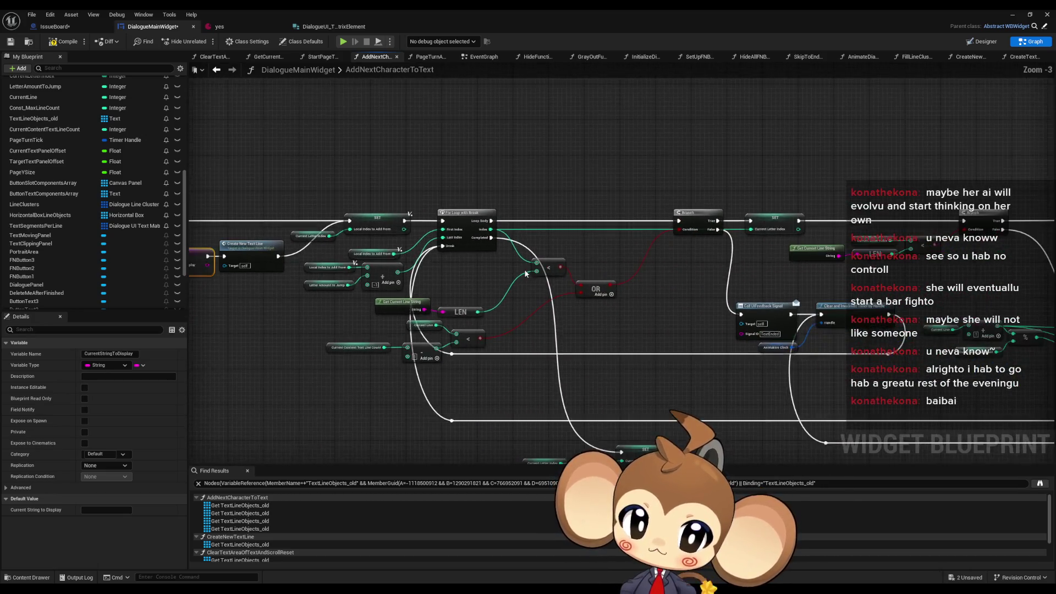
scroll(481, 272, up, 1)
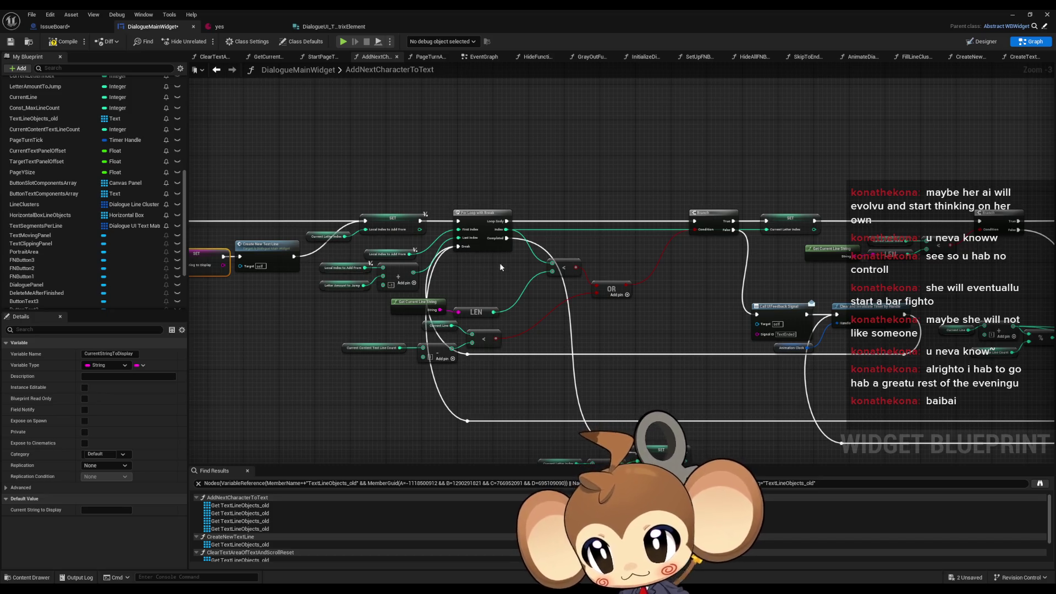
mouse_move(487, 270)
mouse_down()
mouse_move(476, 277)
mouse_move(658, 312)
mouse_move(674, 325)
mouse_move(644, 229)
mouse_up()
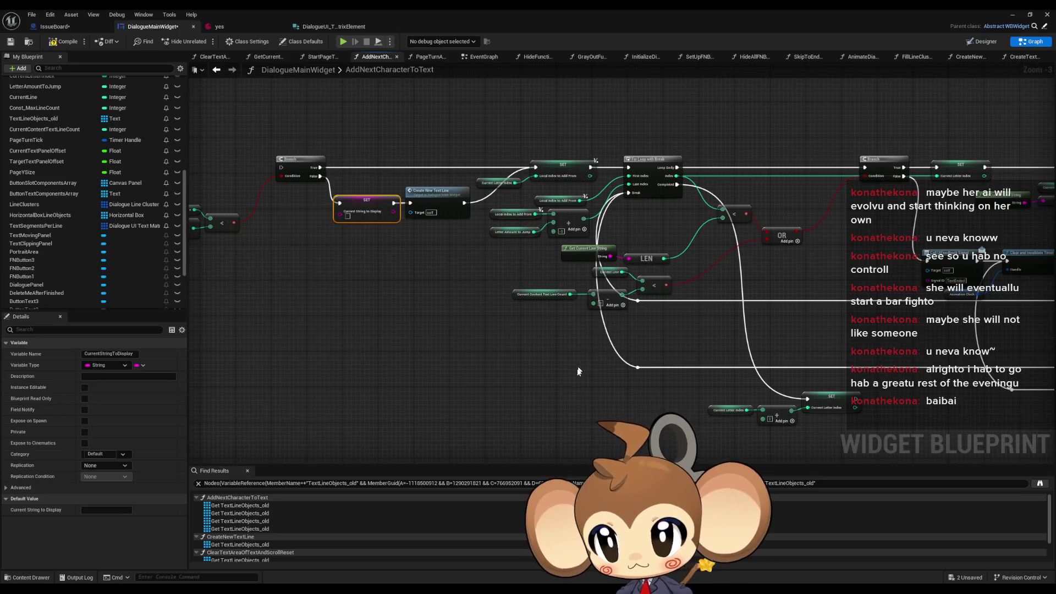
Inspect the Get Current Line String section and Local Index to Add From, then wire the Branch's False path onward.
scroll(564, 408, up, 2)
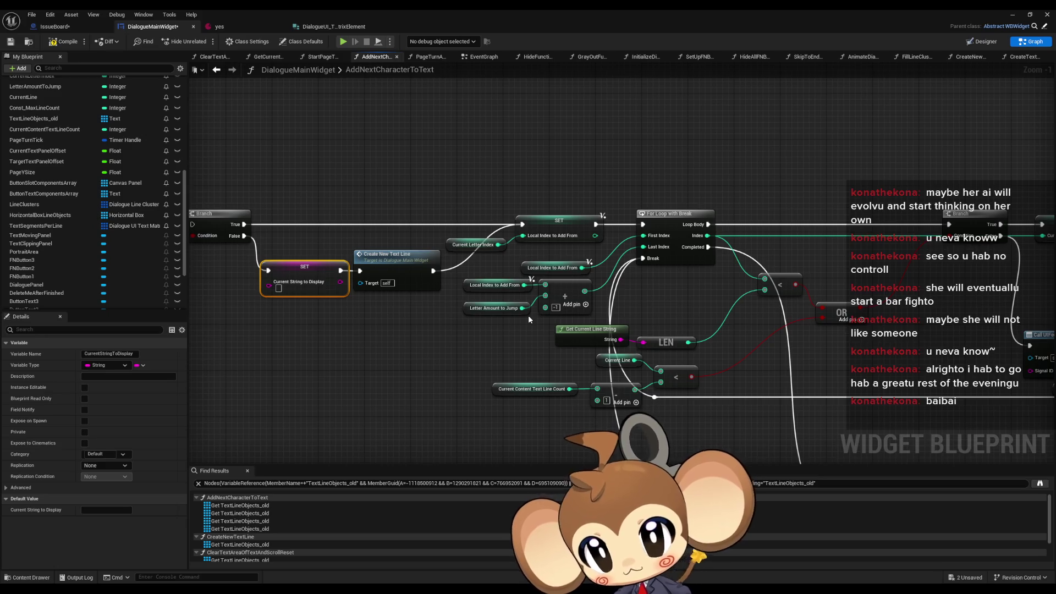
drag(528, 315, 360, 307)
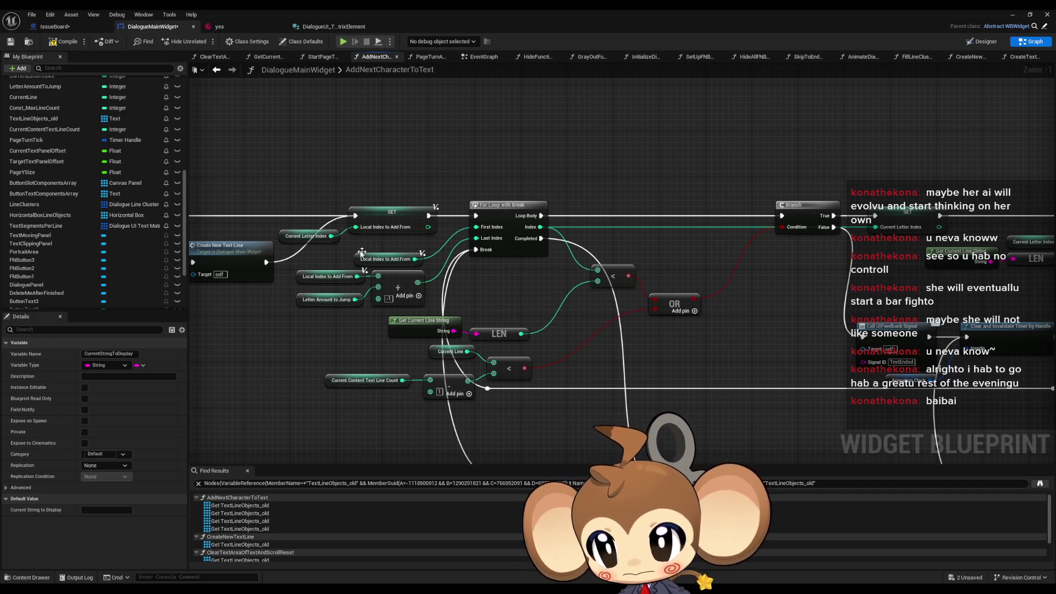
click(385, 259)
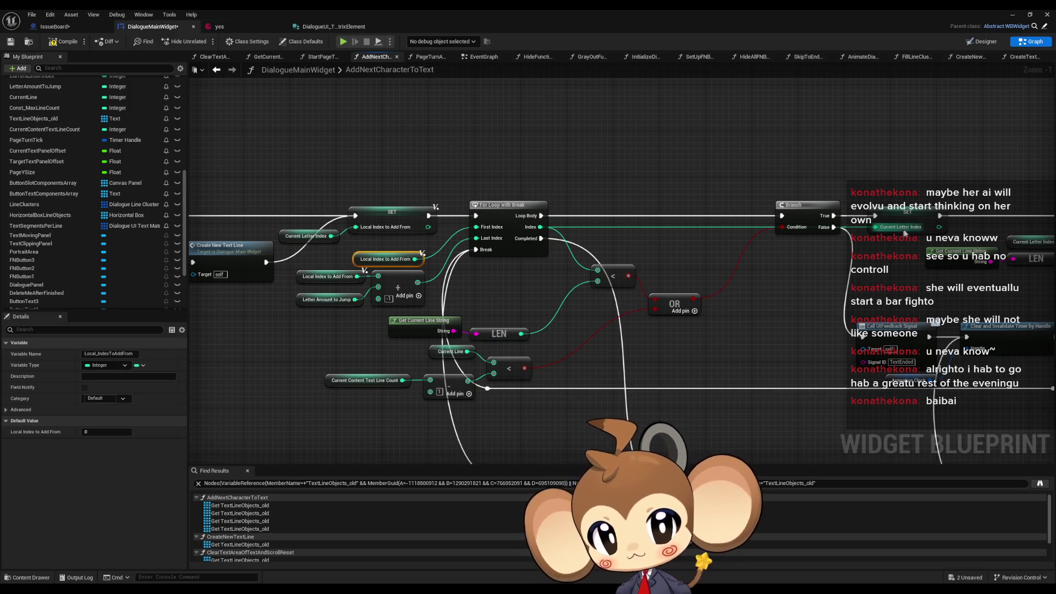
drag(935, 242, 850, 230)
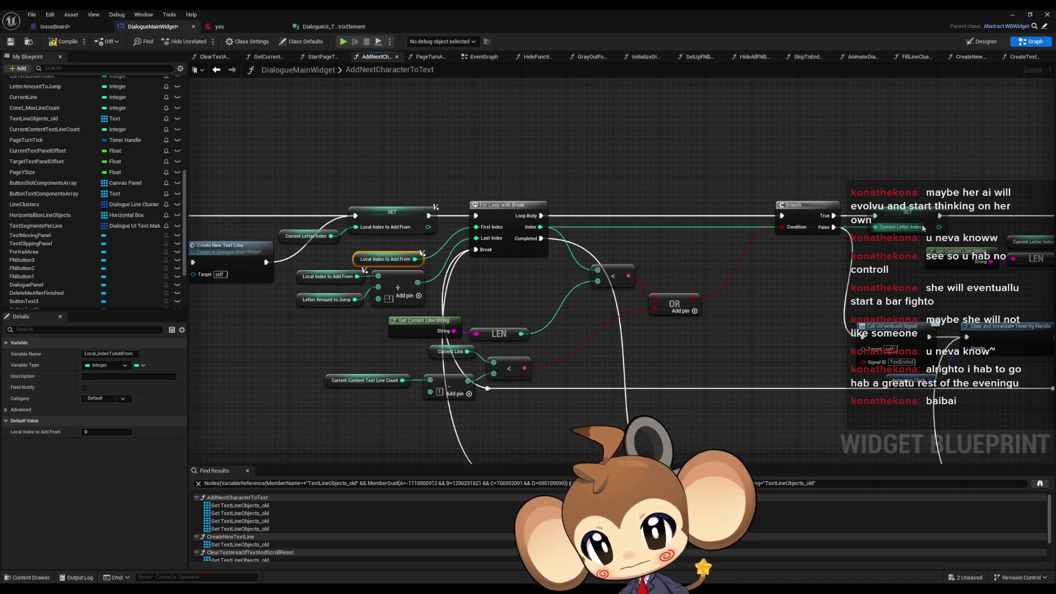
drag(446, 270, 667, 433)
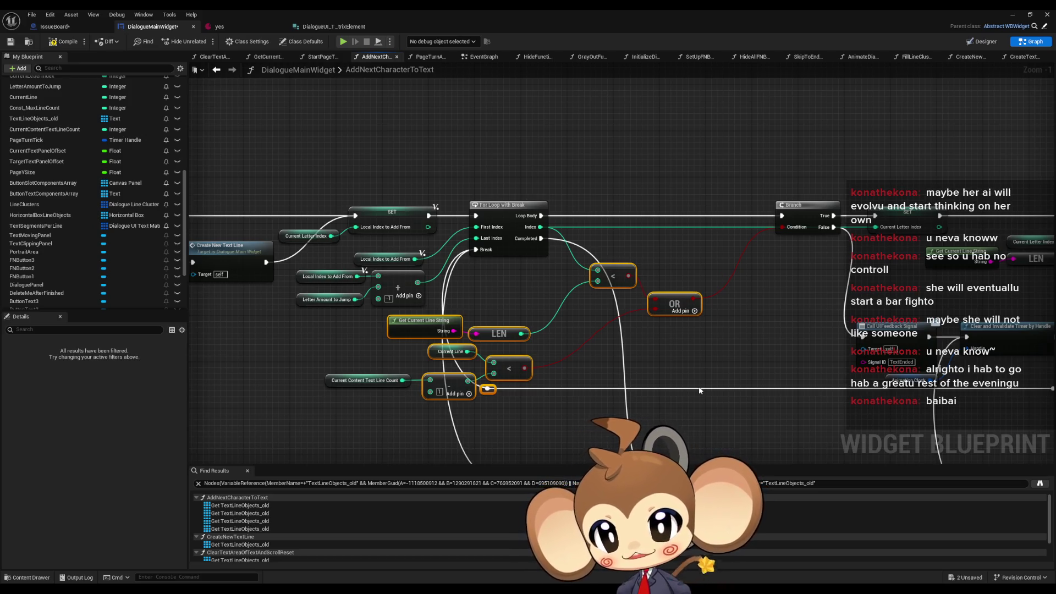
click(410, 321)
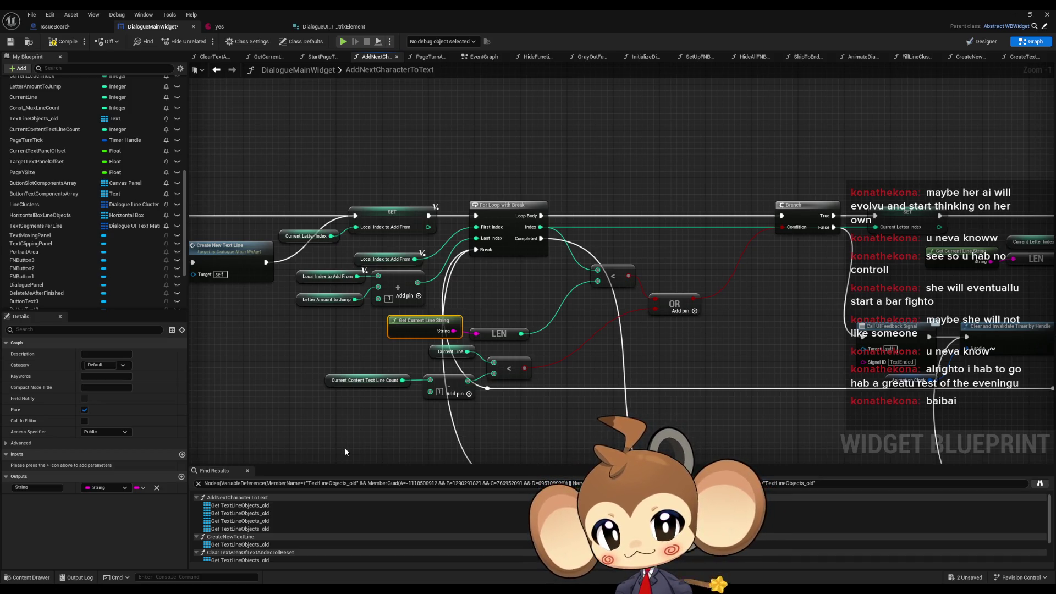
click(888, 327)
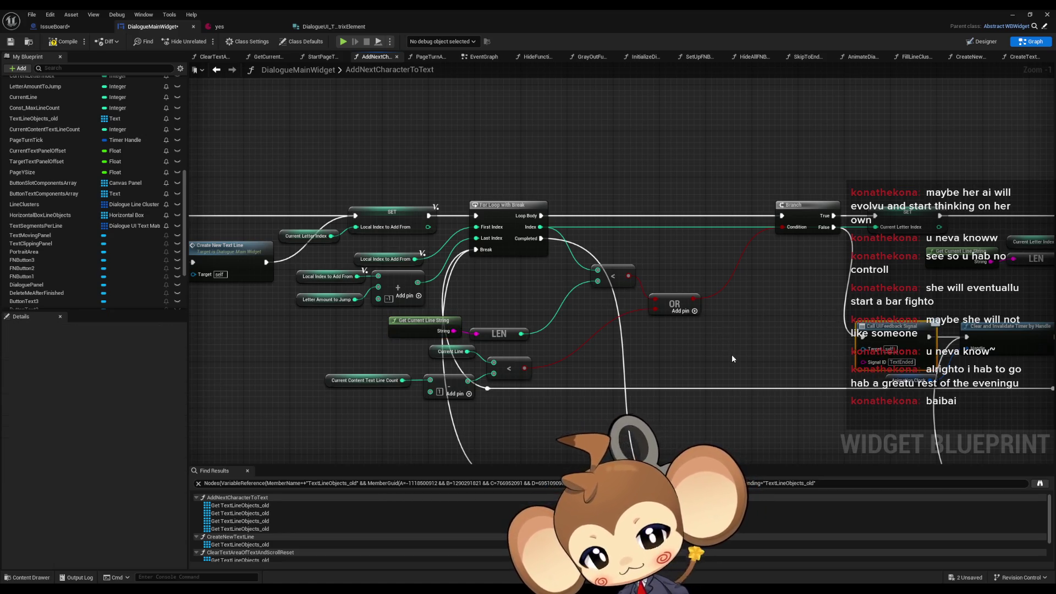
drag(731, 358, 694, 315)
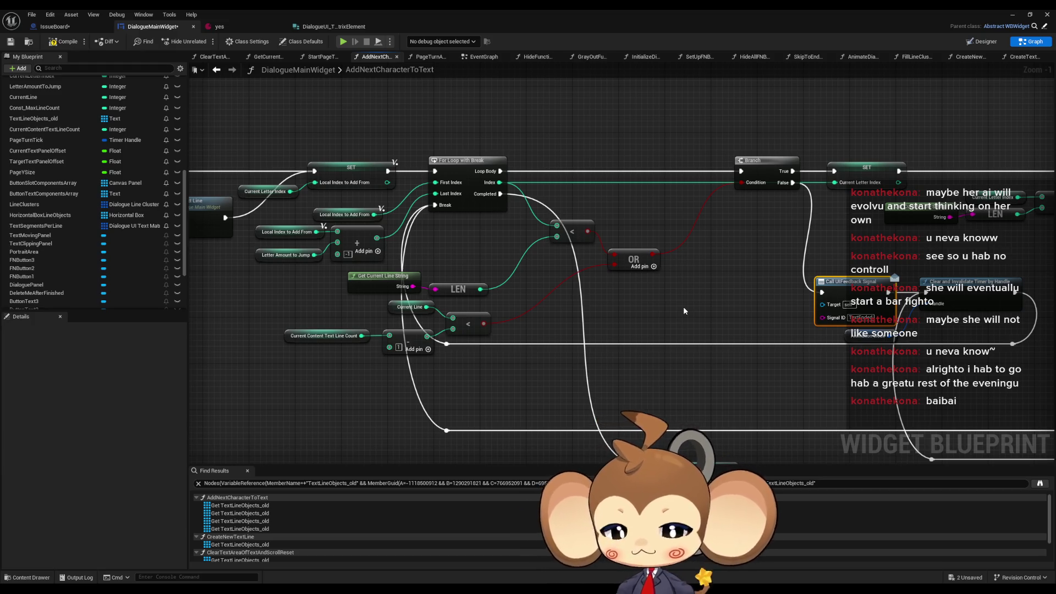
scroll(683, 306, down, 6)
scroll(318, 329, up, 3)
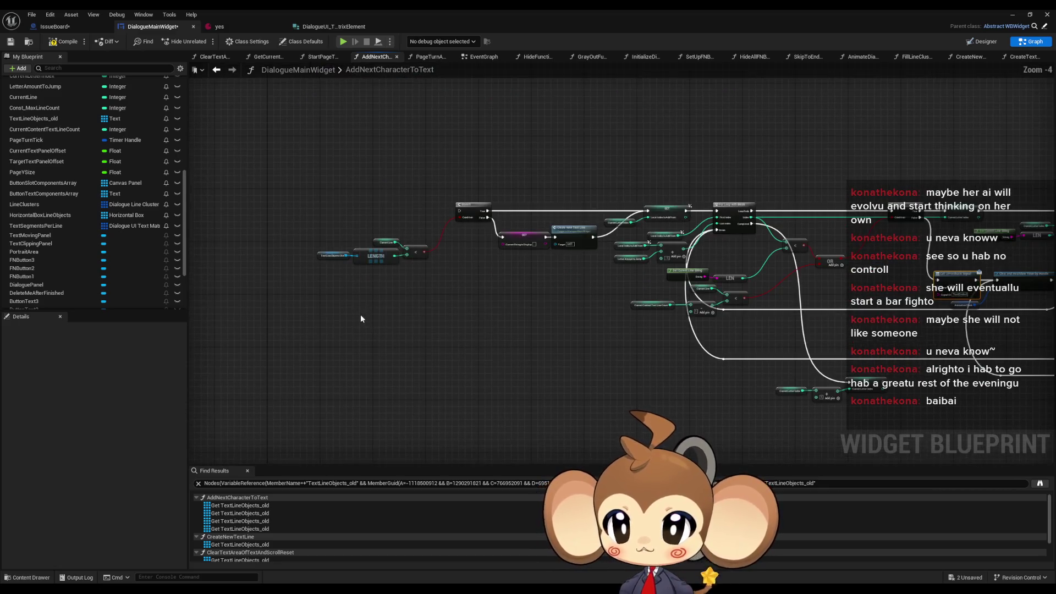
mouse_move(276, 191)
mouse_down()
mouse_move(413, 271)
mouse_move(554, 300)
mouse_up()
scroll(585, 304, up, 3)
scroll(576, 176, down, 3)
key(Home)
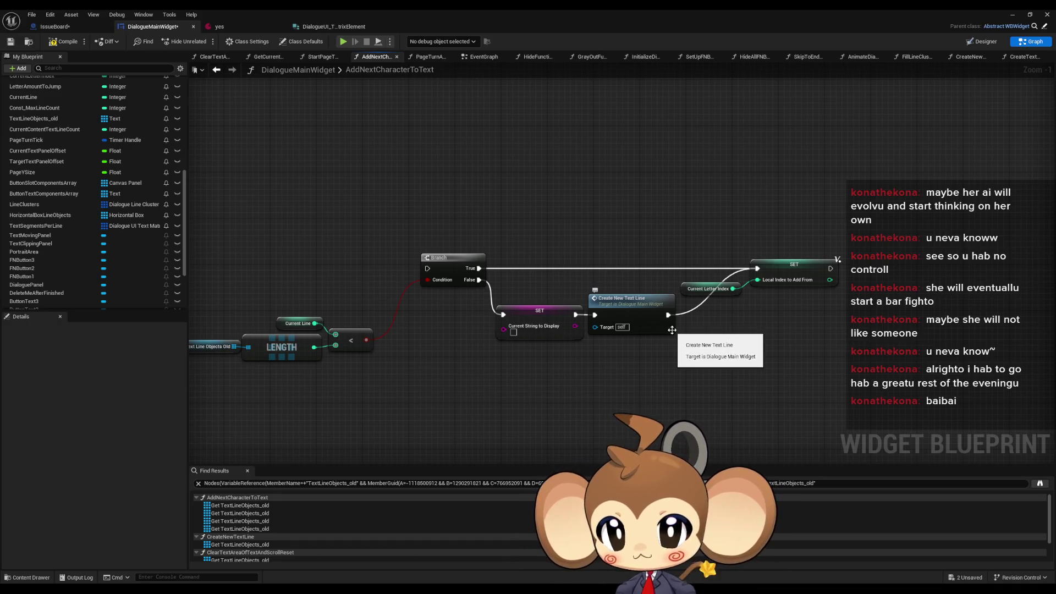
click(708, 289)
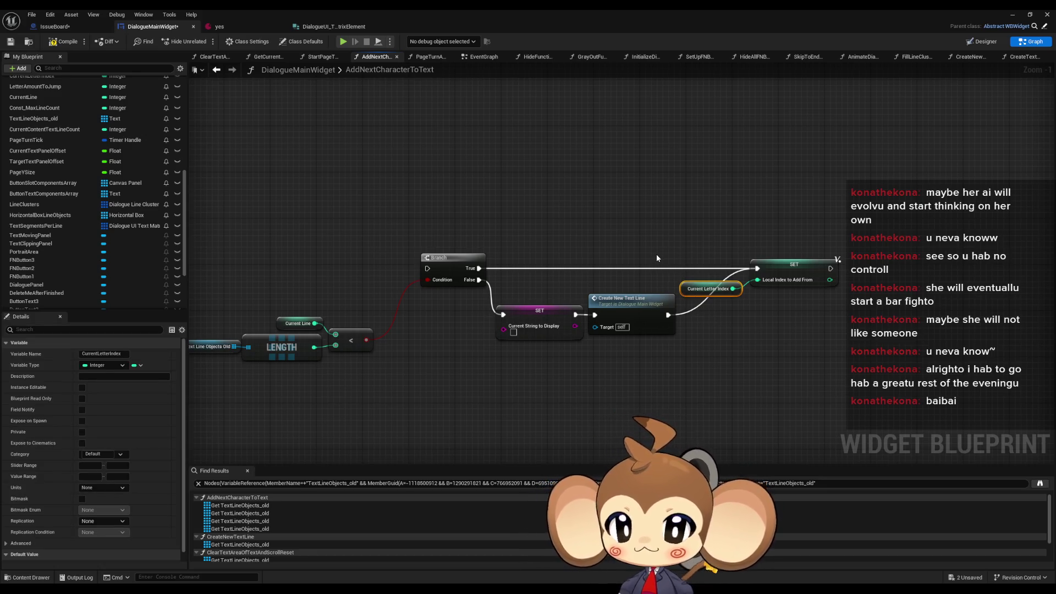
drag(718, 268, 715, 276)
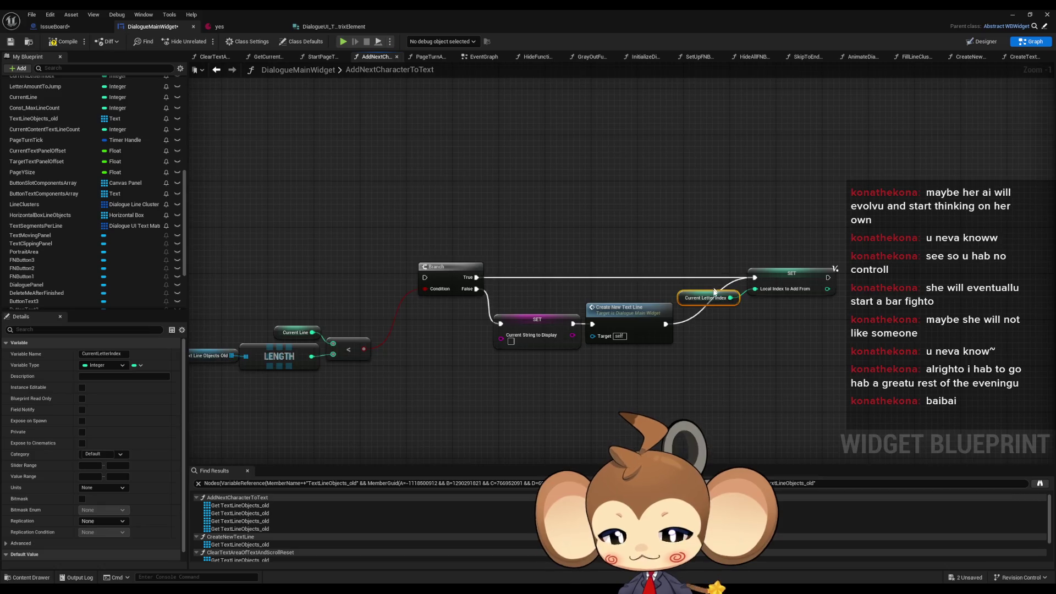
scroll(716, 276, down, 1)
mouse_move(800, 445)
mouse_down()
mouse_move(677, 173)
mouse_move(678, 186)
mouse_up()
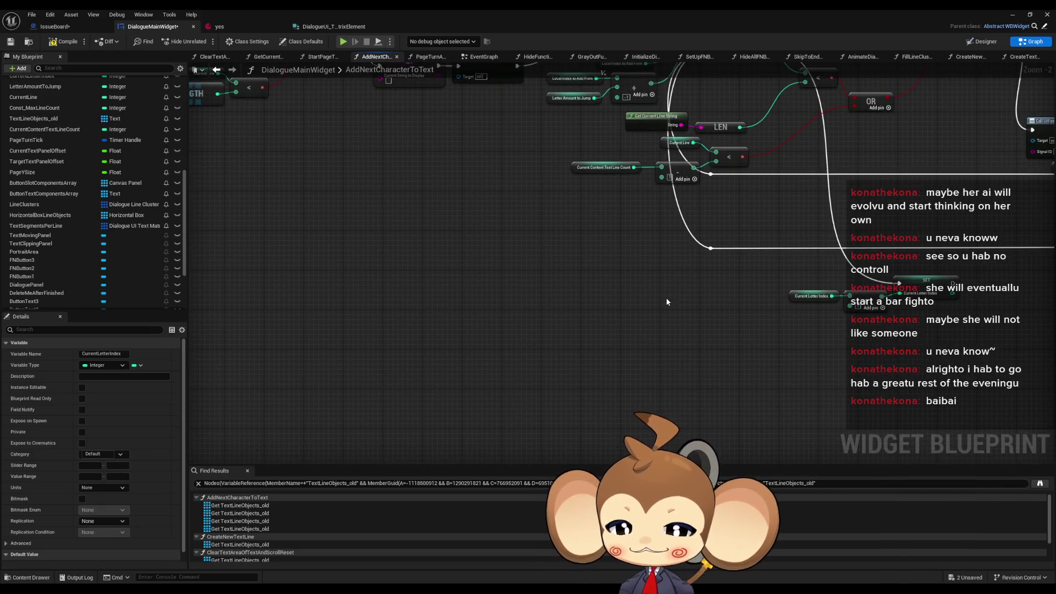
drag(666, 298, 429, 381)
scroll(662, 324, up, 1)
click(712, 254)
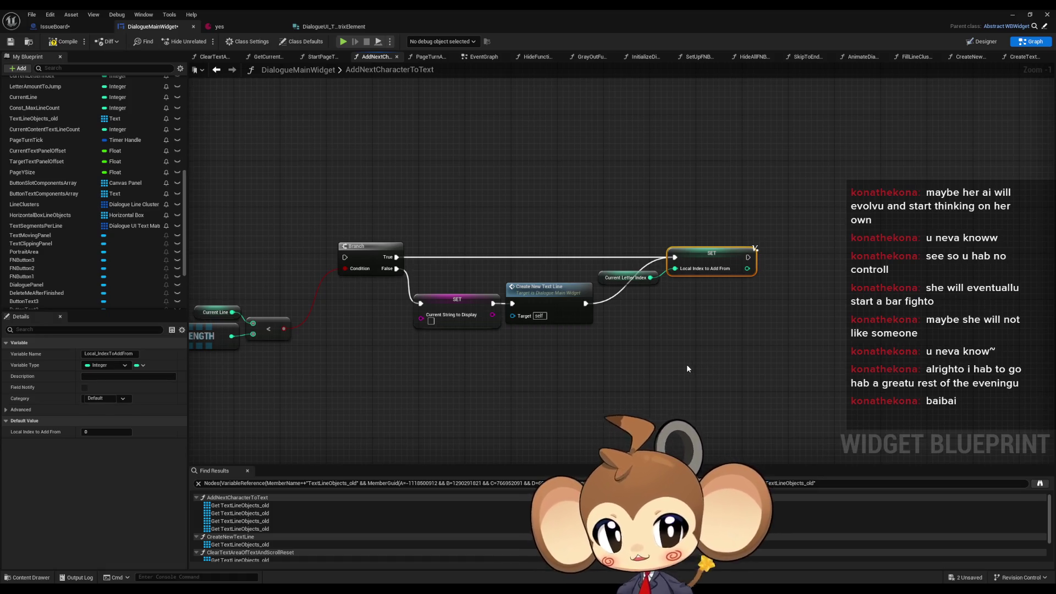
click(626, 277)
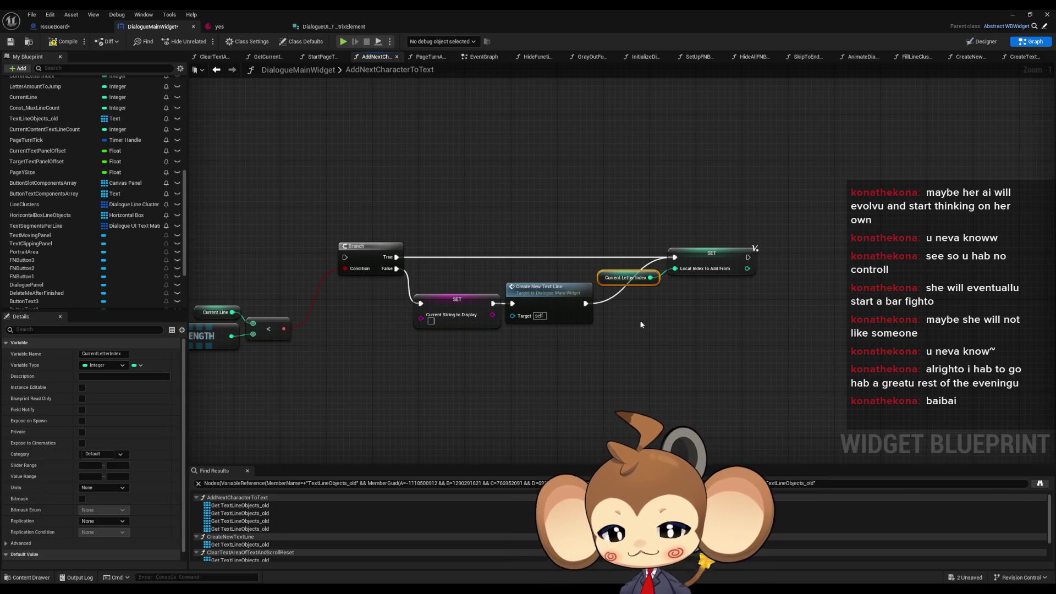
click(710, 263)
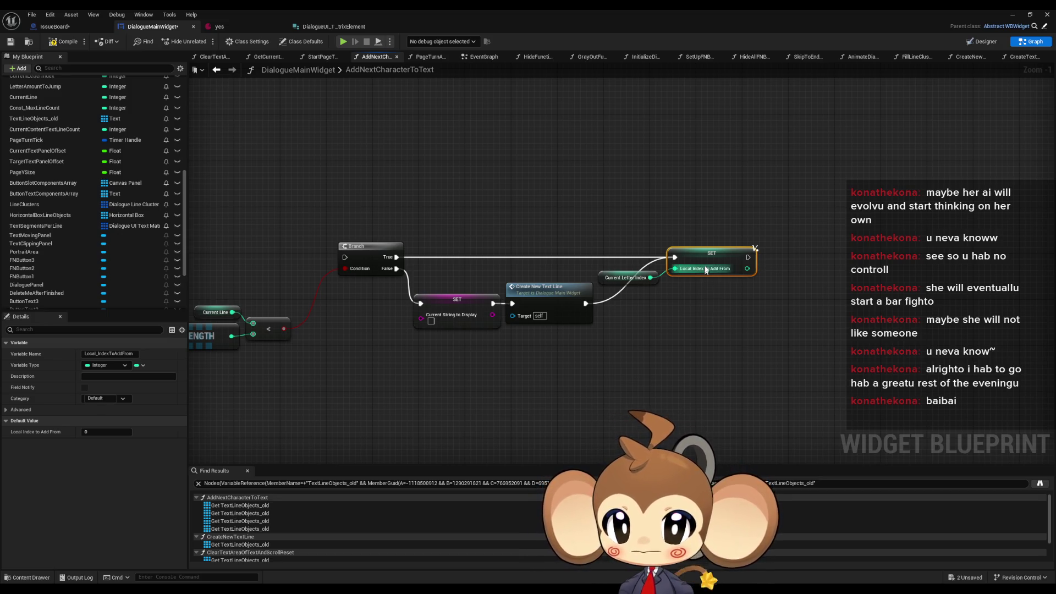
scroll(714, 315, down, 2)
scroll(559, 297, up, 3)
click(515, 188)
Find all references to Local_IndexToAddFrom and step through its four getter and setter uses.
right_click(515, 188)
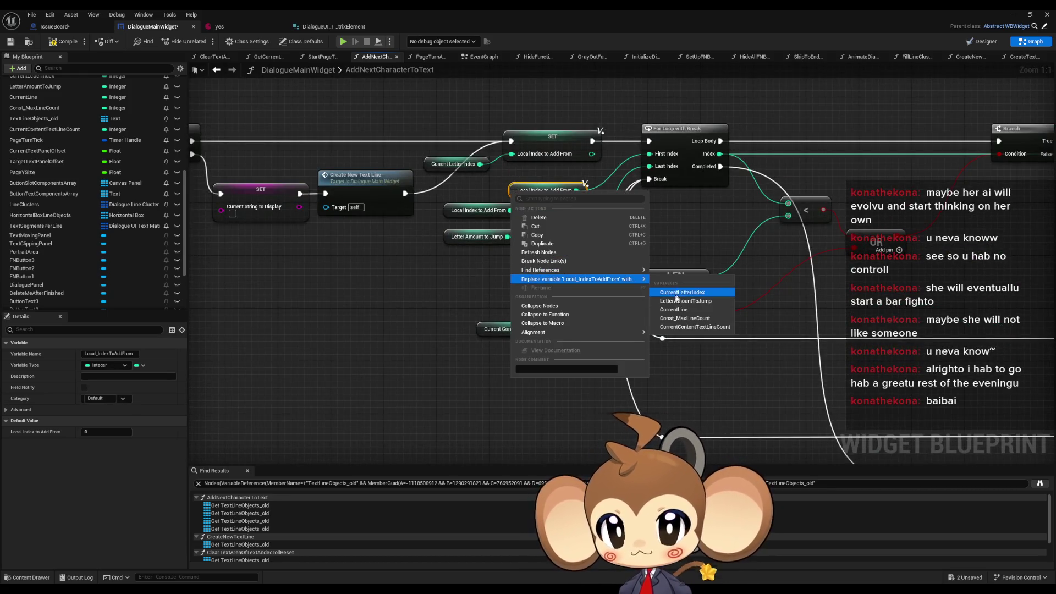
mouse_move(600, 270)
click(684, 291)
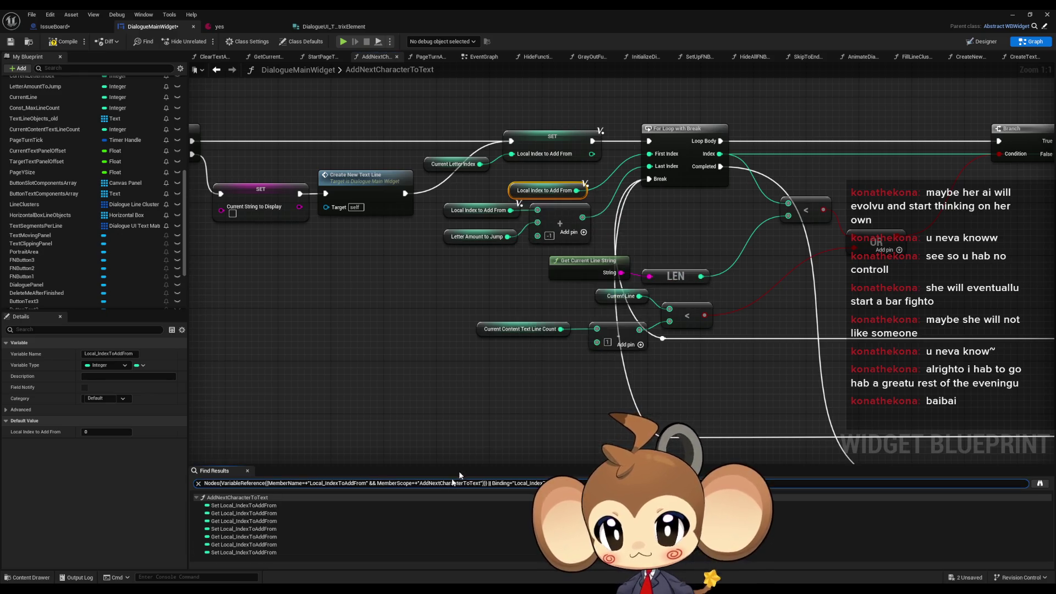
click(233, 505)
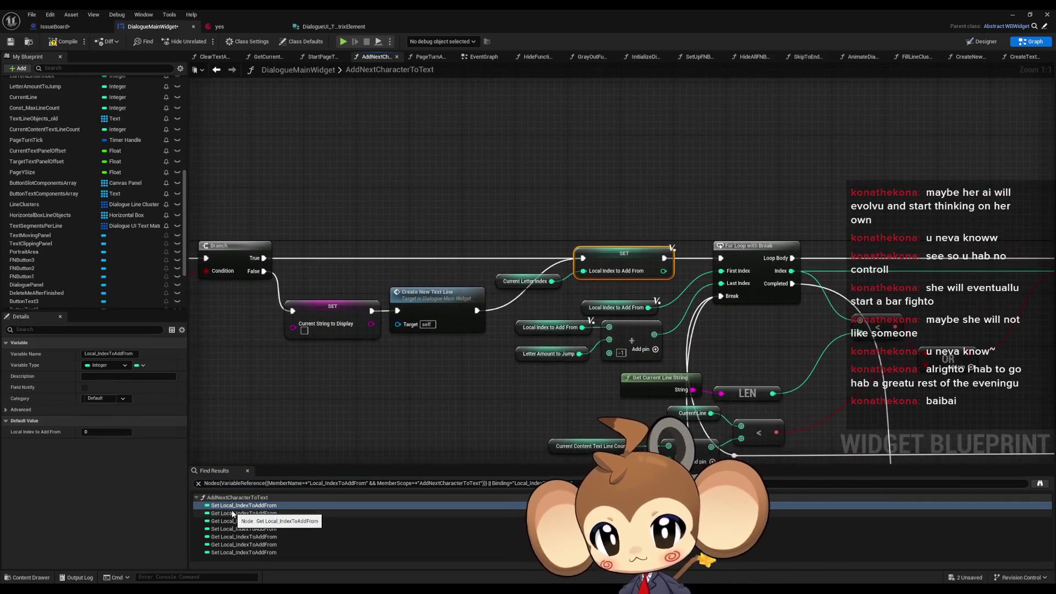
click(232, 513)
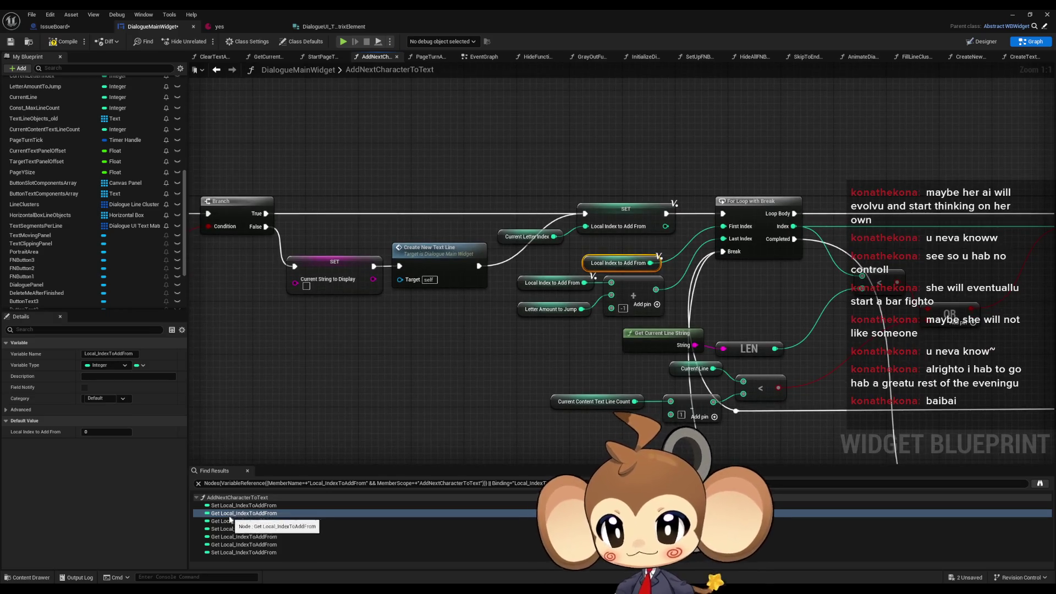
click(229, 522)
click(230, 528)
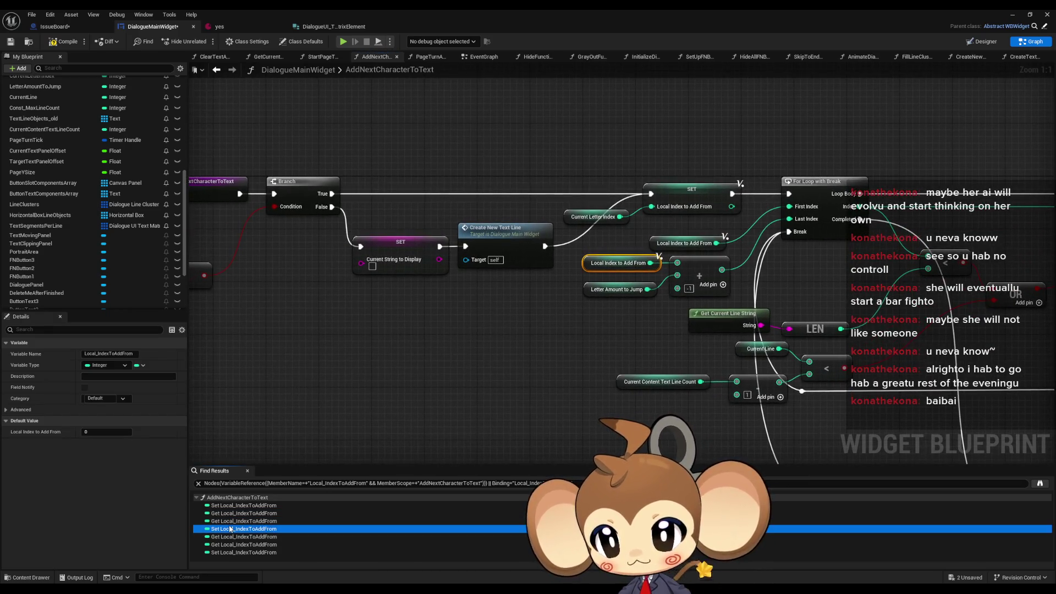
Centre the Branch and SET chain and examine the Local Index to Add From and Letter Amount to Jump nodes.
scroll(542, 229, down, 5)
scroll(566, 215, up, 4)
click(667, 359)
drag(666, 358, 607, 306)
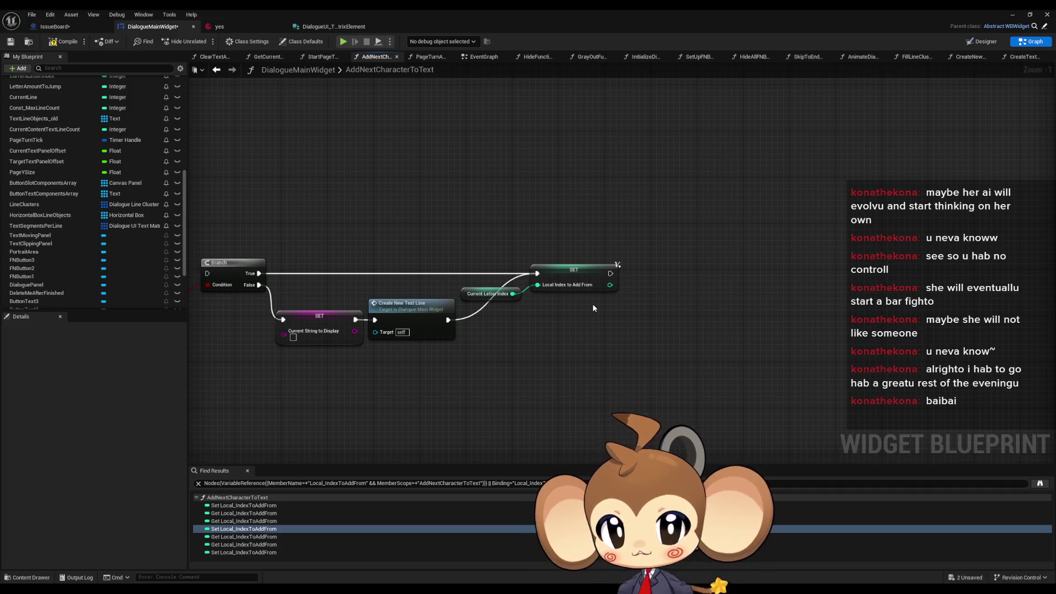
drag(593, 308, 600, 278)
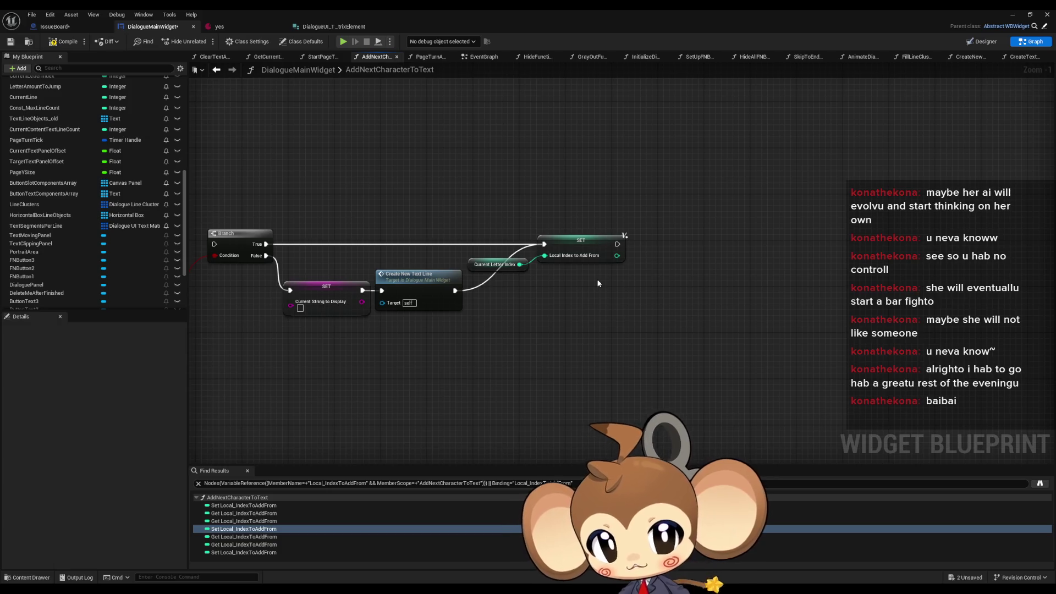
scroll(604, 280, down, 8)
scroll(618, 321, up, 7)
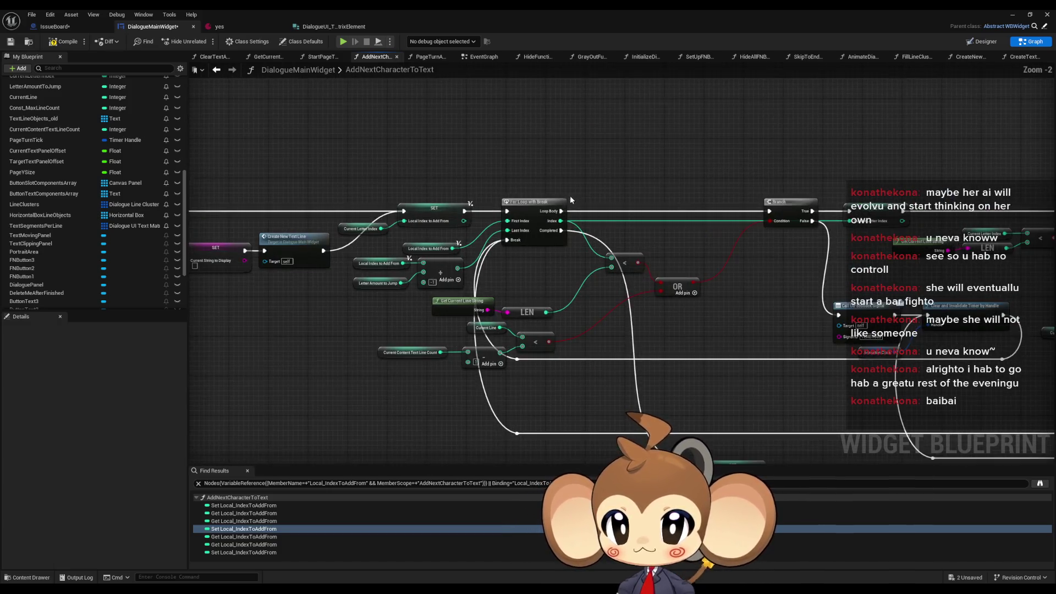
scroll(592, 293, up, 2)
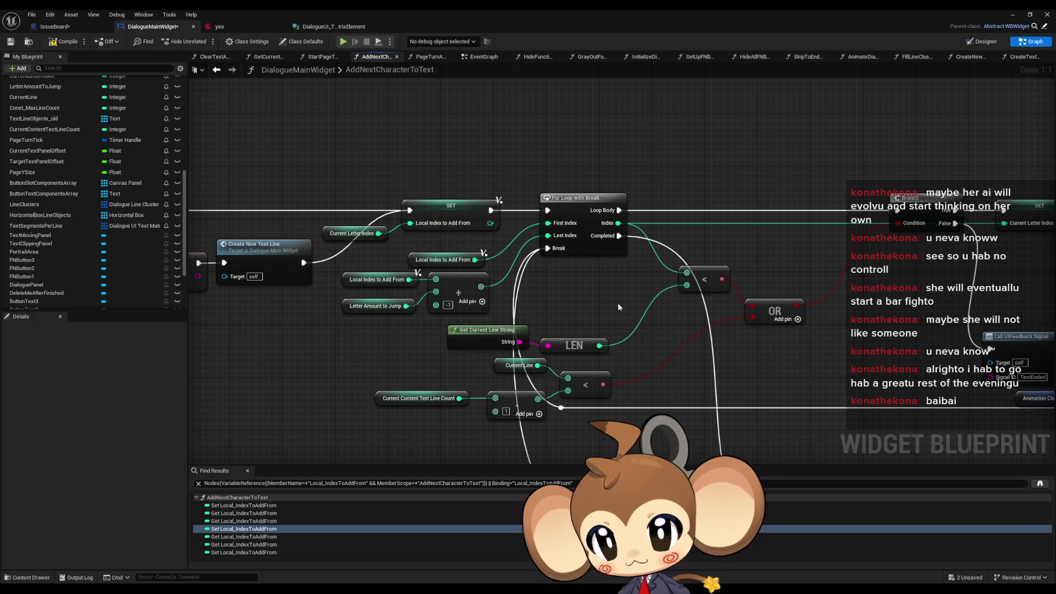
click(352, 278)
click(363, 304)
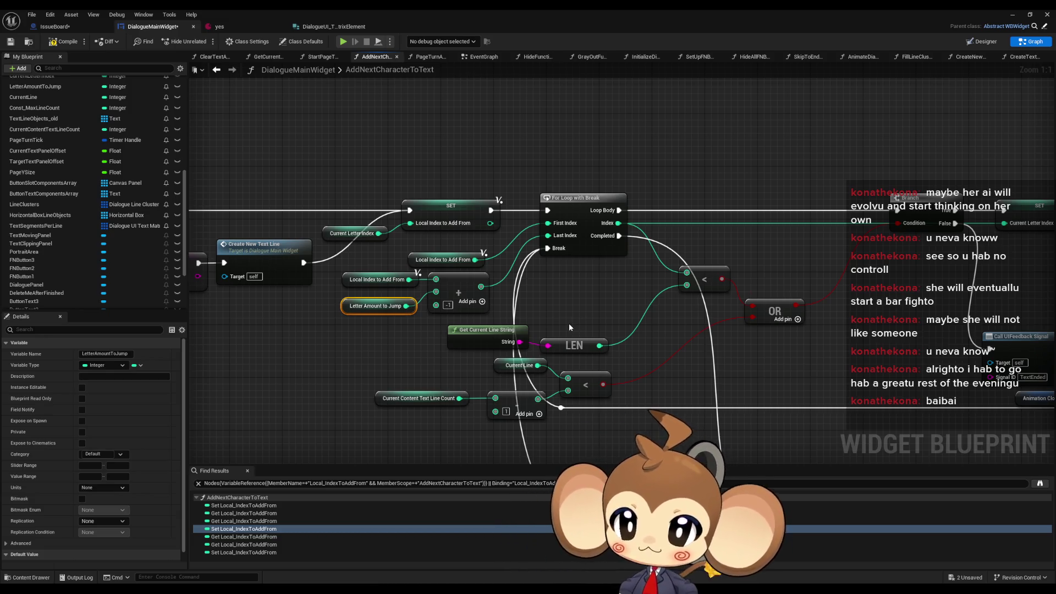
click(570, 175)
scroll(572, 187, down, 6)
scroll(600, 237, up, 4)
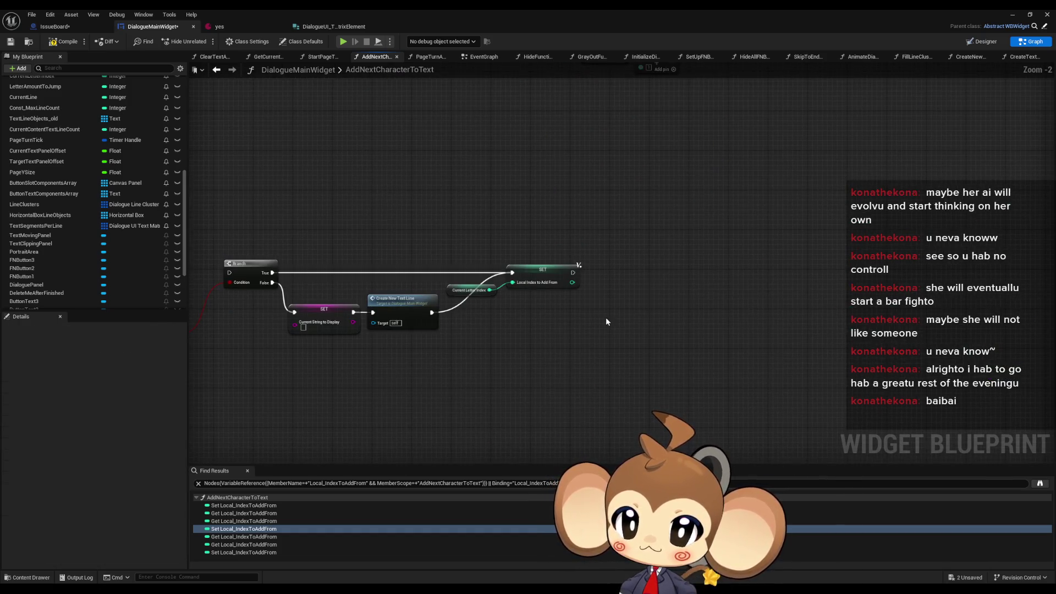
Place the For Loop with Break and Letter Amount to Jump nodes, feeding Letter Amount to Jump into Last Index.
key(ctrl+z)
click(664, 312)
mouse_move(577, 354)
mouse_down()
mouse_move(634, 344)
mouse_move(685, 309)
mouse_move(645, 304)
mouse_up()
click(643, 265)
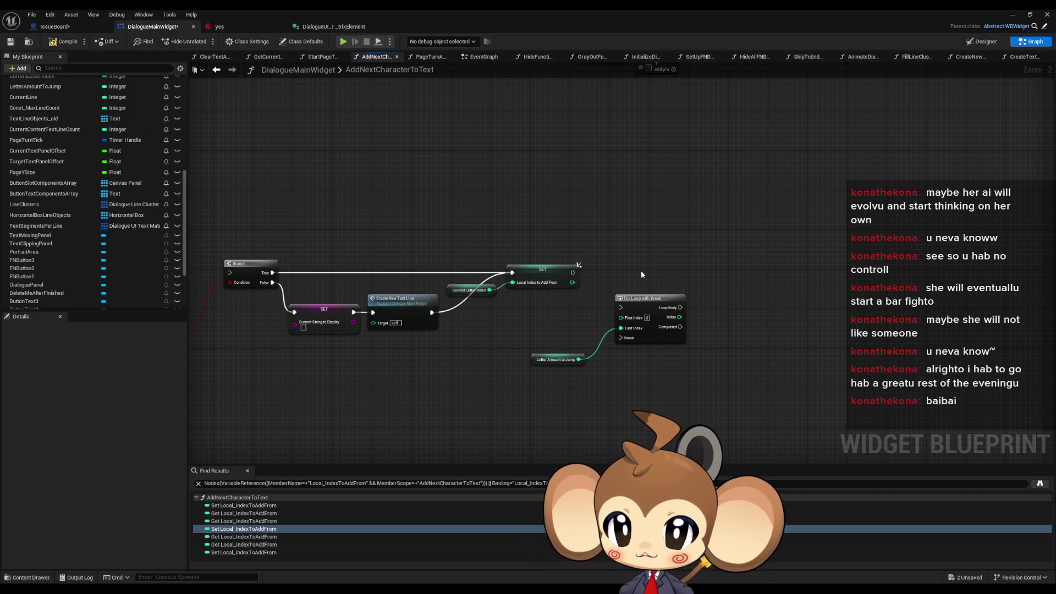
Run the loop after the Local Index SET node and arrange Letter Amount to Jump beside it.
mouse_move(639, 303)
mouse_down()
mouse_move(625, 269)
mouse_move(573, 273)
mouse_up()
click(536, 359)
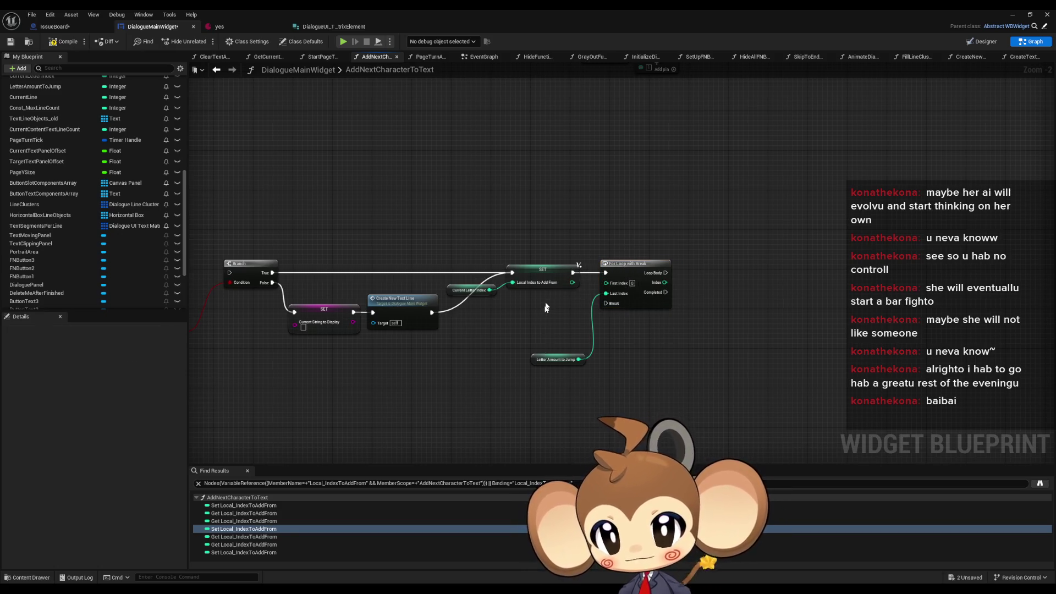
drag(536, 359, 528, 303)
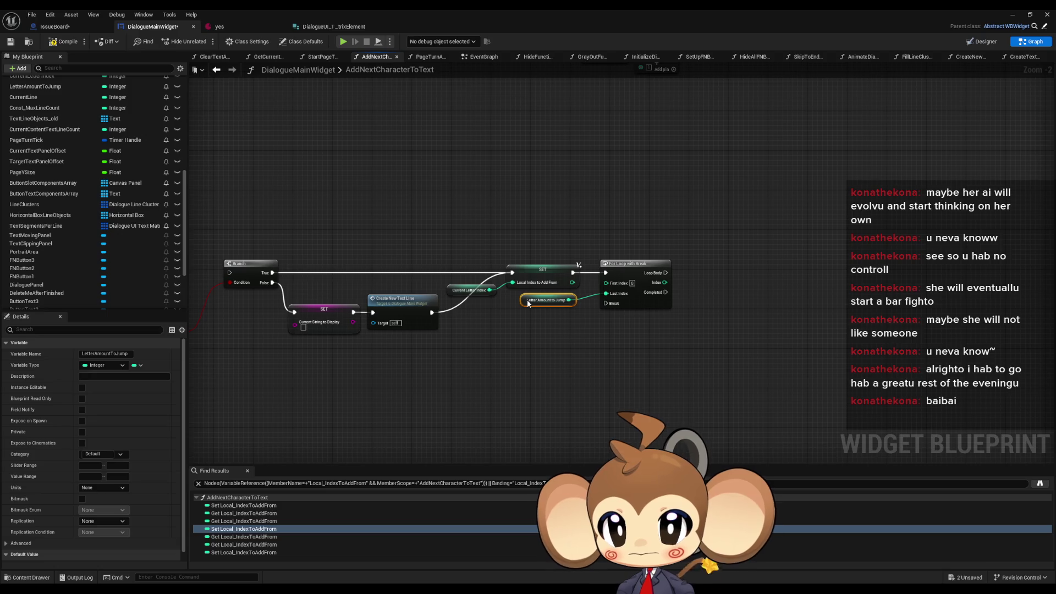
click(556, 354)
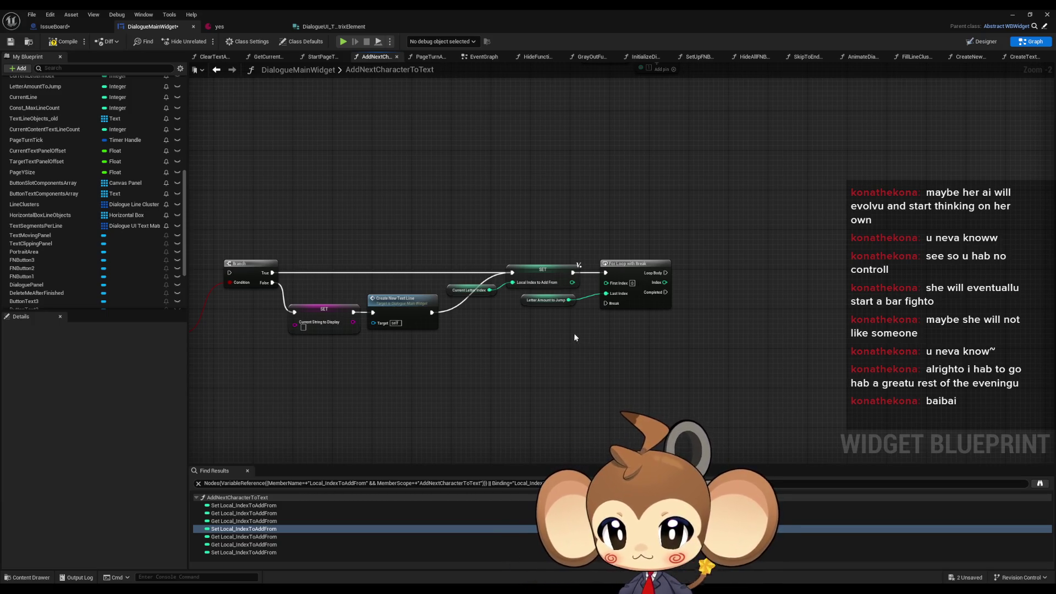
drag(575, 331, 511, 325)
scroll(88, 205, down, 4)
scroll(86, 207, up, 3)
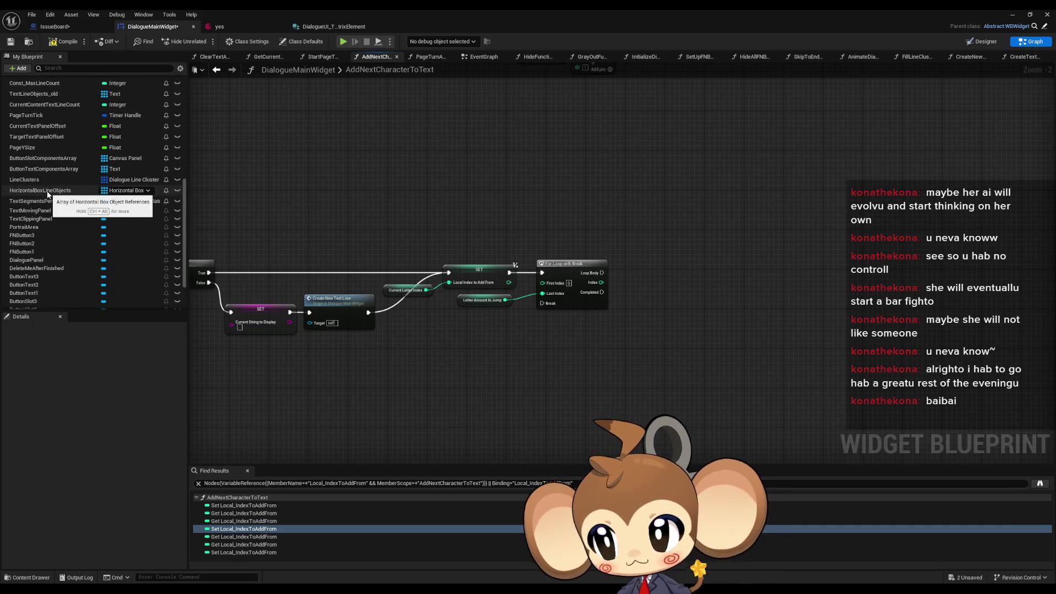
Place a Line Clusters getter in the graph and add an array Get node from it.
click(33, 179)
mouse_move(33, 179)
mouse_down()
mouse_move(516, 372)
mouse_move(512, 380)
mouse_move(568, 377)
mouse_up()
click(509, 375)
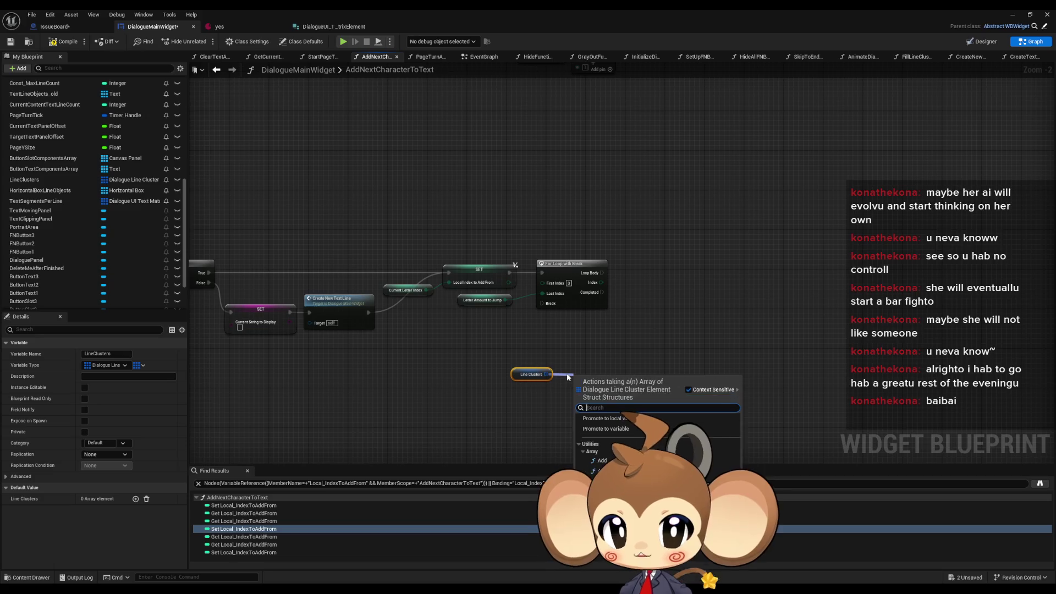
text(get)
key(Return)
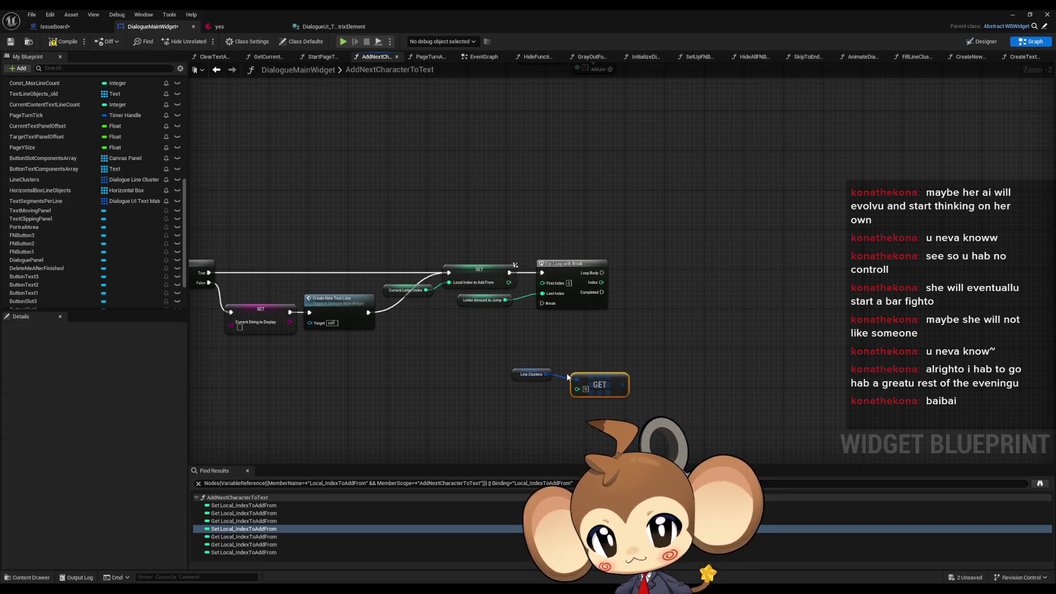
Delete the duplicate Get node and bring in a Current Line getter for its index.
drag(580, 374, 609, 364)
text(get)
key(Return)
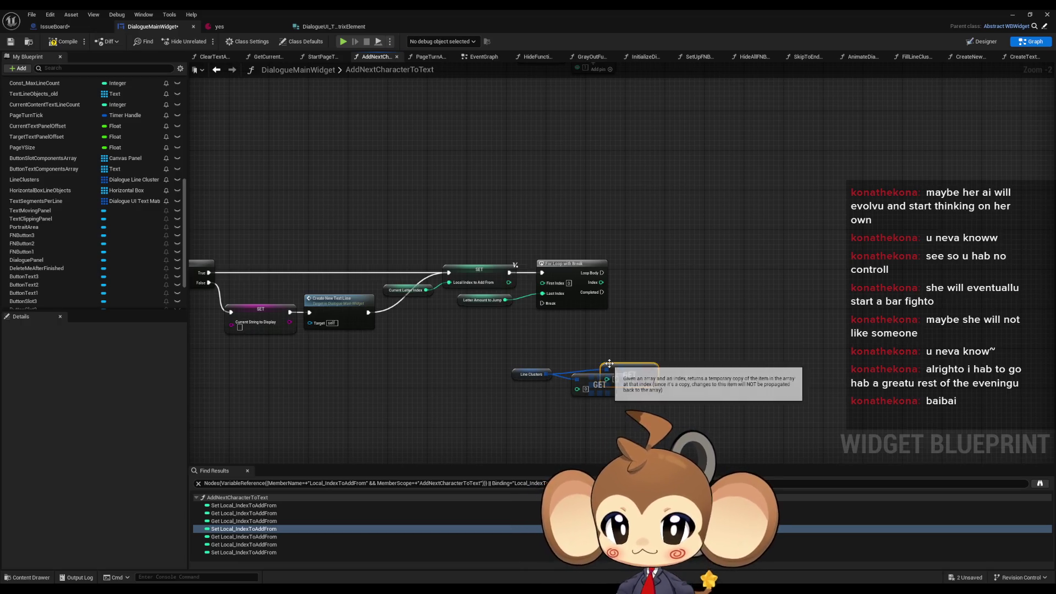
key(Delete)
drag(629, 379, 586, 380)
click(599, 350)
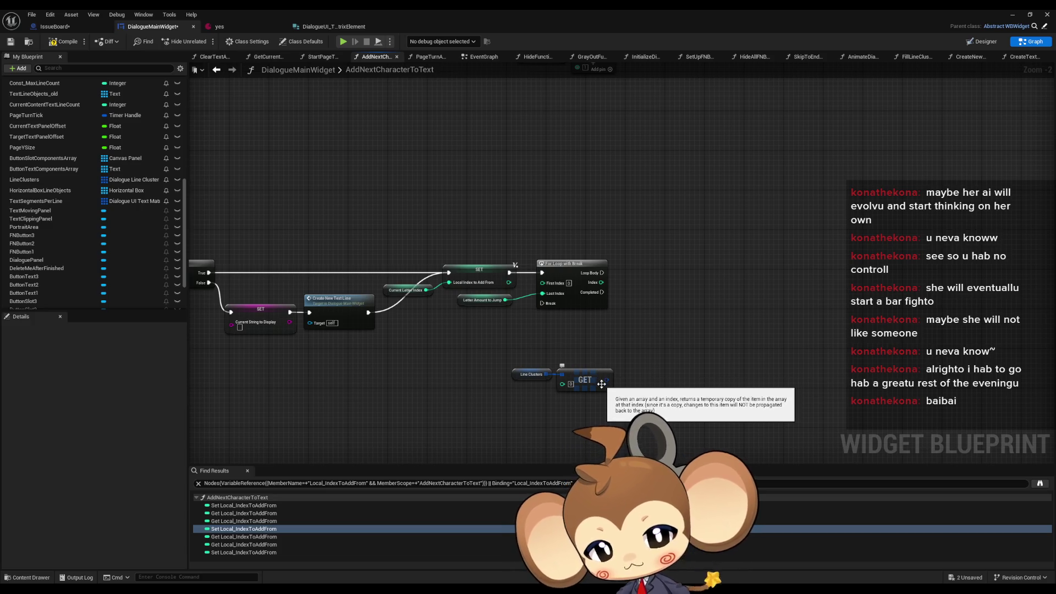
scroll(591, 391, up, 2)
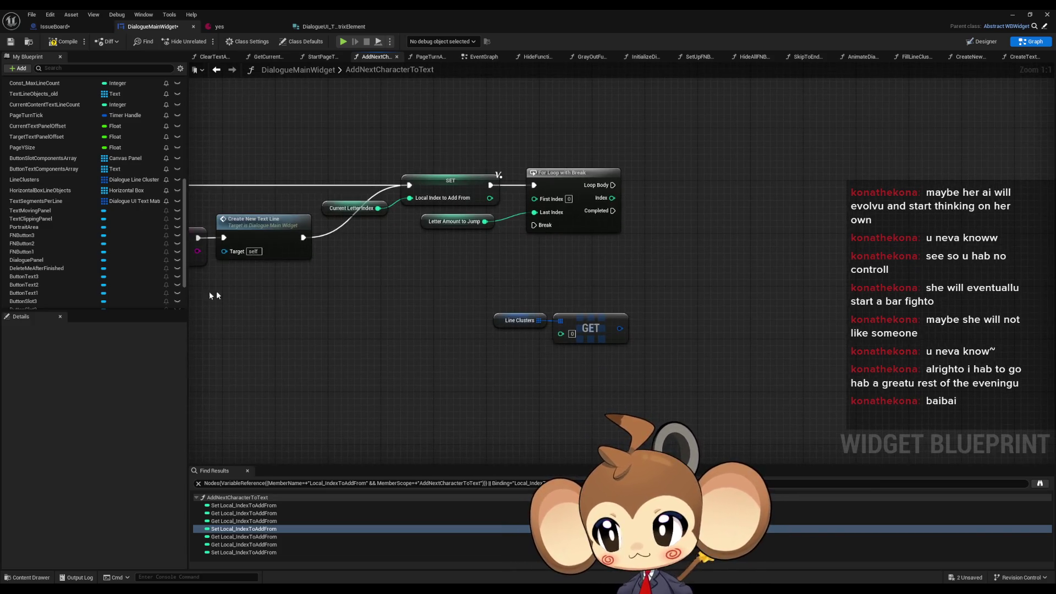
scroll(82, 160, up, 3)
mouse_move(24, 145)
mouse_down()
mouse_move(220, 247)
mouse_move(470, 356)
mouse_move(464, 348)
mouse_move(560, 333)
mouse_up()
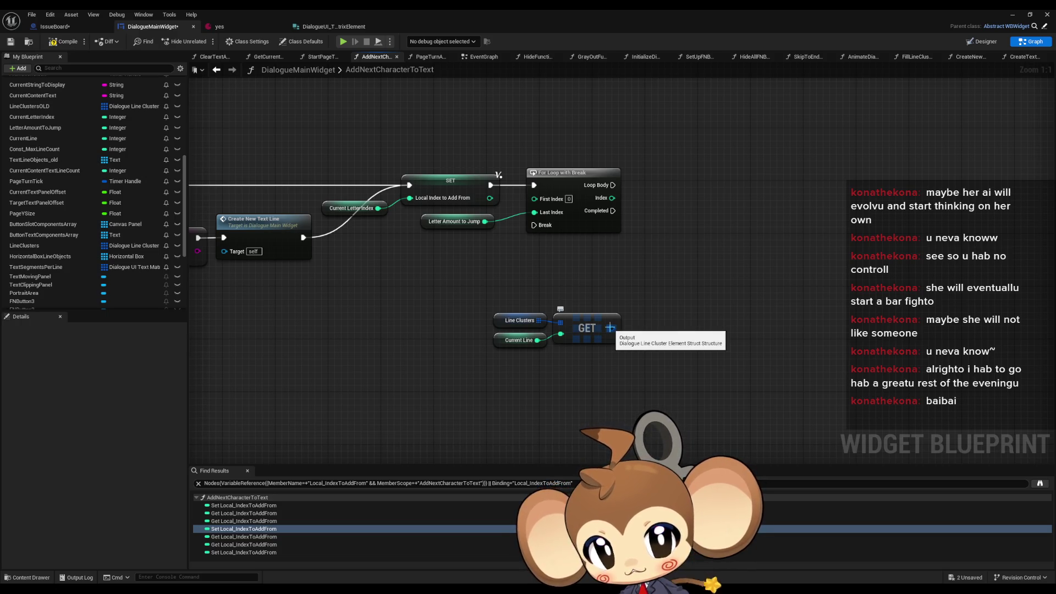
Split the Line Clusters Get output pin to expose its Strings member.
right_click(611, 328)
click(648, 373)
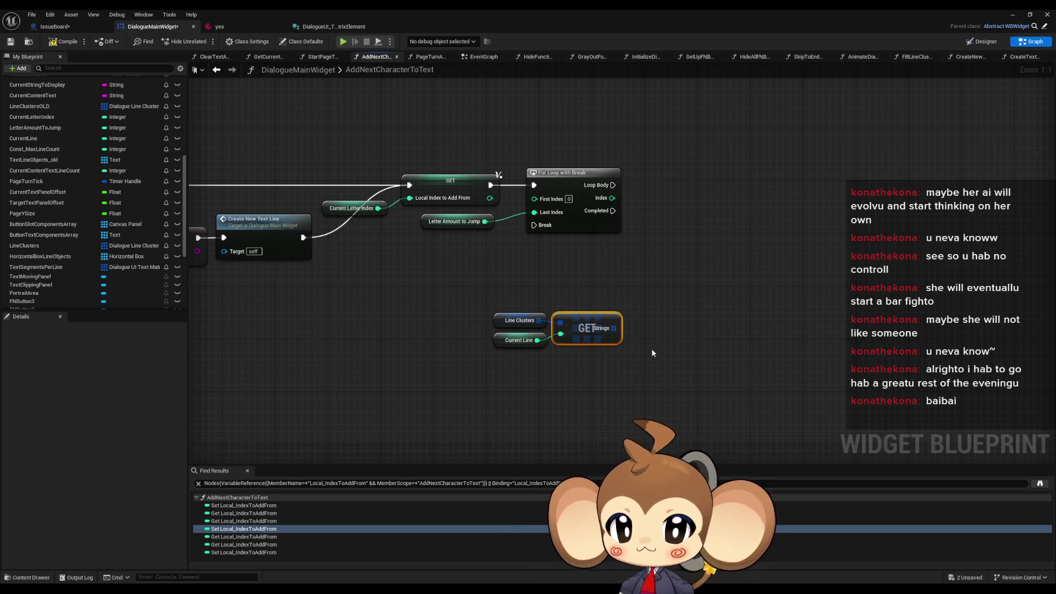
drag(614, 329, 668, 329)
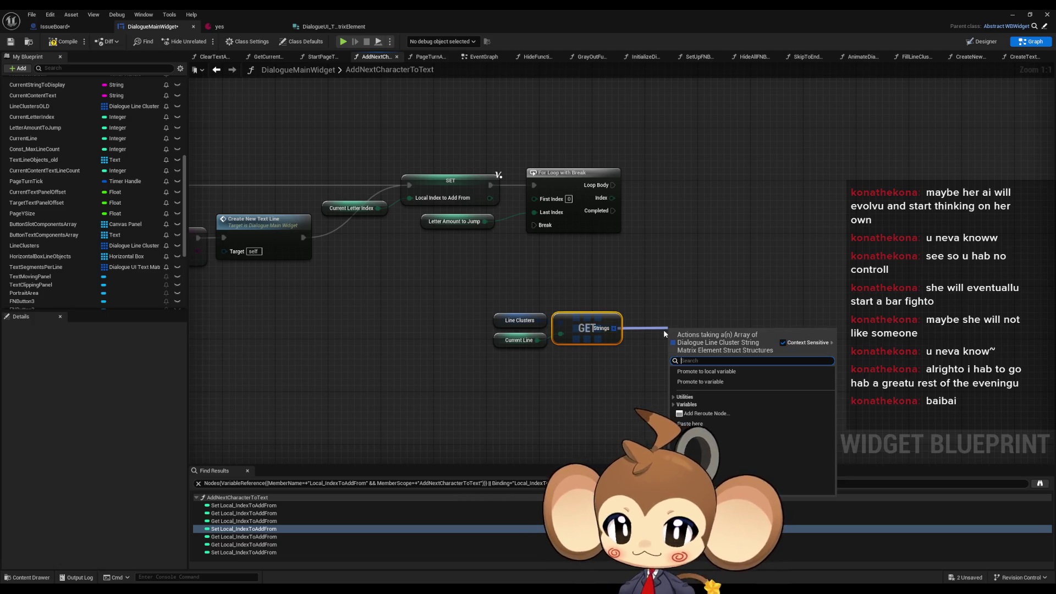
click(627, 297)
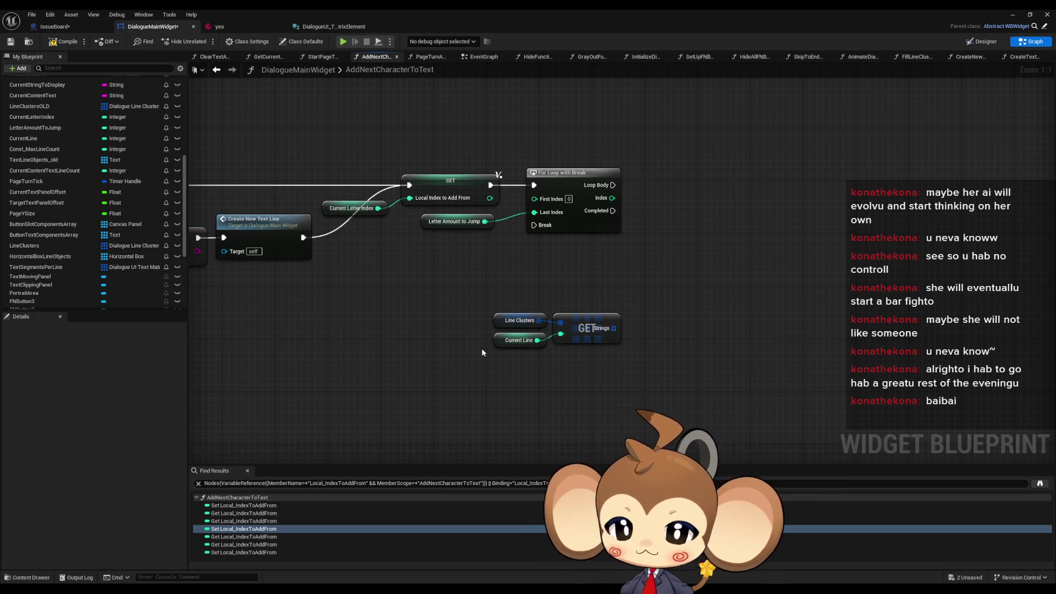
Add a Divide node wired from the Current Line getter's output.
mouse_move(500, 345)
mouse_down()
mouse_move(414, 336)
mouse_move(401, 348)
mouse_move(468, 356)
mouse_up()
text(%)
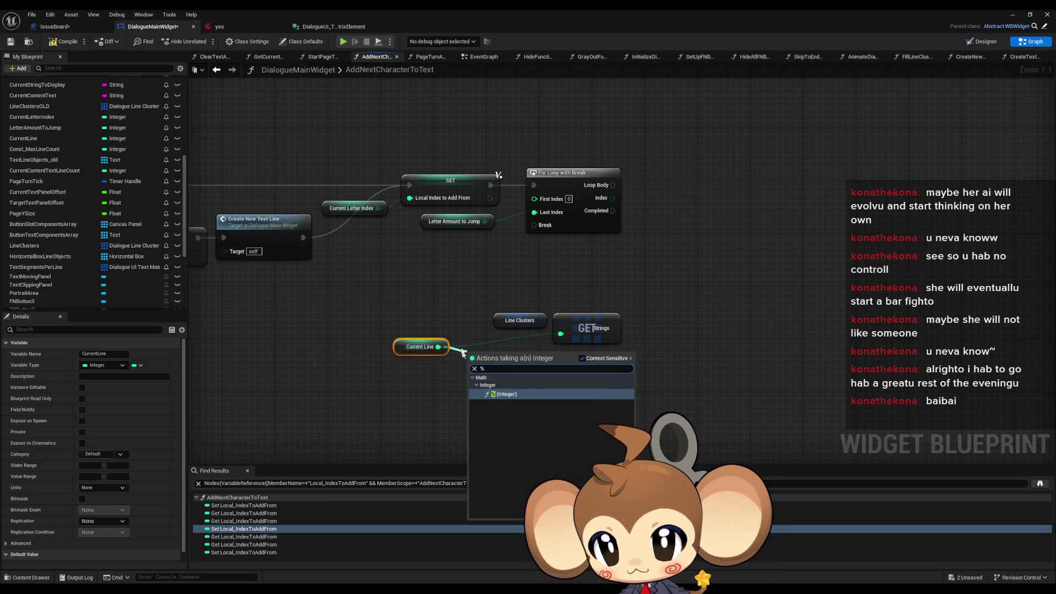
click(457, 379)
drag(437, 346, 483, 358)
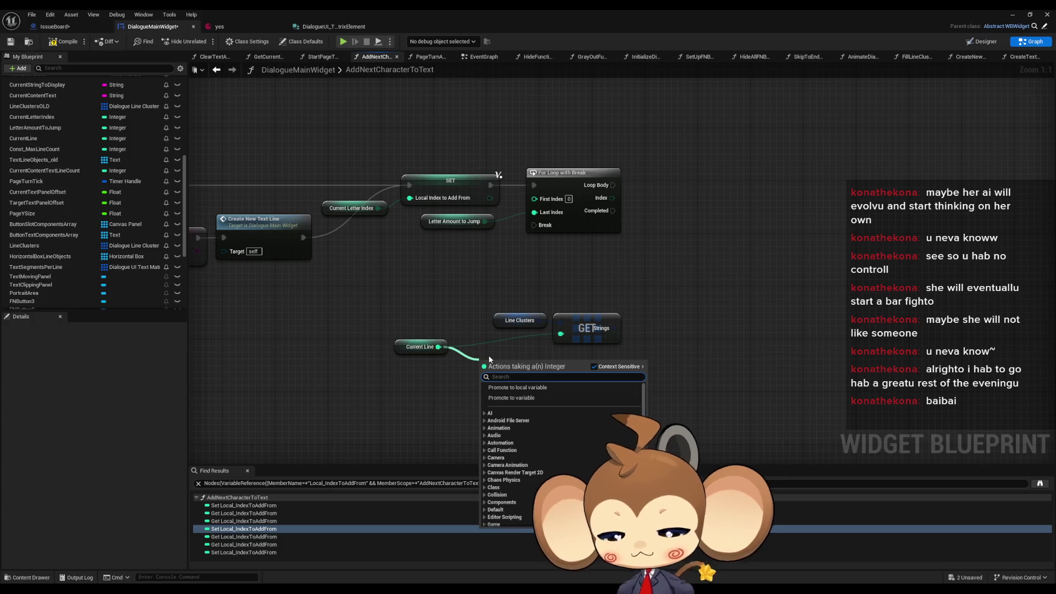
text(/)
key(Return)
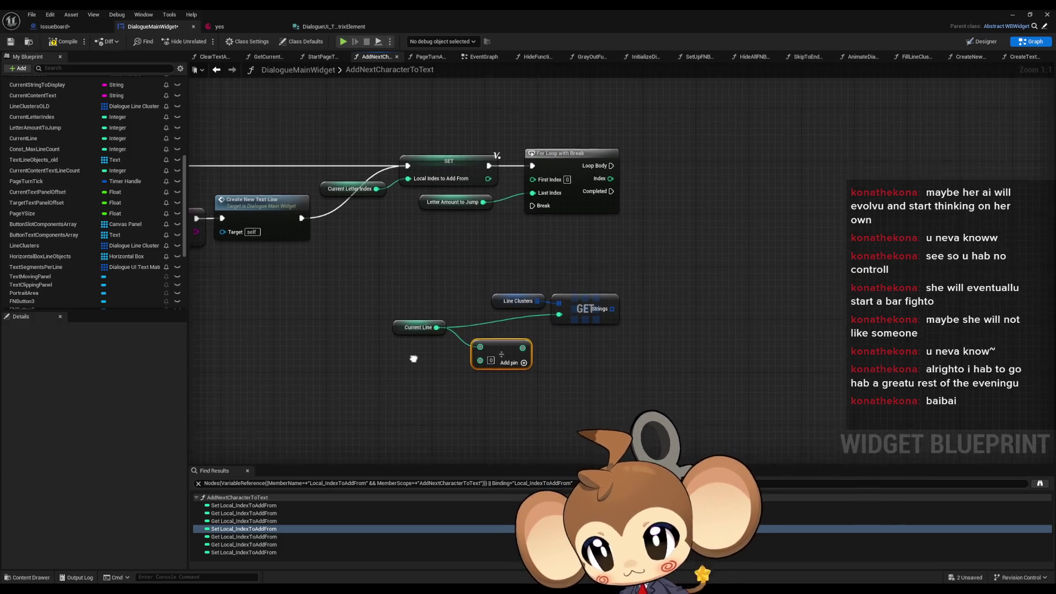
scroll(44, 187, up, 2)
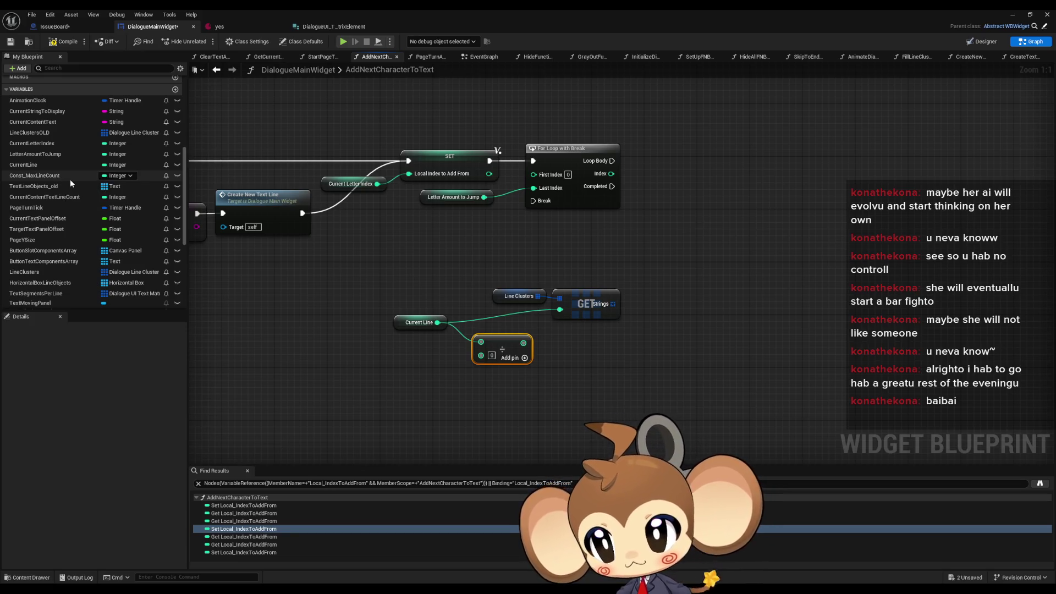
Add a Const Max Line Count getter and list its references by class member.
mouse_move(68, 178)
mouse_down()
mouse_move(224, 295)
mouse_move(405, 357)
mouse_up()
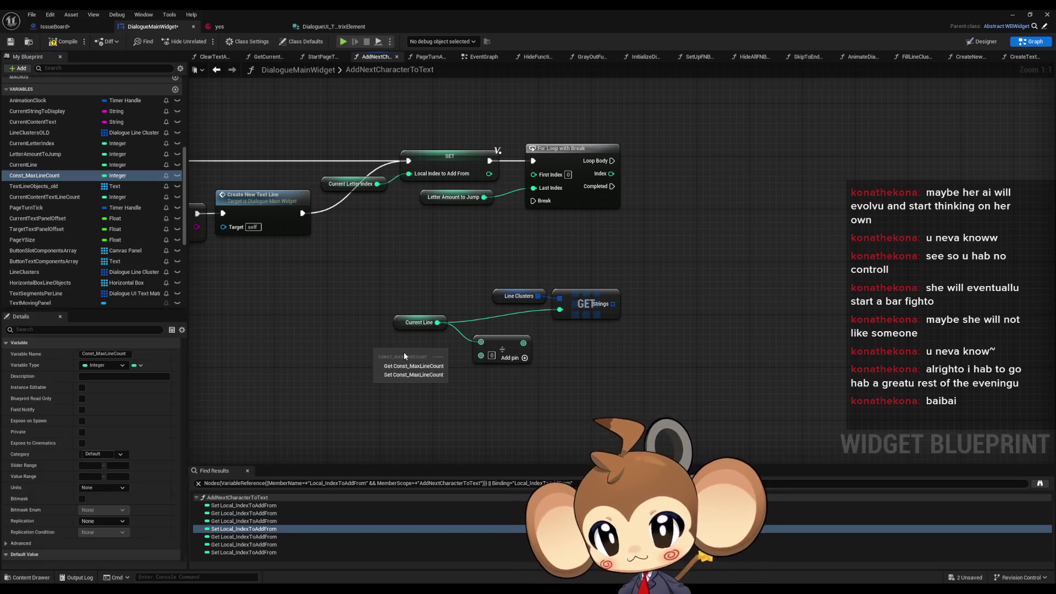
click(414, 366)
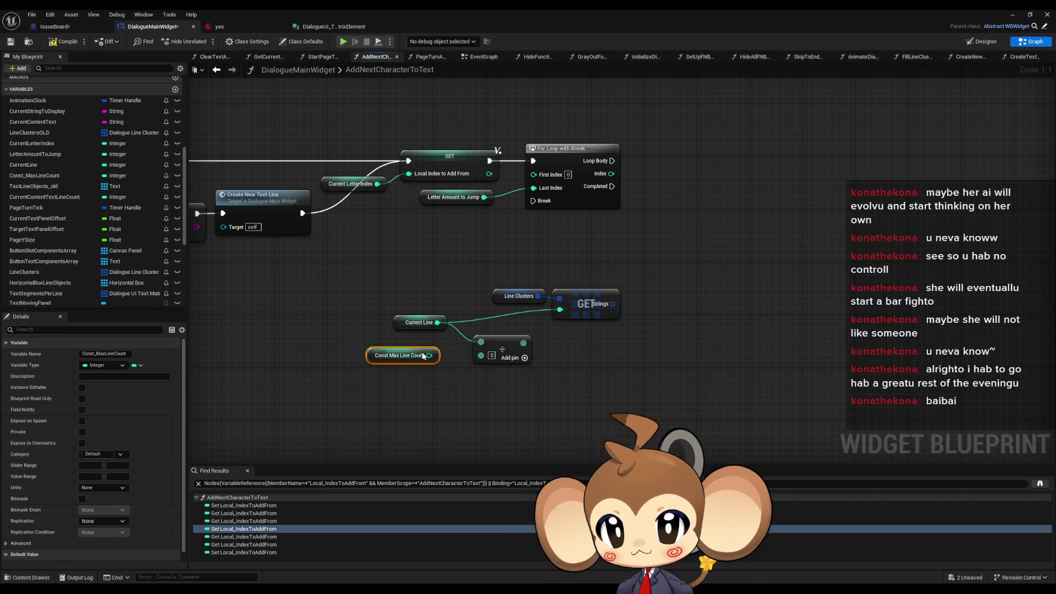
right_click(371, 356)
mouse_move(429, 433)
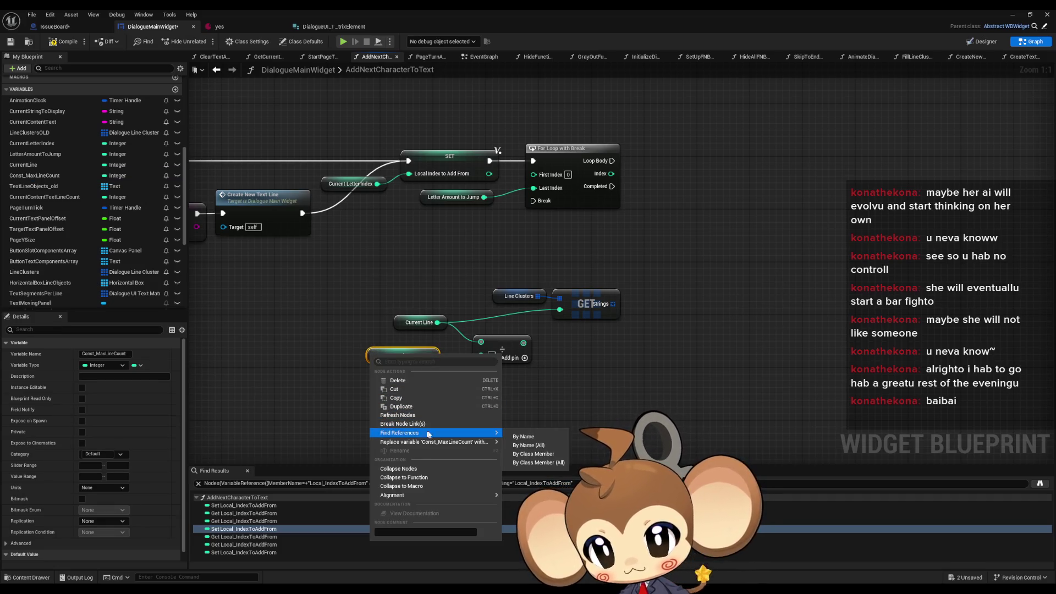
click(555, 454)
Check its uses in FillLineClusterArray and AddNextCharacterToText, then wire it into the Divide node's second input.
double_click(234, 506)
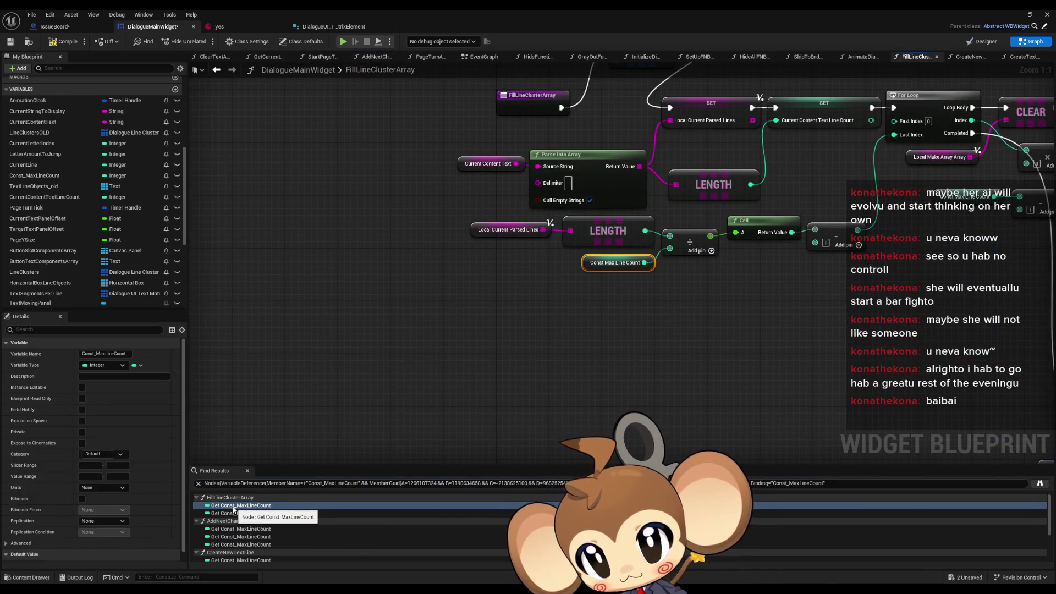
double_click(232, 514)
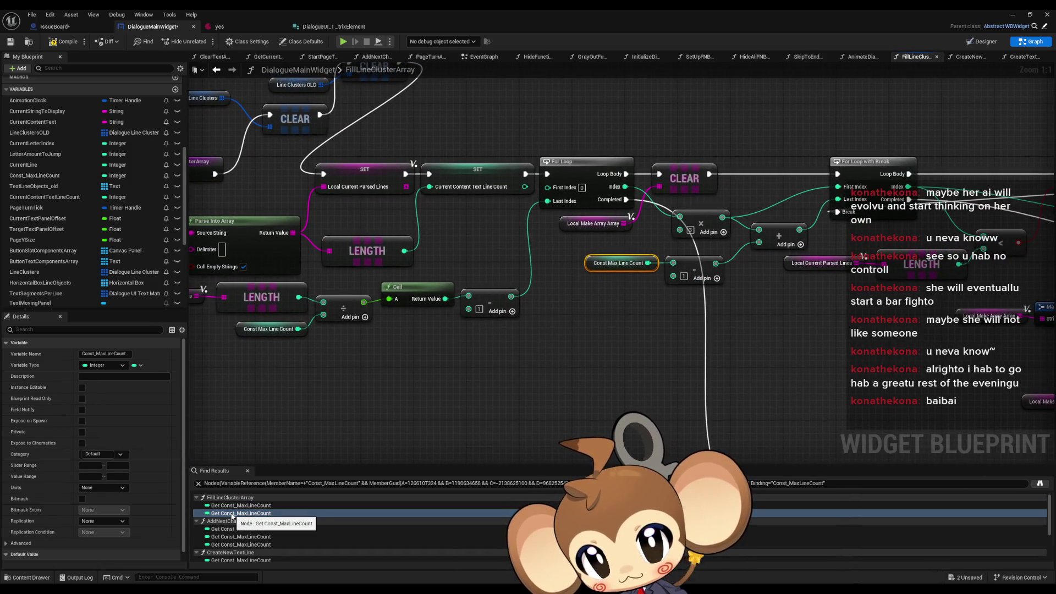
scroll(413, 375, down, 5)
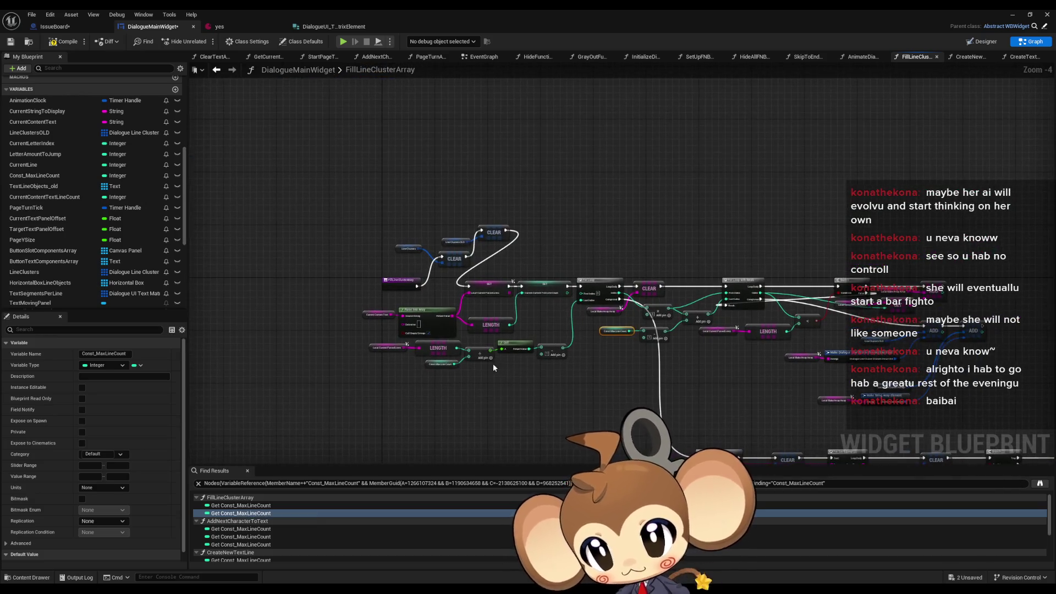
double_click(229, 536)
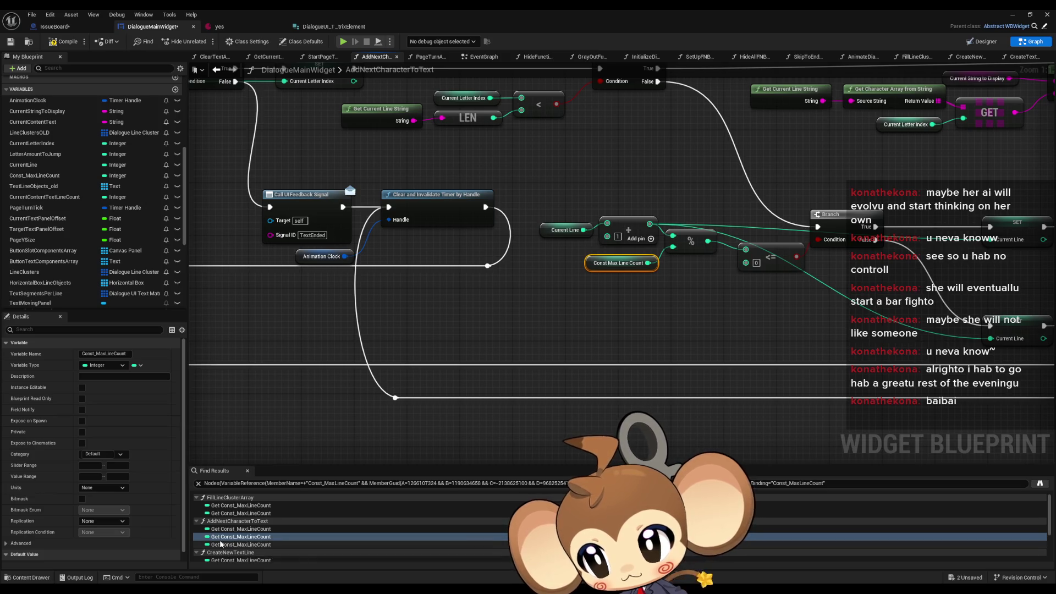
scroll(131, 518, down, 1)
click(241, 544)
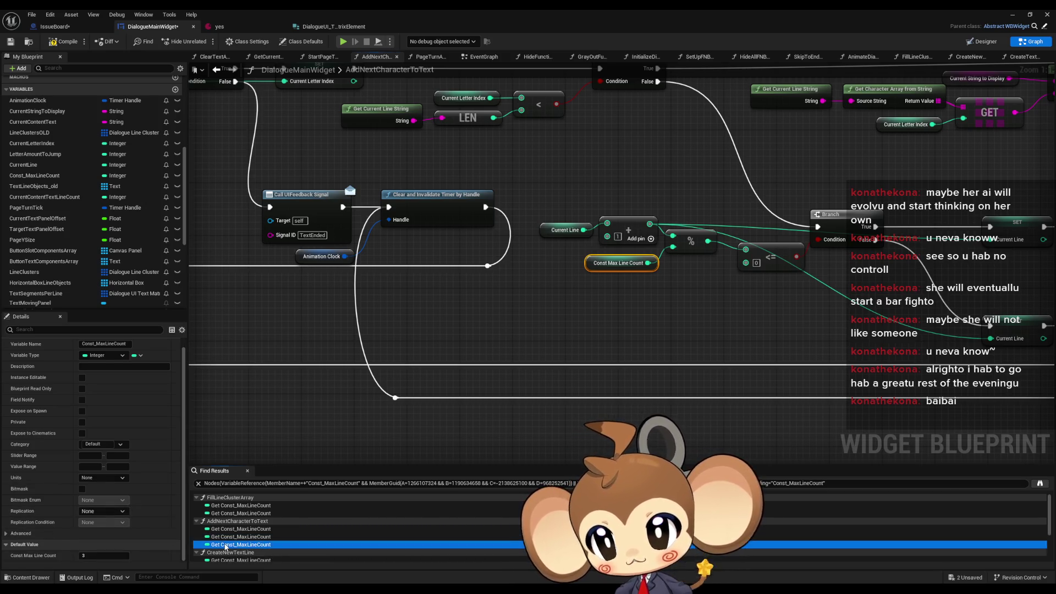
drag(524, 279, 575, 279)
click(547, 322)
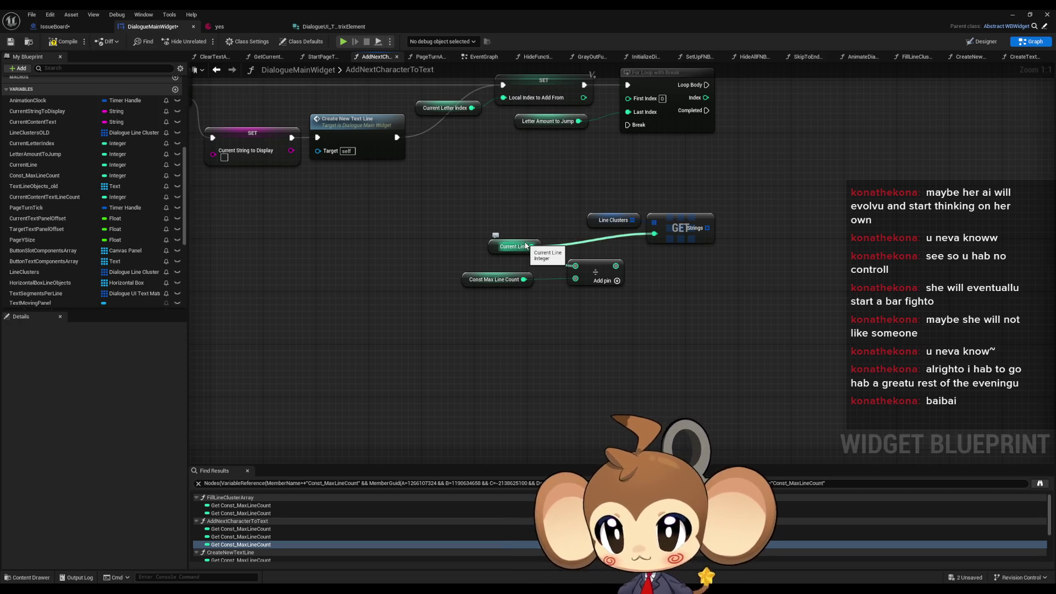
Wire Current Line into the Divide node, feed its result into the Get index, and tidy the nodes.
drag(525, 246, 575, 265)
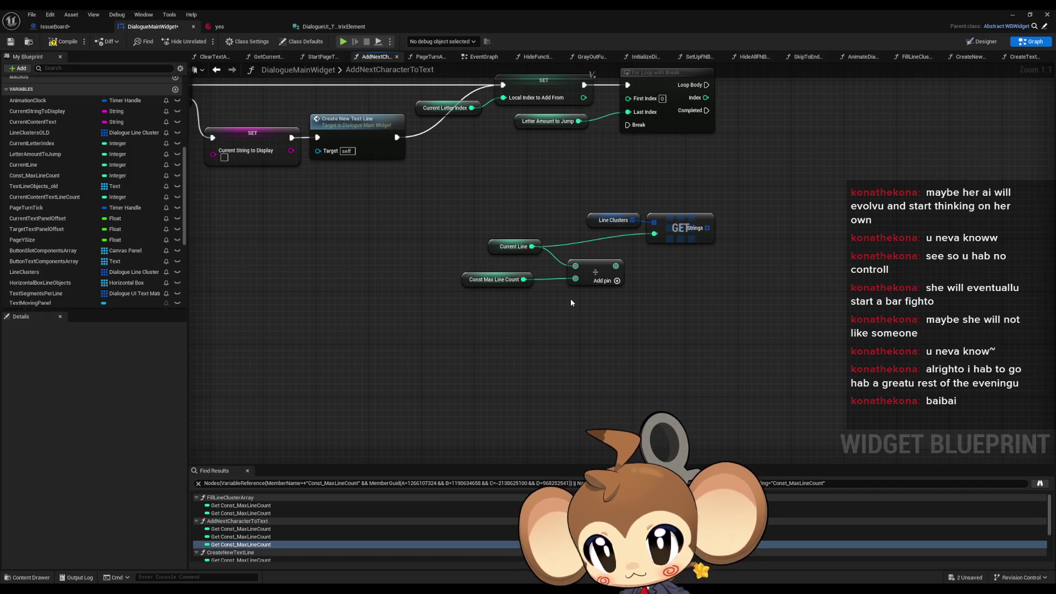
drag(615, 266, 654, 233)
right_click(515, 254)
key(Escape)
drag(490, 251, 489, 264)
drag(598, 268, 612, 241)
mouse_move(491, 244)
mouse_down()
mouse_move(478, 284)
mouse_move(518, 264)
mouse_up()
click(616, 274)
drag(684, 283, 594, 296)
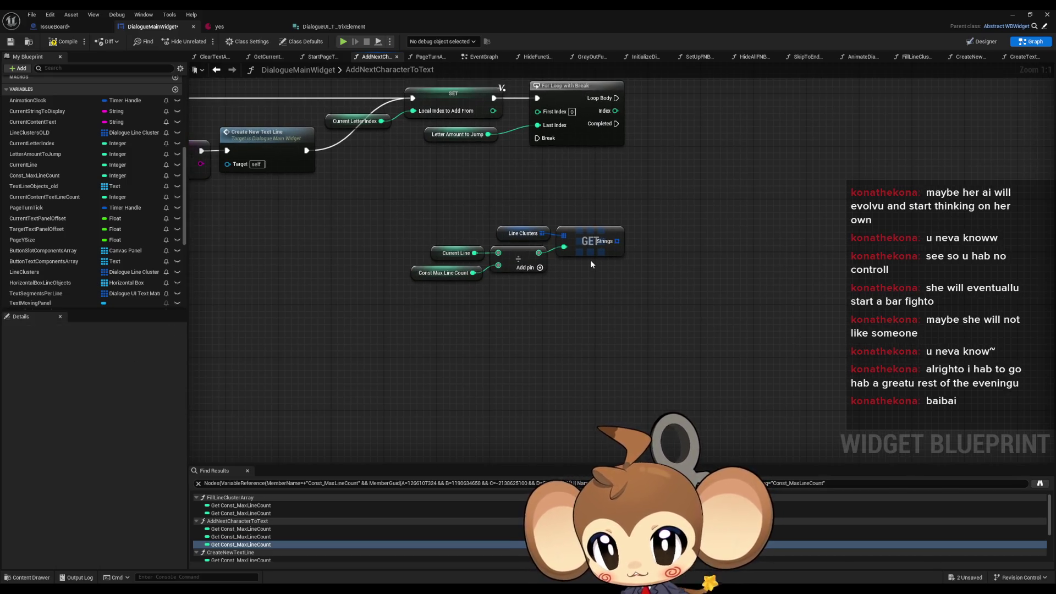
Add a second Get (a copy) node on the Strings array output.
drag(617, 240, 653, 249)
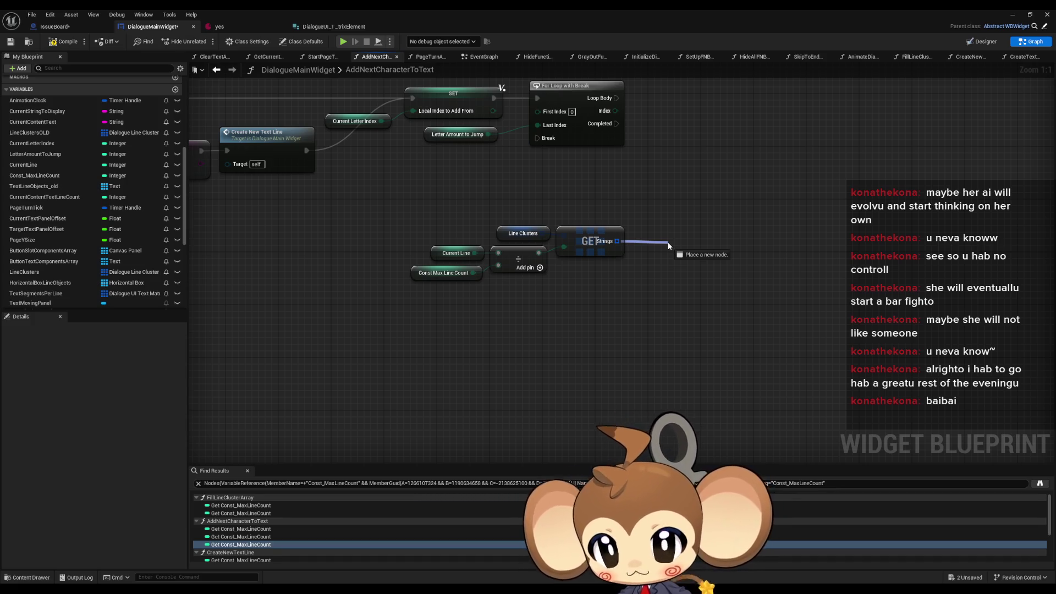
drag(668, 242, 667, 242)
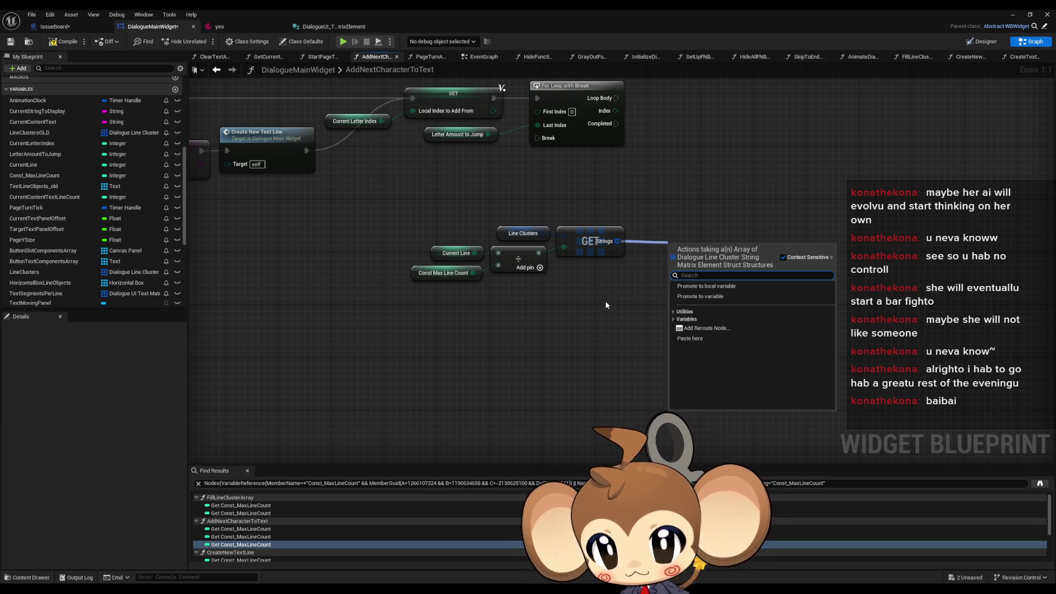
text(get)
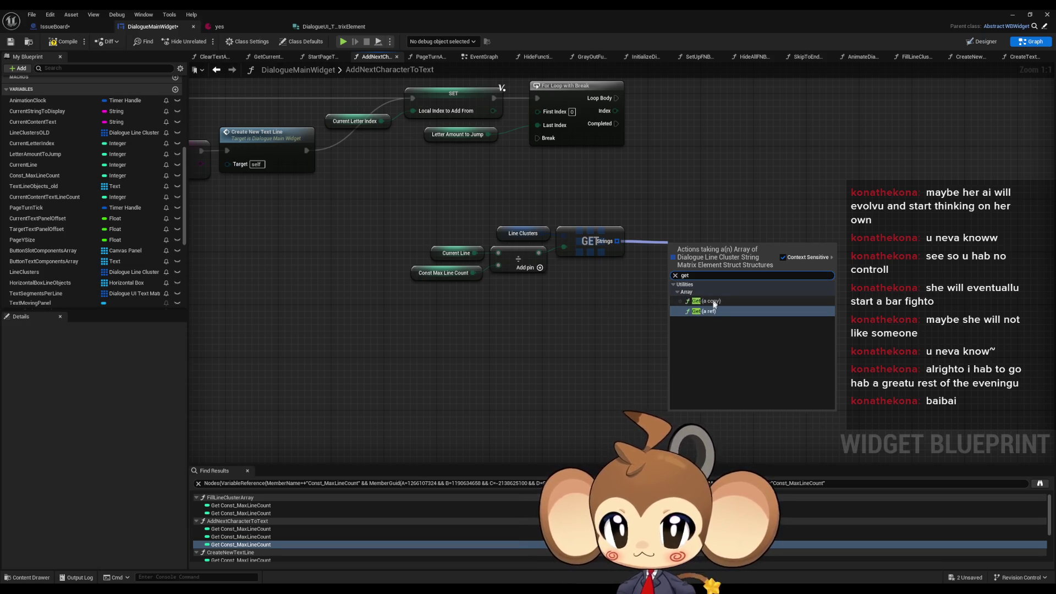
click(713, 302)
drag(705, 258, 724, 300)
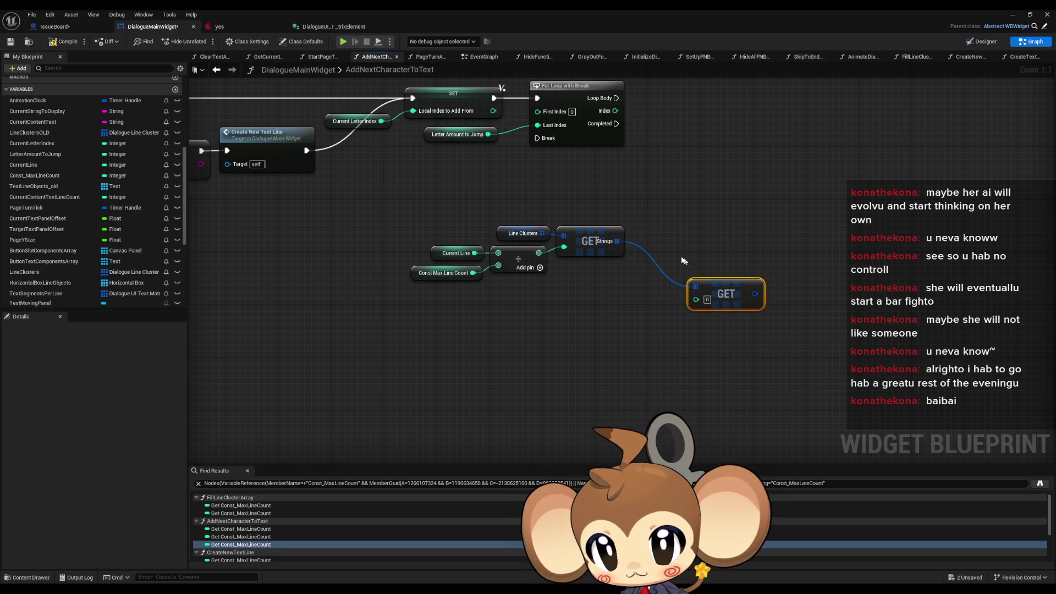
click(682, 261)
drag(672, 259, 613, 318)
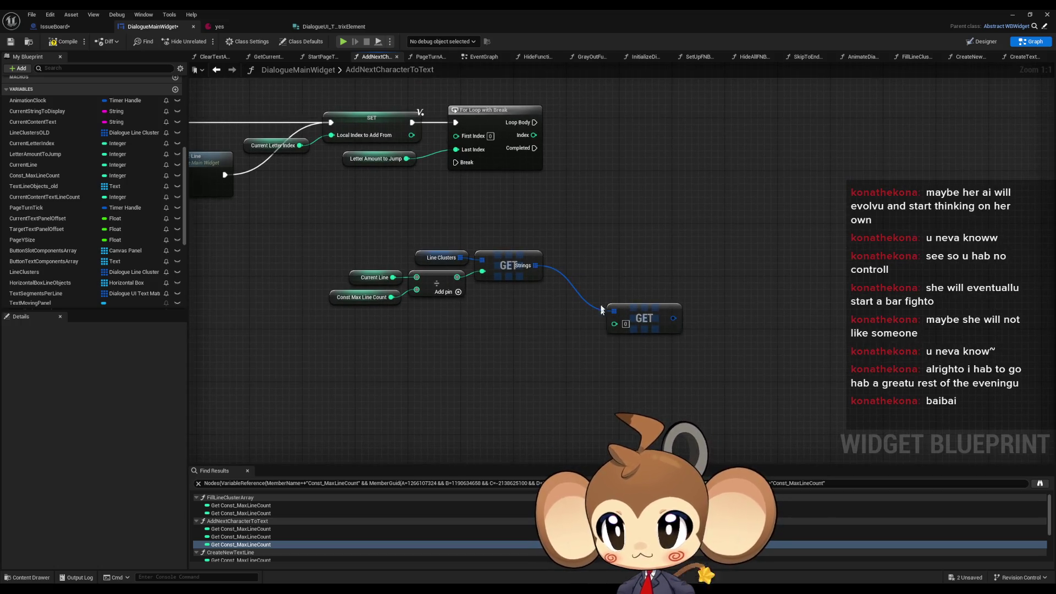
drag(597, 260, 698, 320)
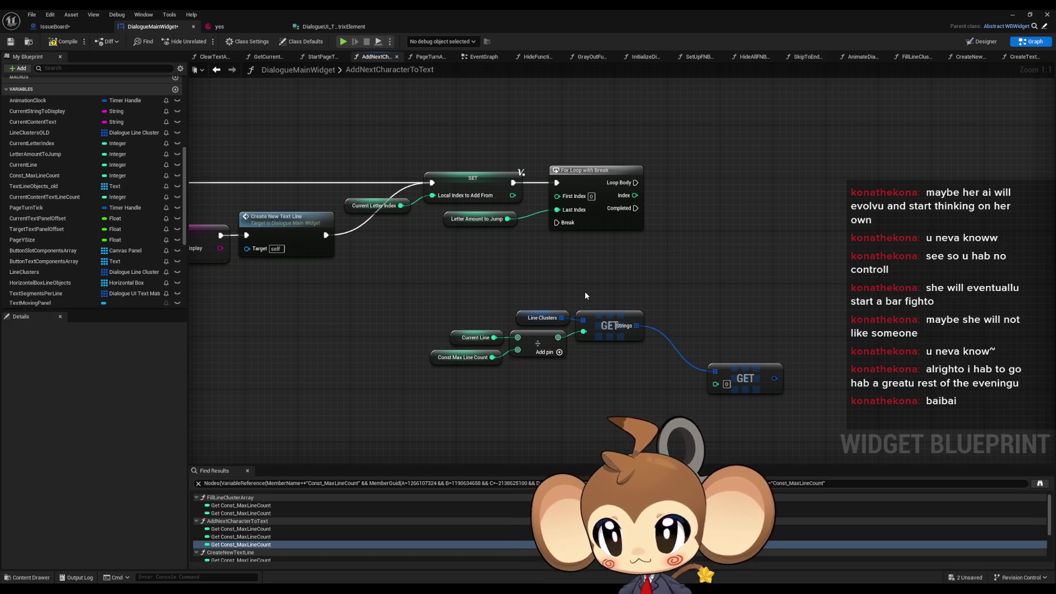
drag(586, 291, 559, 269)
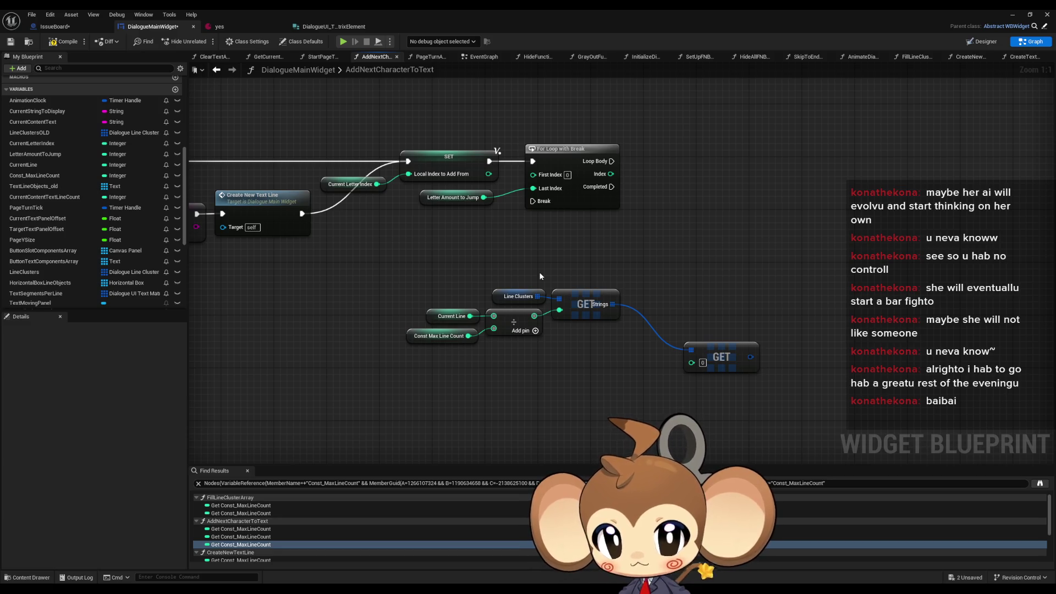
Paste a copy of the Current Line getter and add a % modulo node from it.
drag(389, 294, 484, 324)
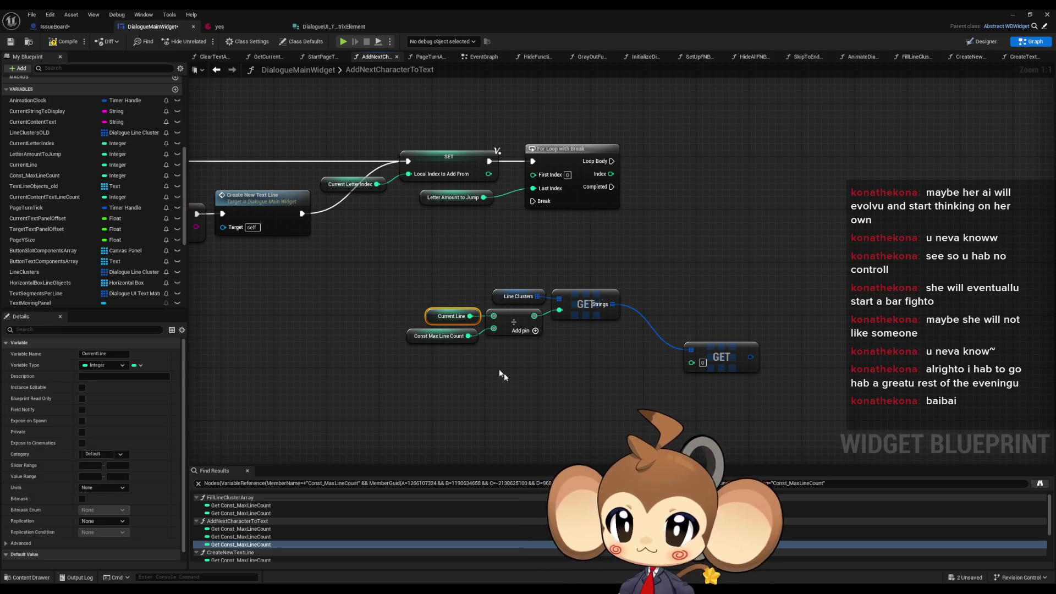
click(565, 391)
click(451, 316)
key(ctrl+c)
key(ctrl+v)
drag(602, 395, 641, 397)
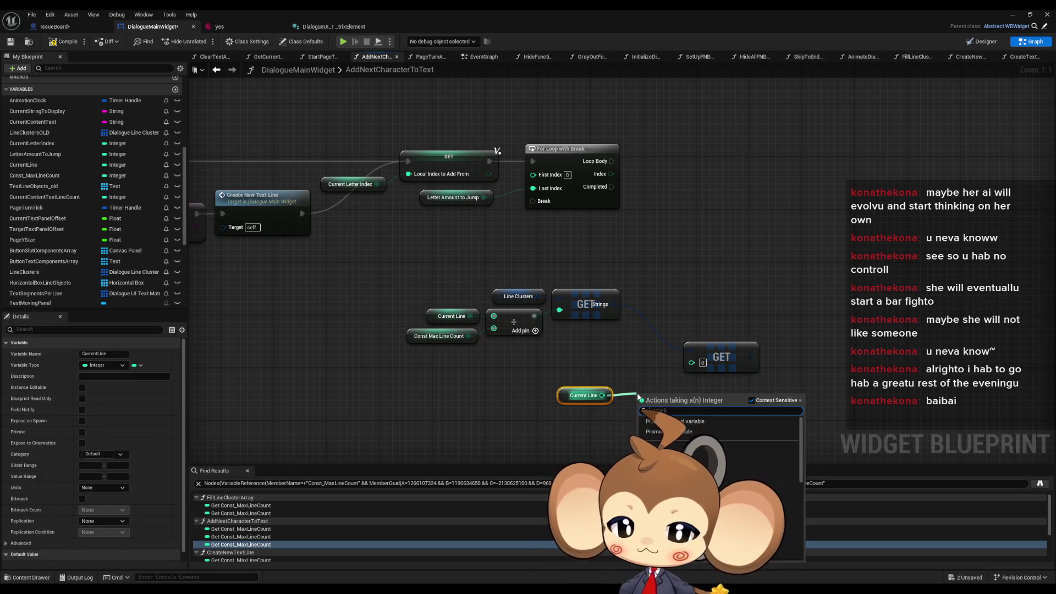
key(Return)
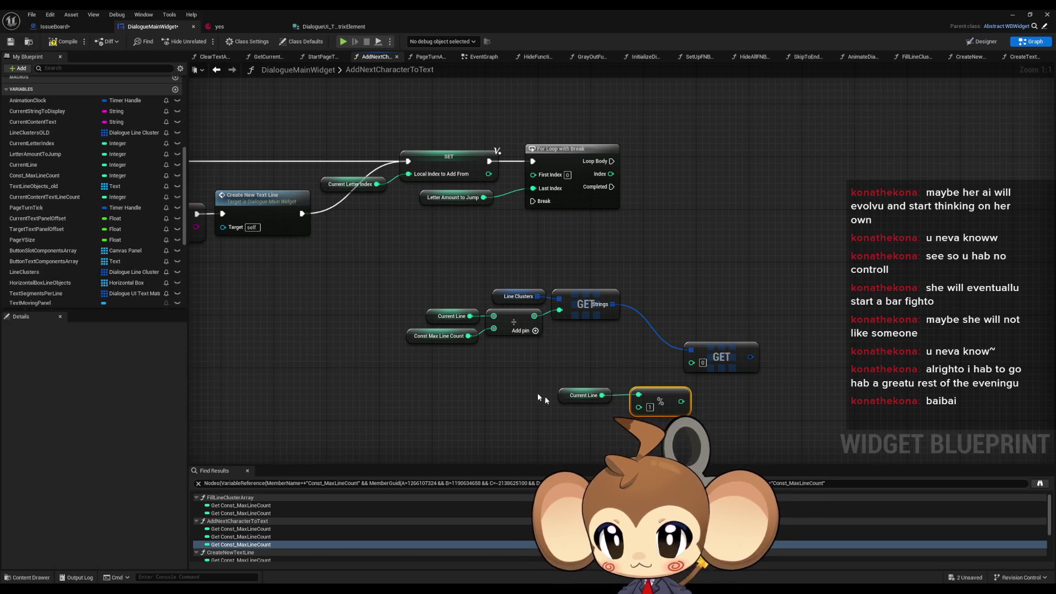
Feed a pasted Const Max Line Count into the modulo's B and wire the result into the new Get index.
click(440, 335)
key(ctrl+c)
key(ctrl+v)
mouse_move(638, 407)
mouse_down()
mouse_move(614, 423)
mouse_move(565, 415)
mouse_up()
click(646, 441)
mouse_move(673, 400)
mouse_down()
mouse_move(692, 363)
mouse_move(643, 400)
mouse_up()
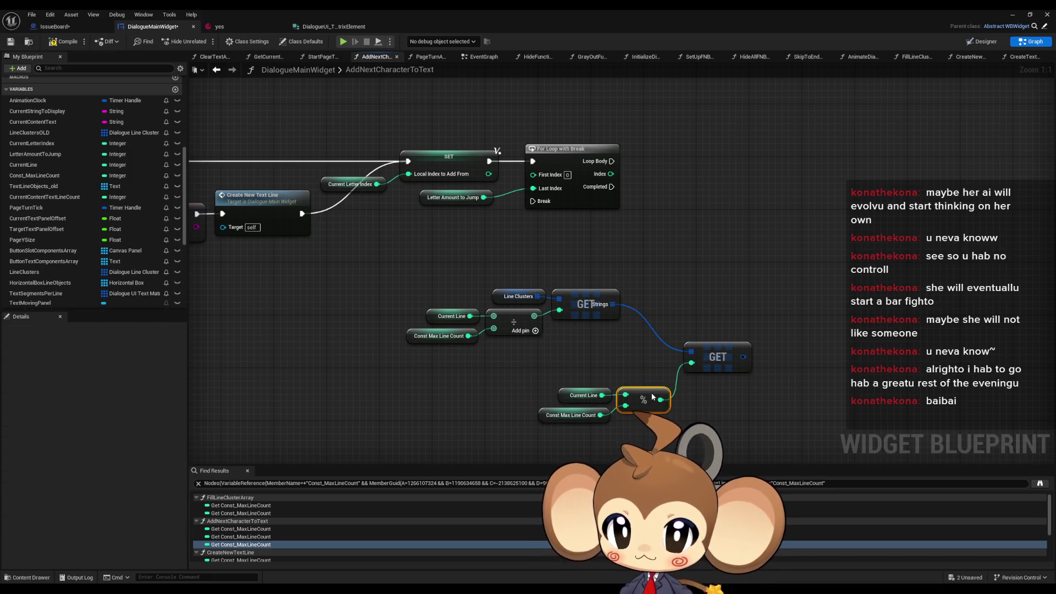
click(632, 365)
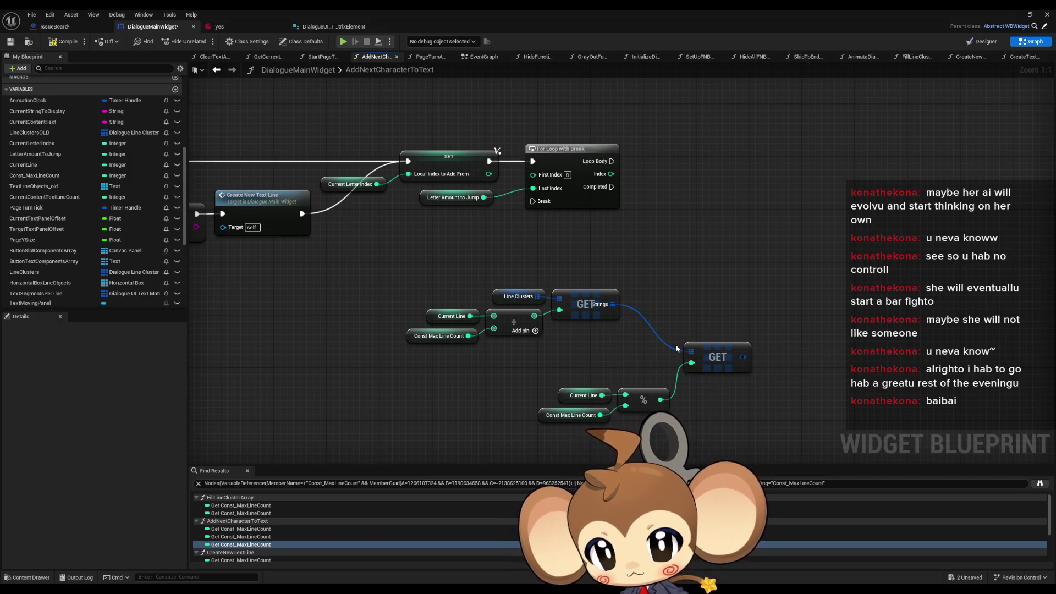
mouse_move(692, 331)
mouse_down()
mouse_move(628, 313)
mouse_move(651, 316)
mouse_move(651, 285)
mouse_move(639, 292)
mouse_up()
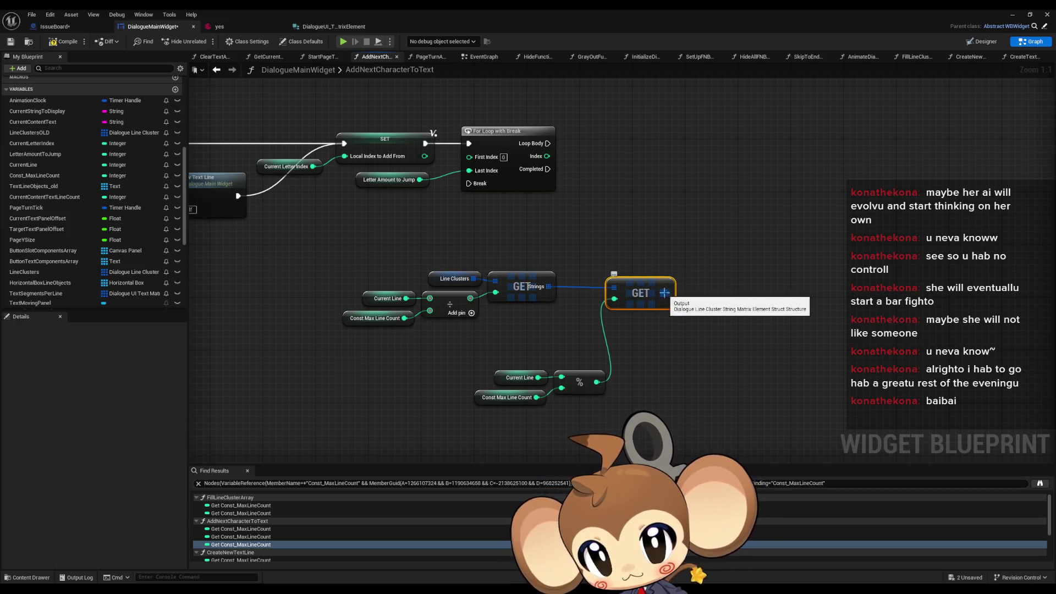
Split the second Get output and add a Get node on its inner Strings array.
right_click(666, 293)
click(688, 338)
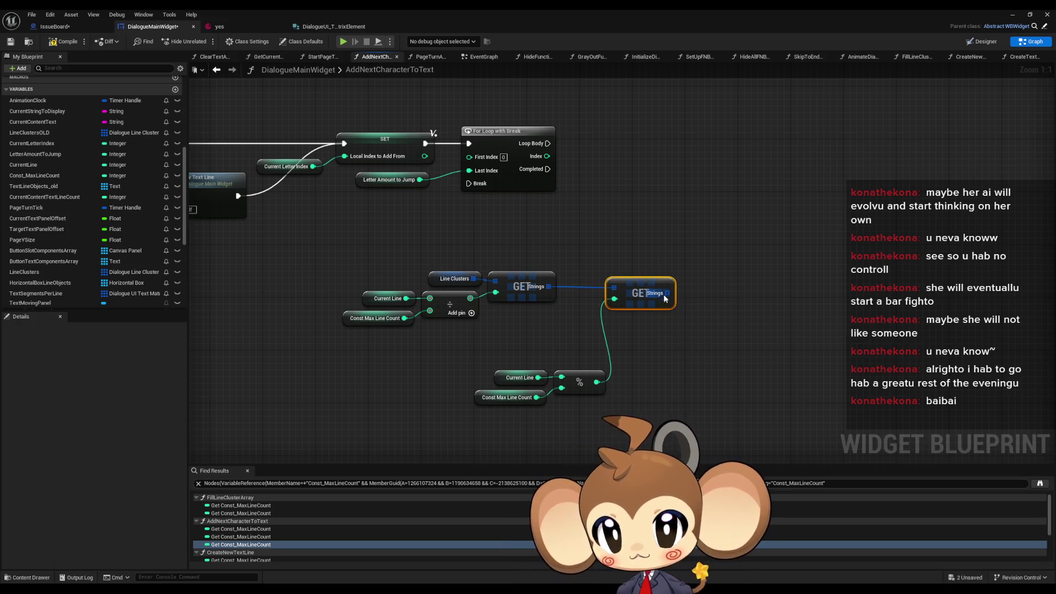
drag(664, 295, 618, 287)
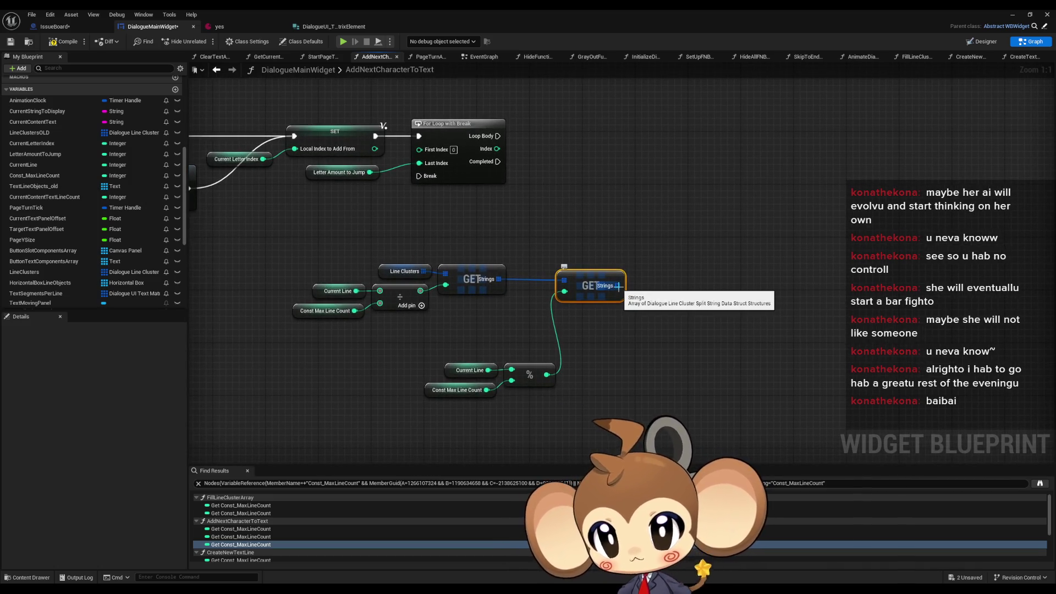
drag(618, 287, 672, 318)
text(get)
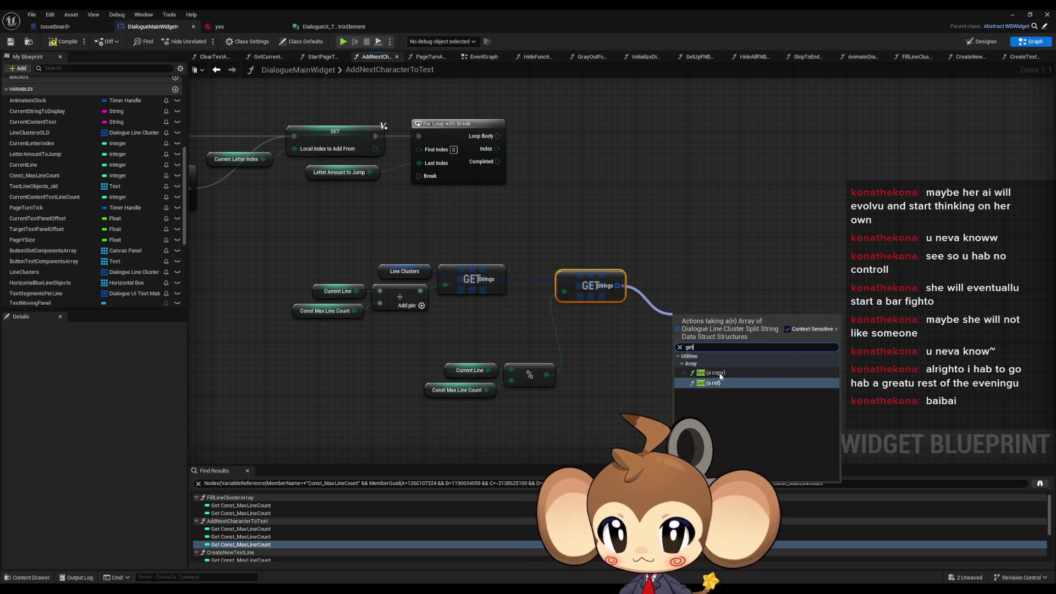
click(717, 372)
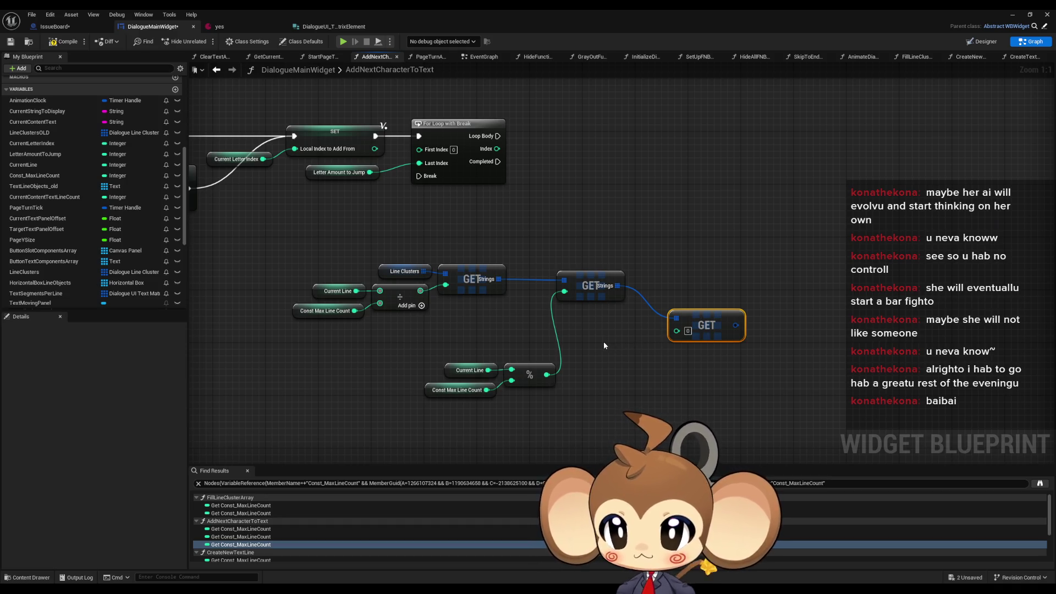
Split the new Get node's element into String and Payload outputs.
click(483, 273)
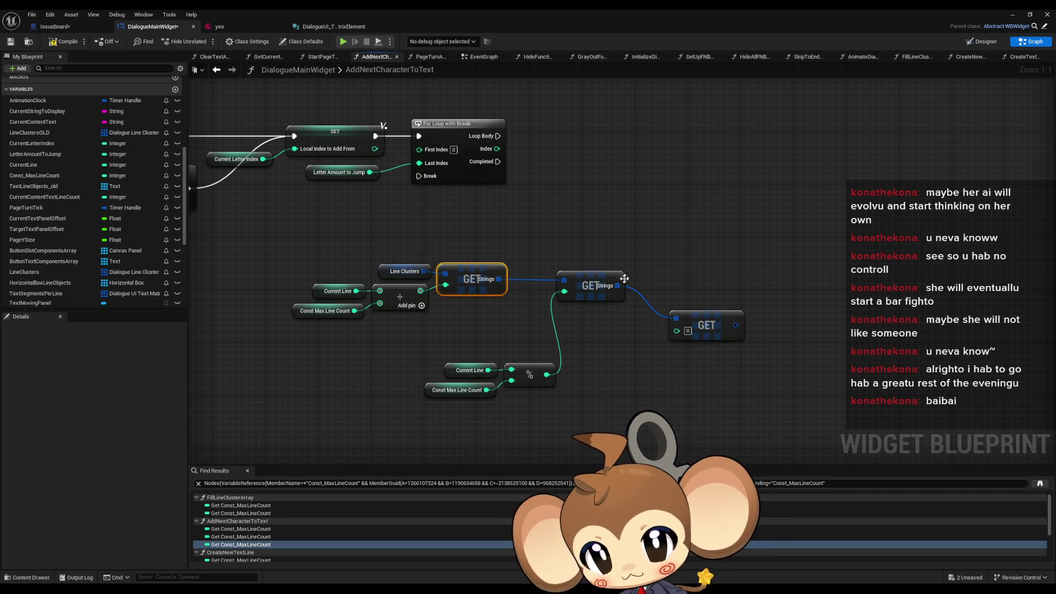
mouse_move(719, 337)
mouse_down()
mouse_move(759, 337)
mouse_move(609, 319)
mouse_up()
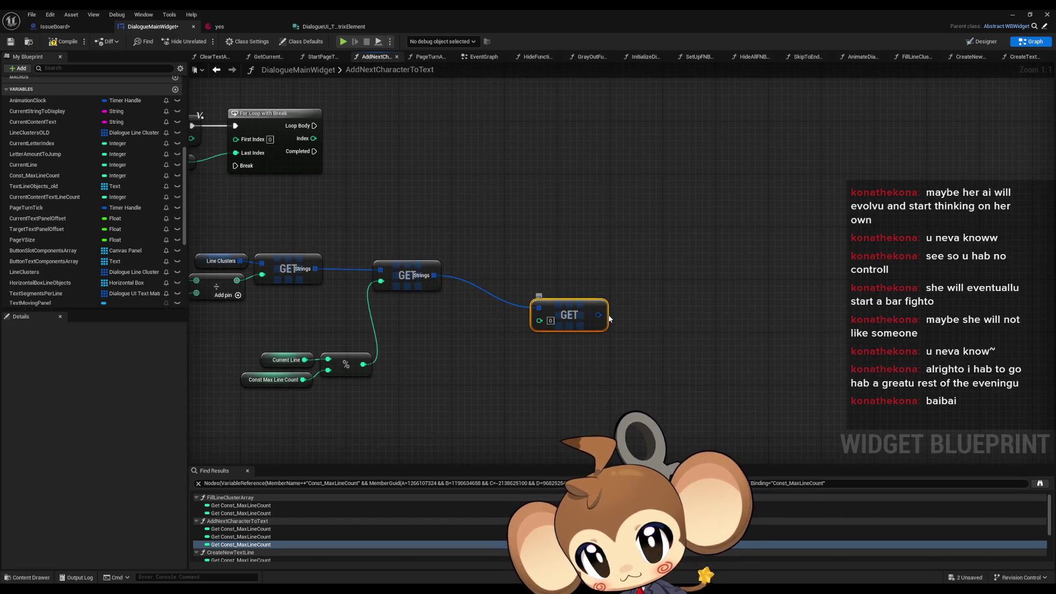
right_click(599, 315)
click(627, 362)
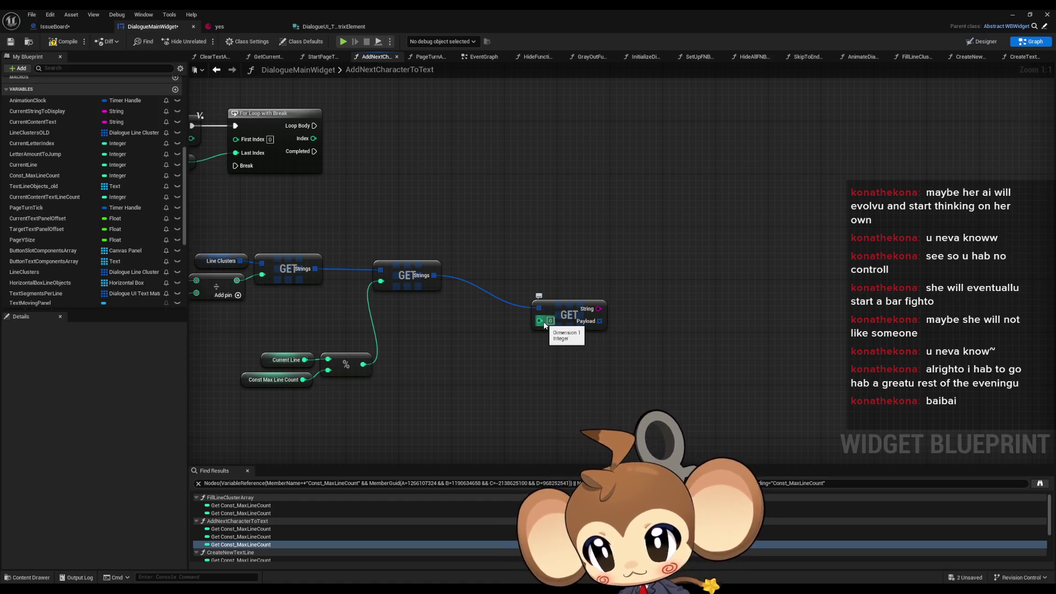
mouse_move(545, 326)
mouse_down()
mouse_move(500, 336)
mouse_move(660, 324)
mouse_up()
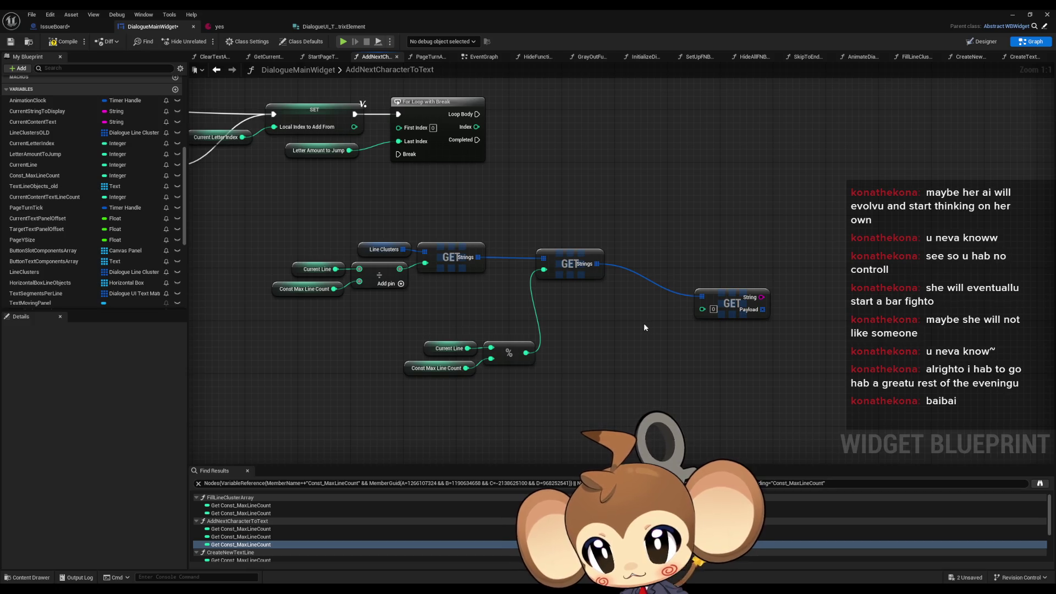
scroll(641, 326, down, 3)
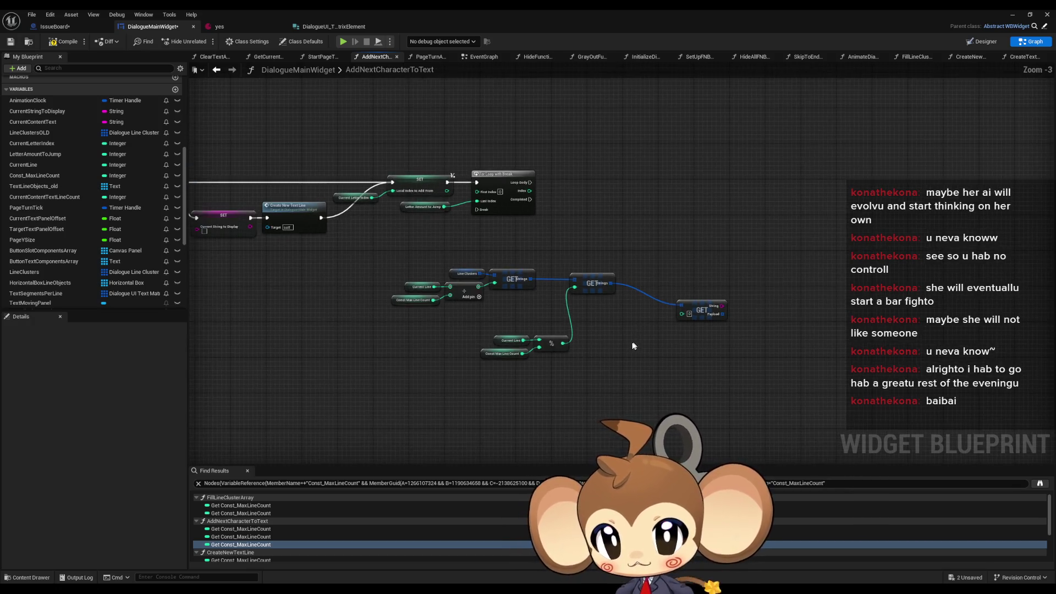
drag(633, 345, 530, 339)
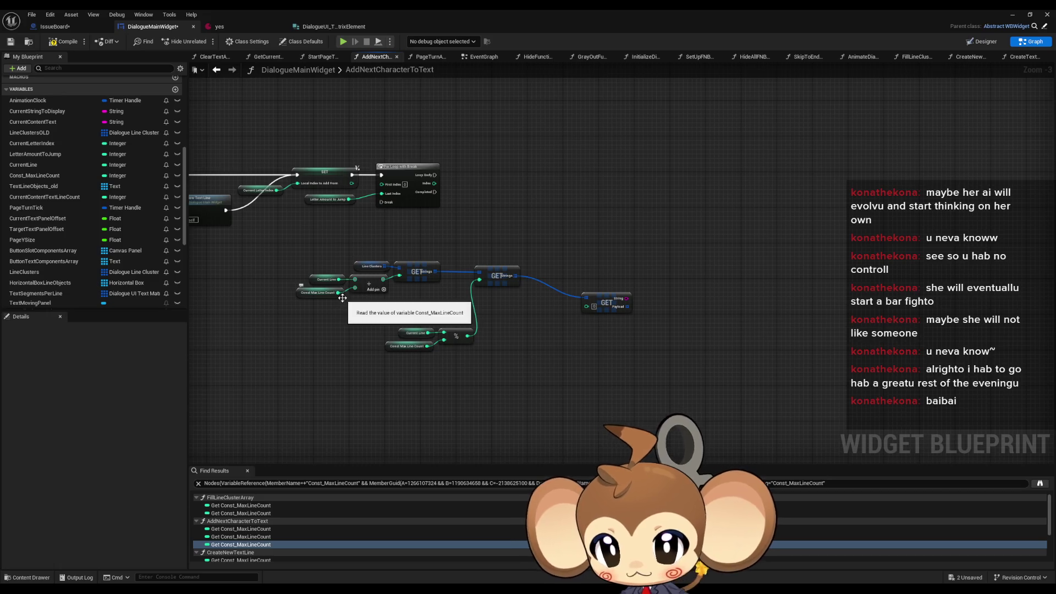
scroll(570, 336, up, 3)
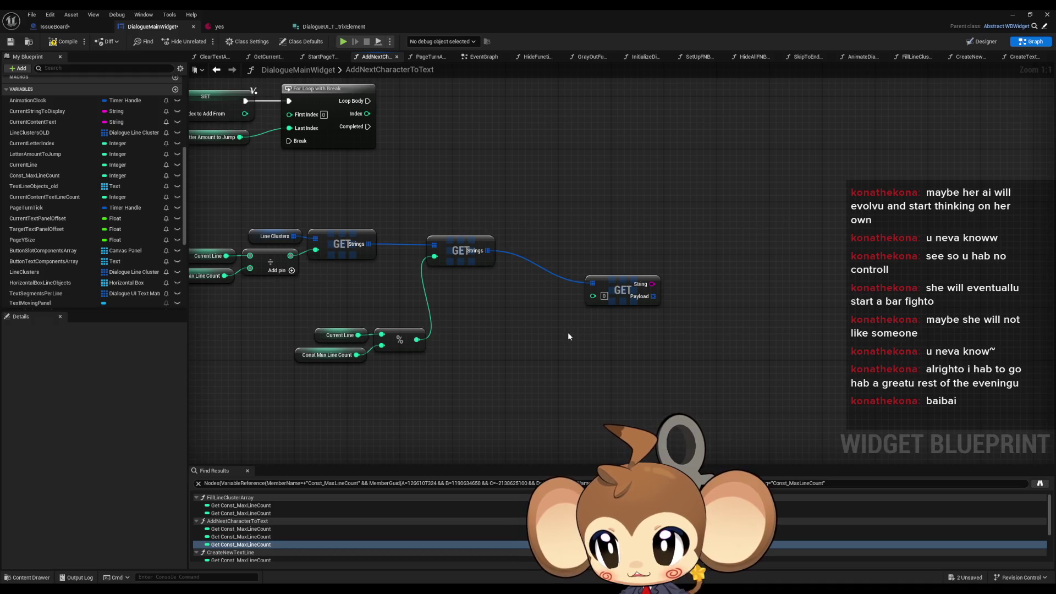
scroll(567, 332, down, 5)
drag(568, 337, 676, 342)
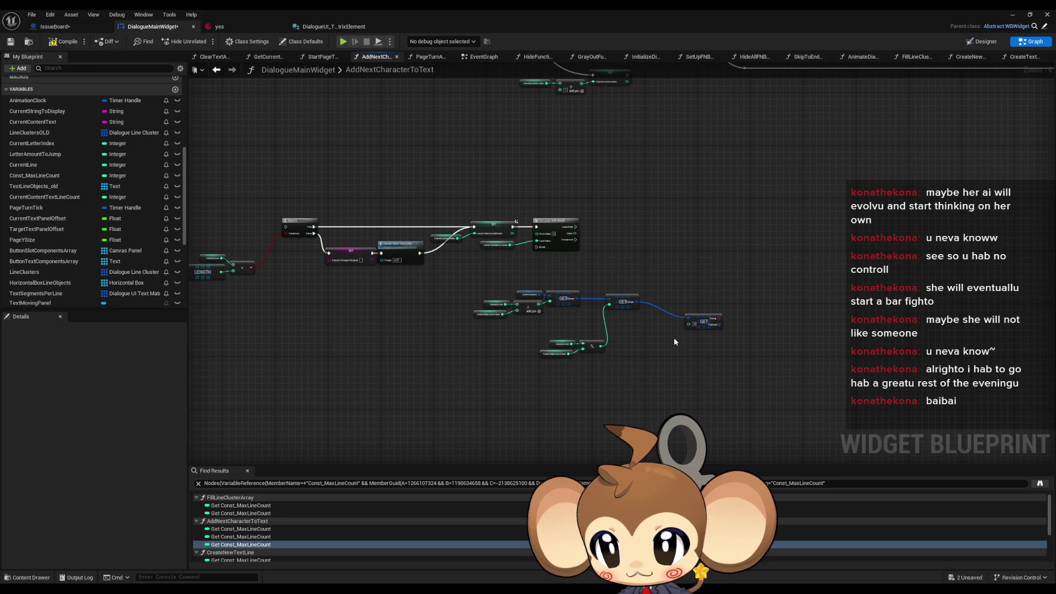
scroll(684, 334, up, 4)
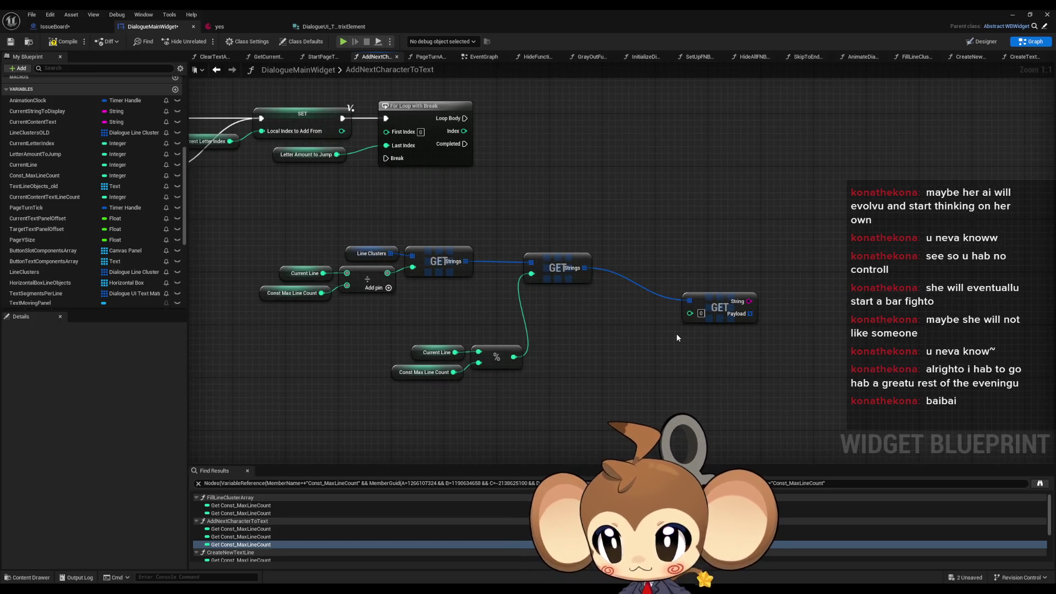
drag(684, 339, 606, 337)
scroll(126, 264, down, 5)
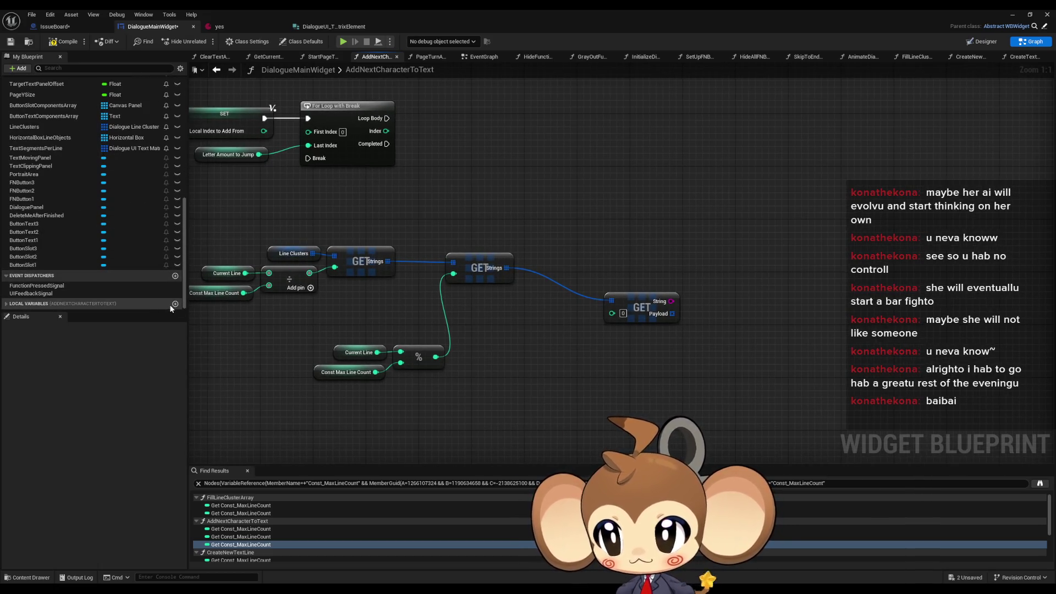
click(176, 304)
text(Local_C)
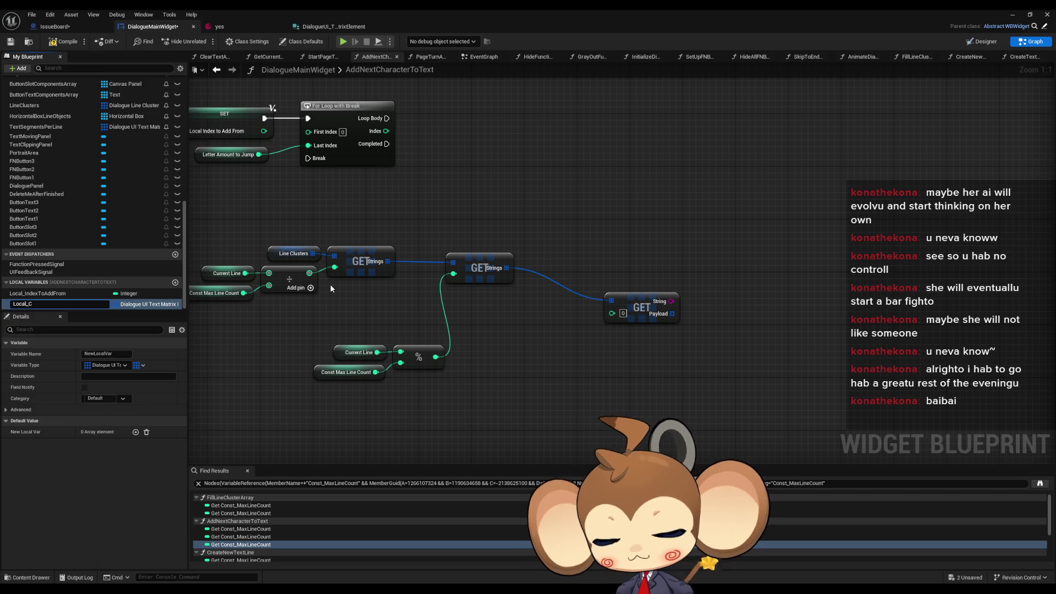
text(urrentTextSegmentInde)
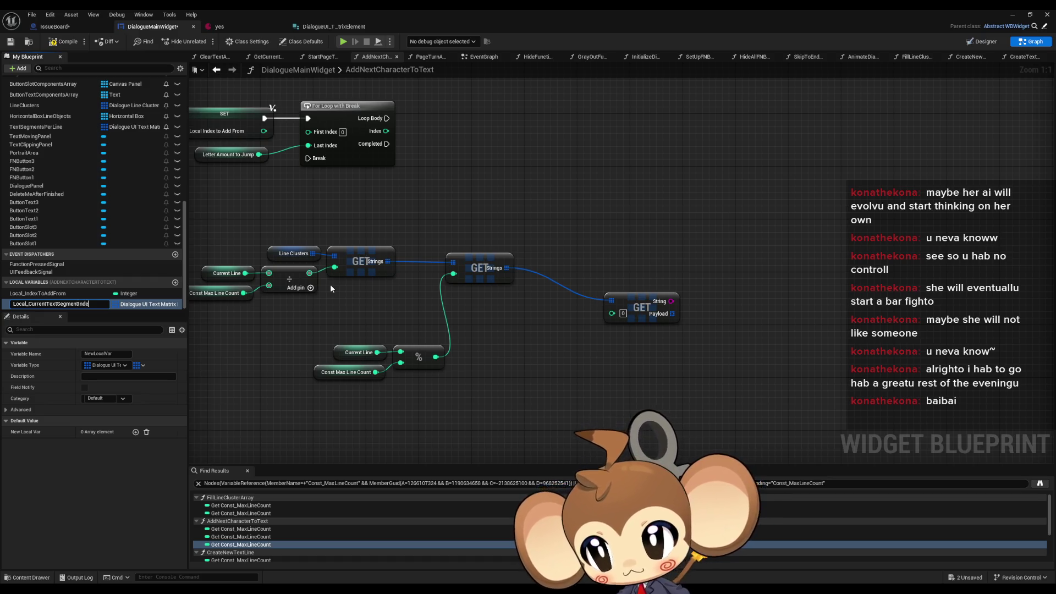
text(x)
key(Return)
click(142, 367)
click(136, 378)
click(105, 365)
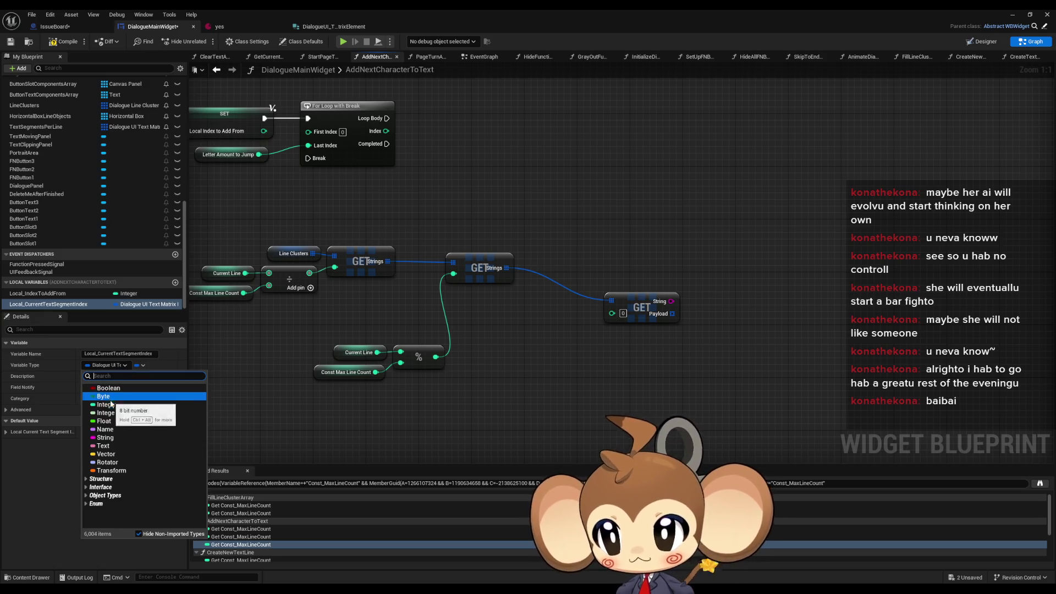
click(110, 404)
mouse_move(48, 304)
mouse_down()
mouse_move(556, 354)
mouse_move(478, 331)
mouse_up()
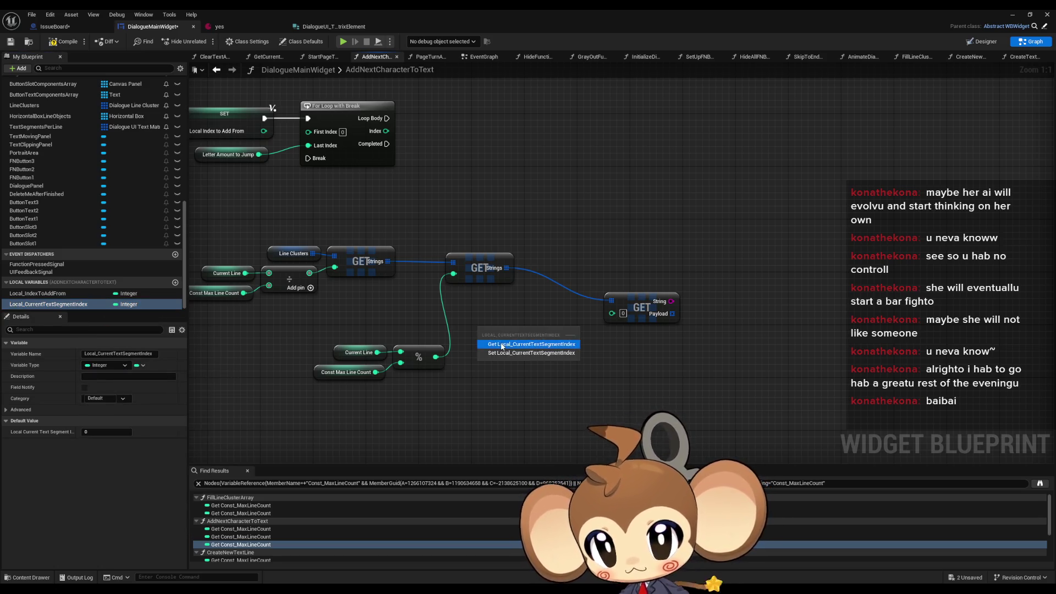
click(502, 345)
mouse_move(559, 333)
mouse_down()
mouse_move(611, 314)
mouse_move(621, 276)
mouse_up()
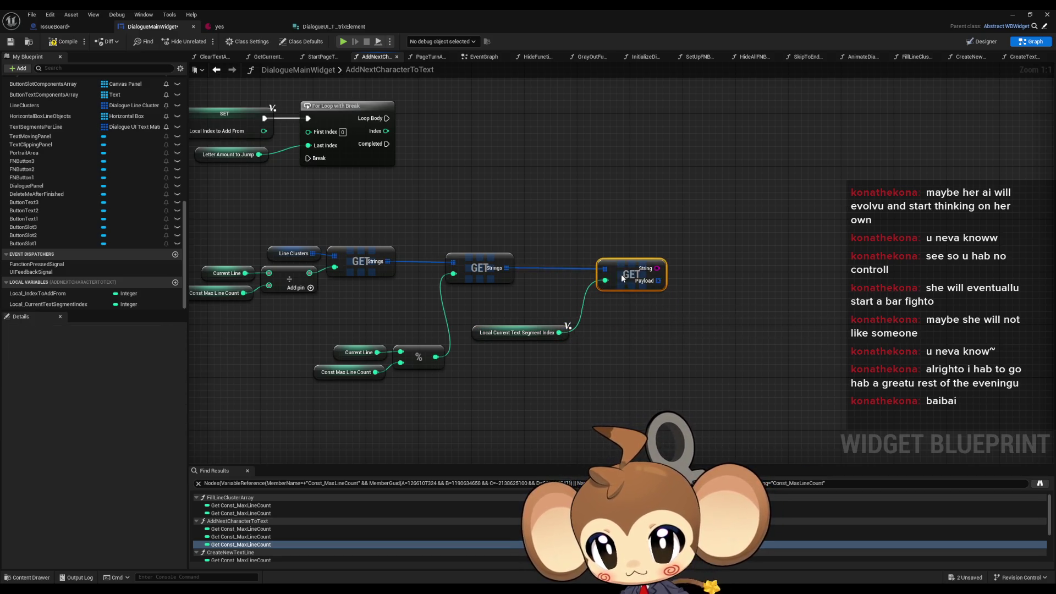
click(623, 336)
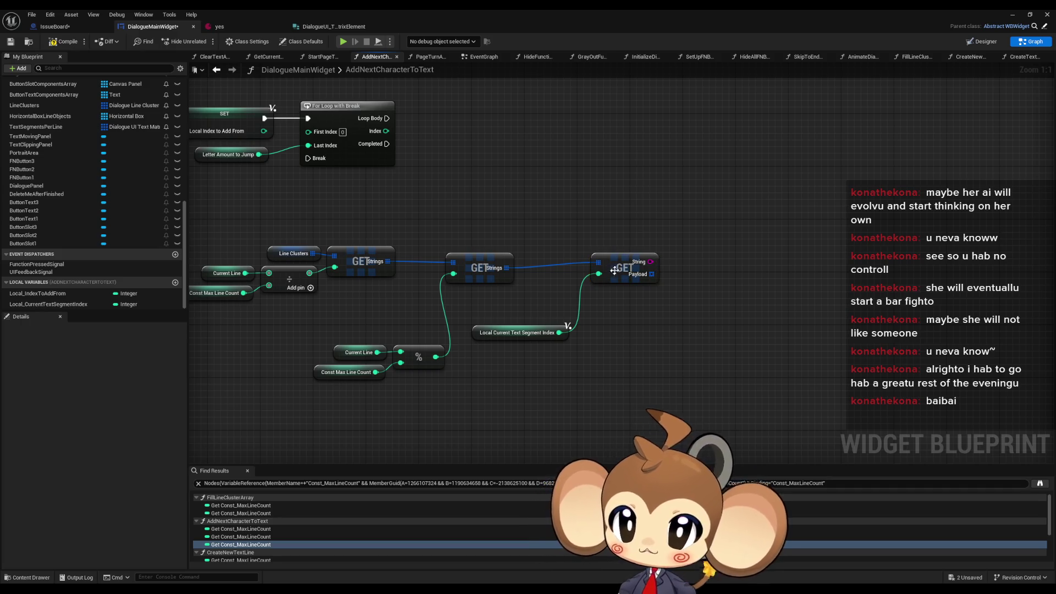
drag(614, 331, 709, 346)
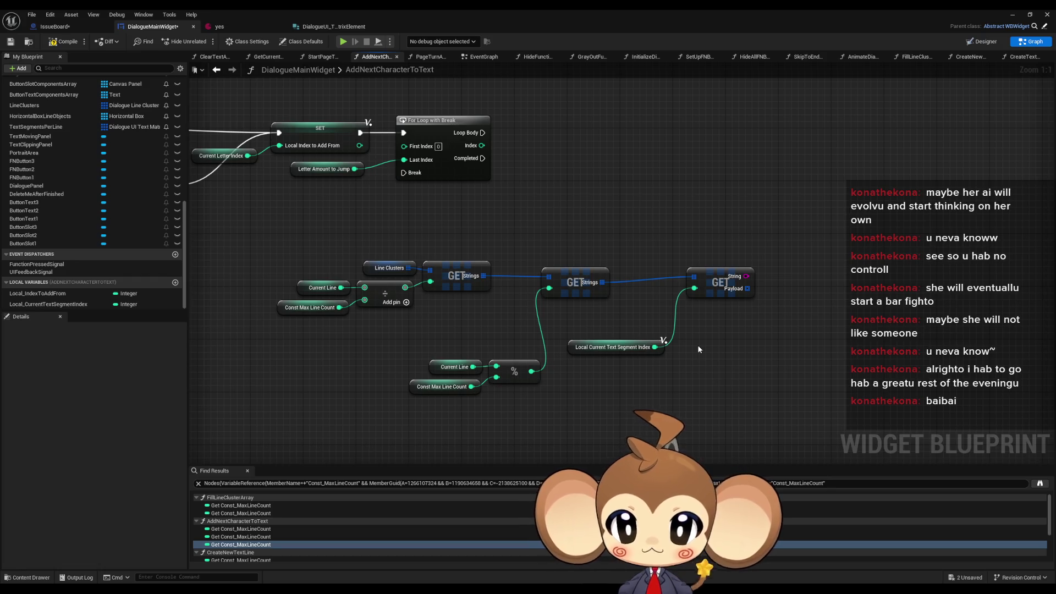
scroll(767, 307, down, 5)
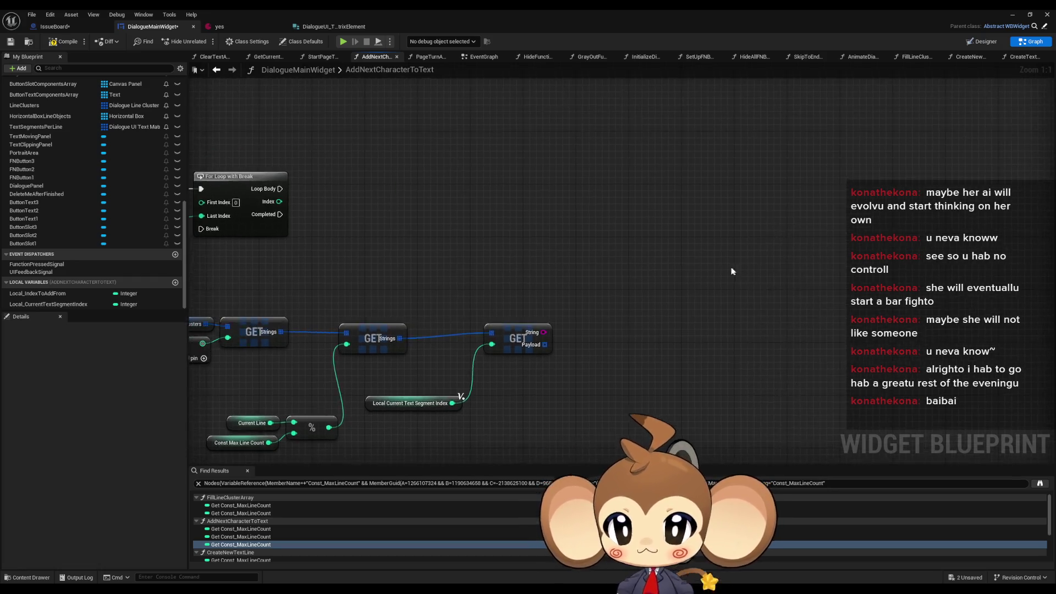
Cut the Get Current Line String node group and paste it beneath the nested GET chain.
scroll(584, 325, up, 4)
drag(720, 227, 819, 239)
drag(348, 185, 562, 277)
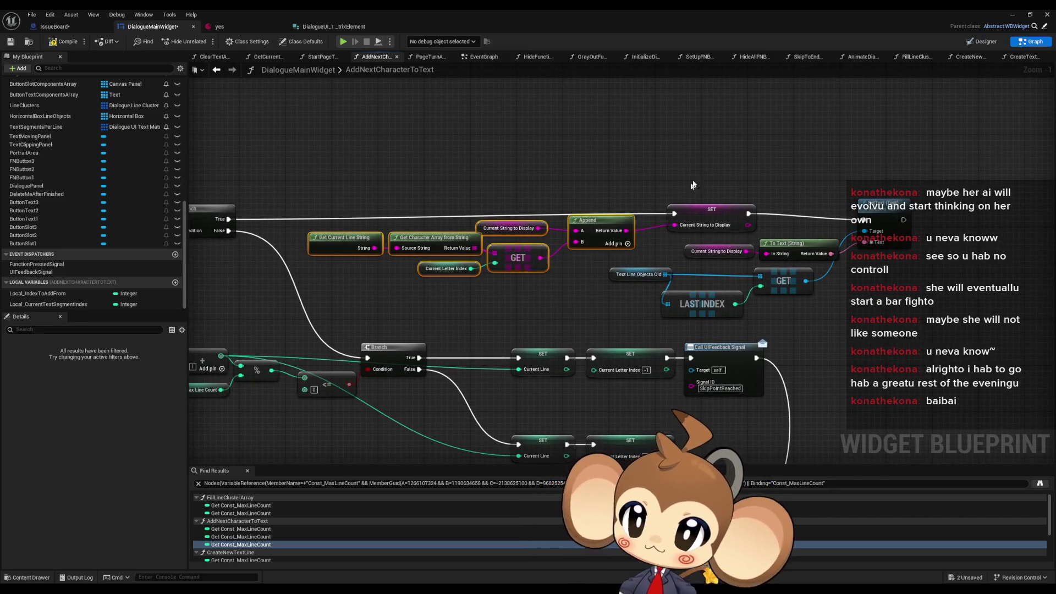
scroll(690, 183, down, 5)
scroll(660, 184, up, 5)
key(ctrl+x)
key(ctrl+v)
click(761, 185)
drag(761, 185, 646, 241)
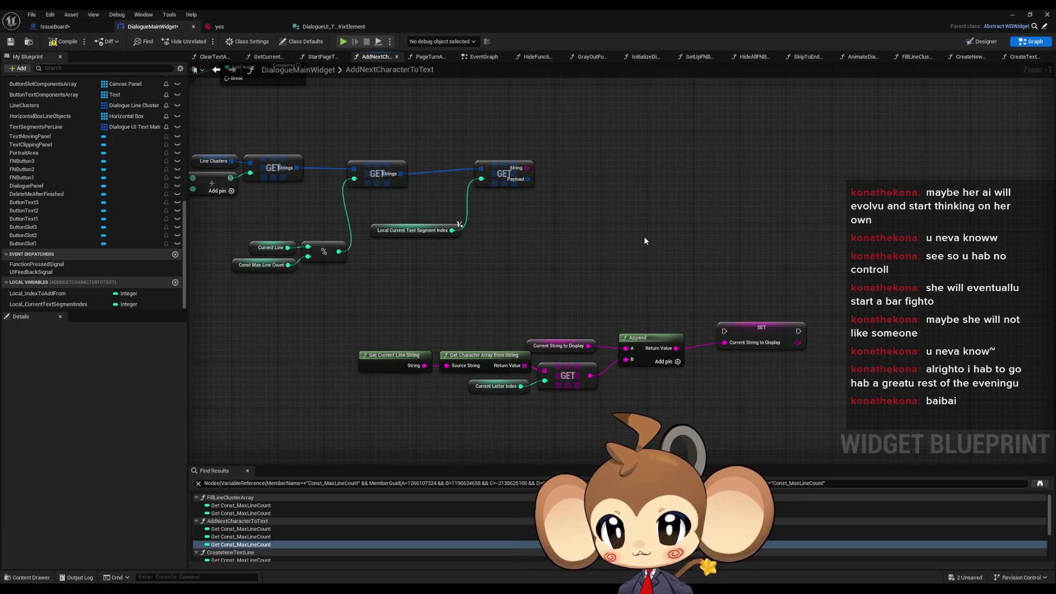
Open the GetCurrentLineString function to inspect its line-count math, then go back.
click(379, 367)
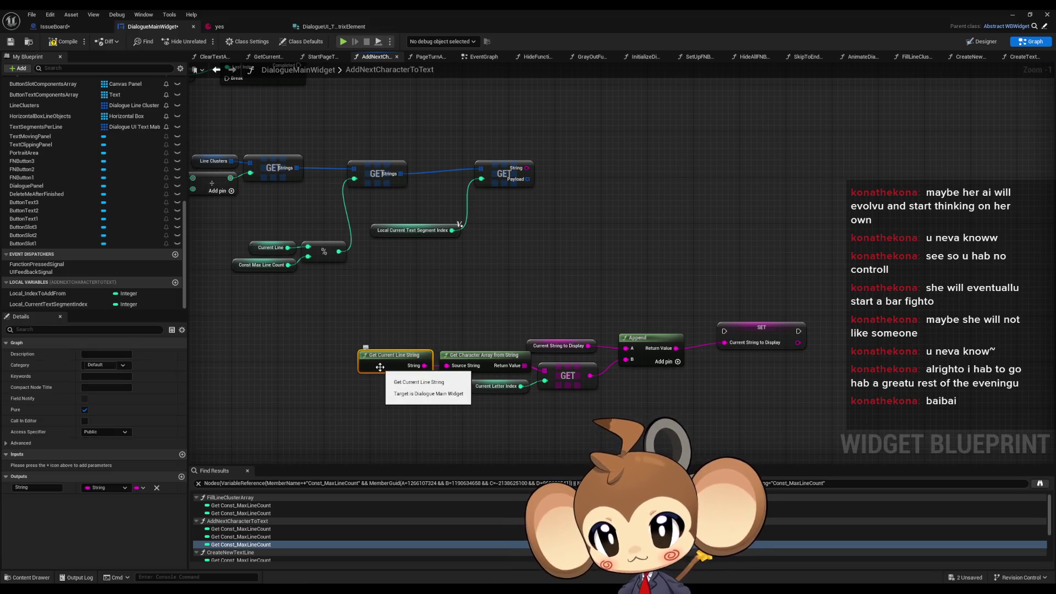
double_click(380, 366)
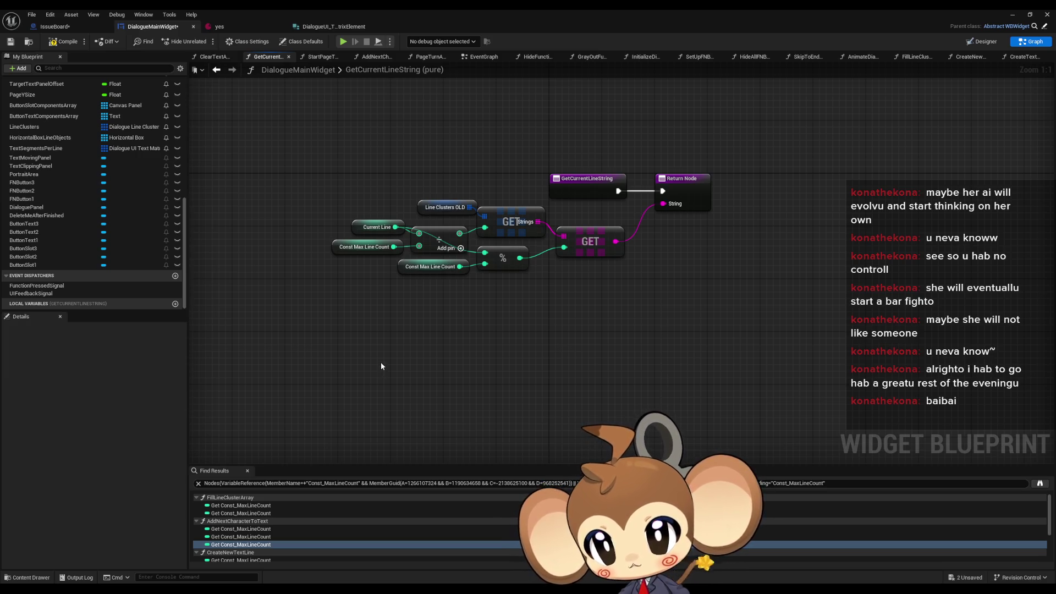
mouse_move(363, 231)
mouse_down()
mouse_move(379, 256)
mouse_move(492, 283)
mouse_up()
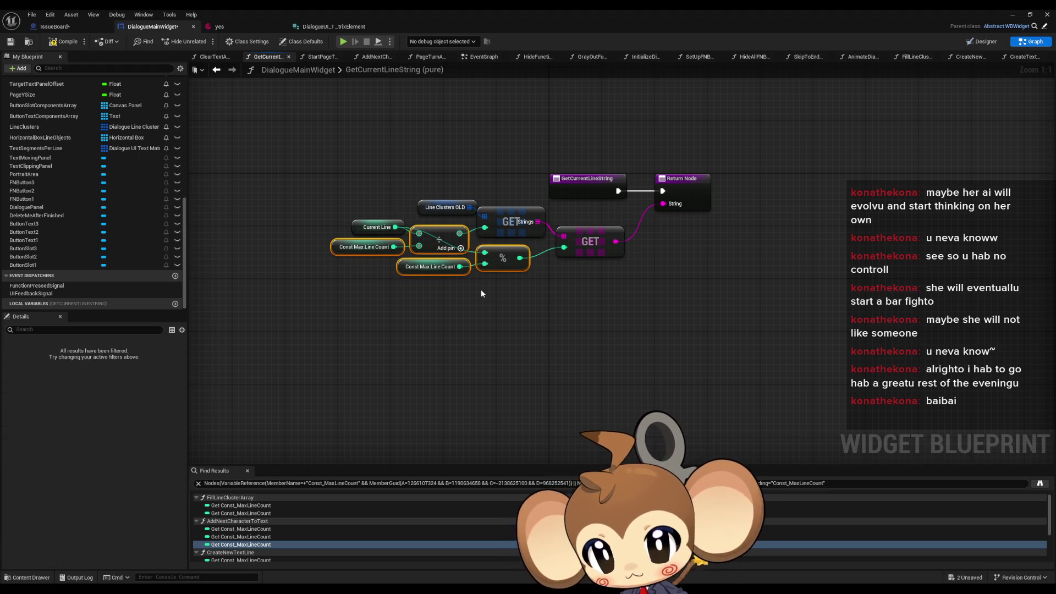
click(212, 70)
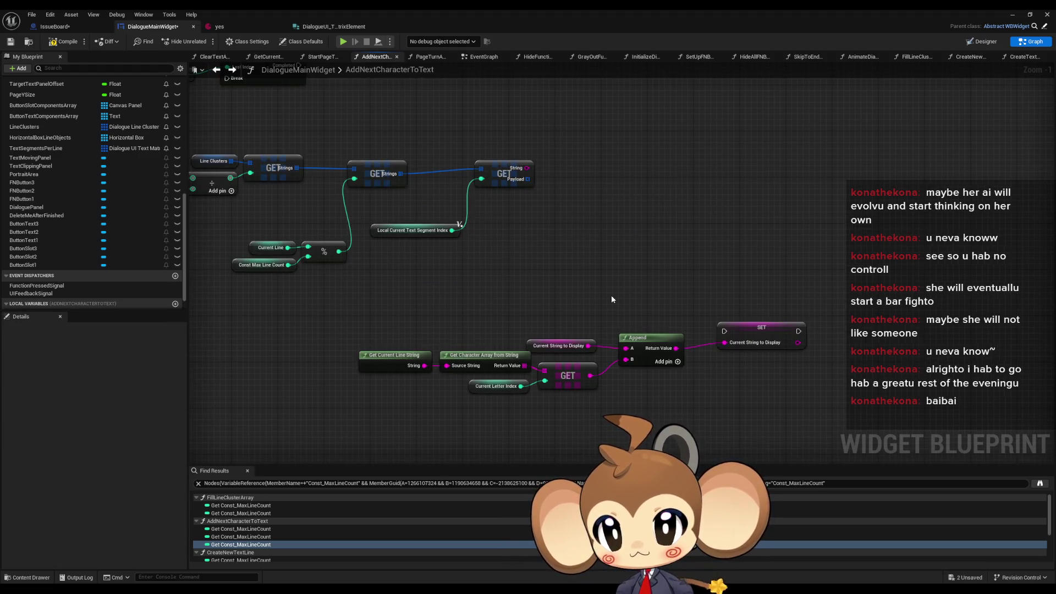
mouse_move(574, 260)
mouse_down()
mouse_move(611, 264)
mouse_move(564, 279)
mouse_up()
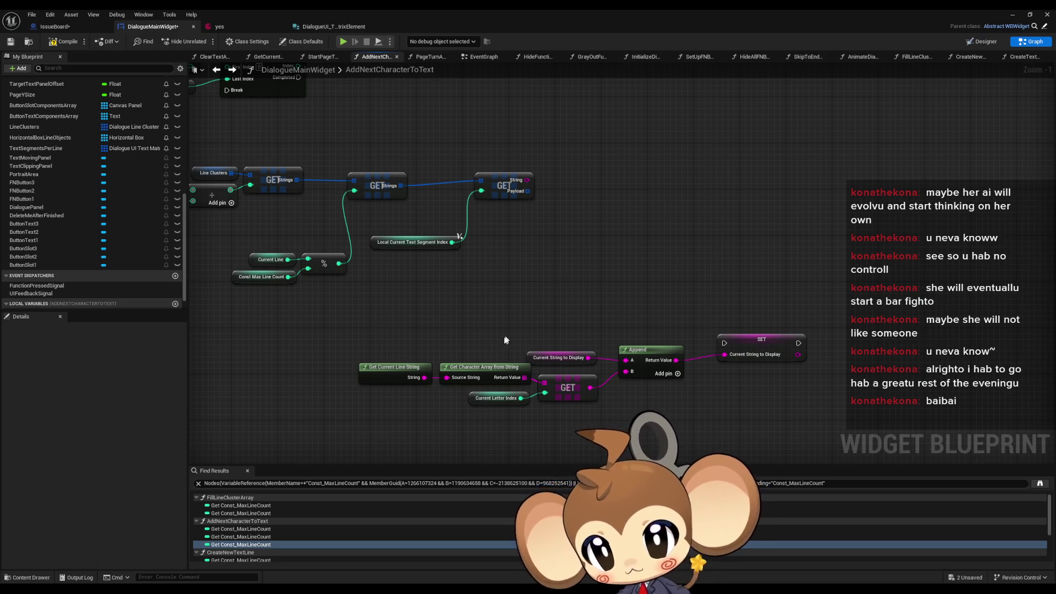
Paste a copy of Get Character Array from String fed by the nested segment String.
click(486, 366)
key(ctrl+c)
key(ctrl+v)
drag(527, 180, 574, 251)
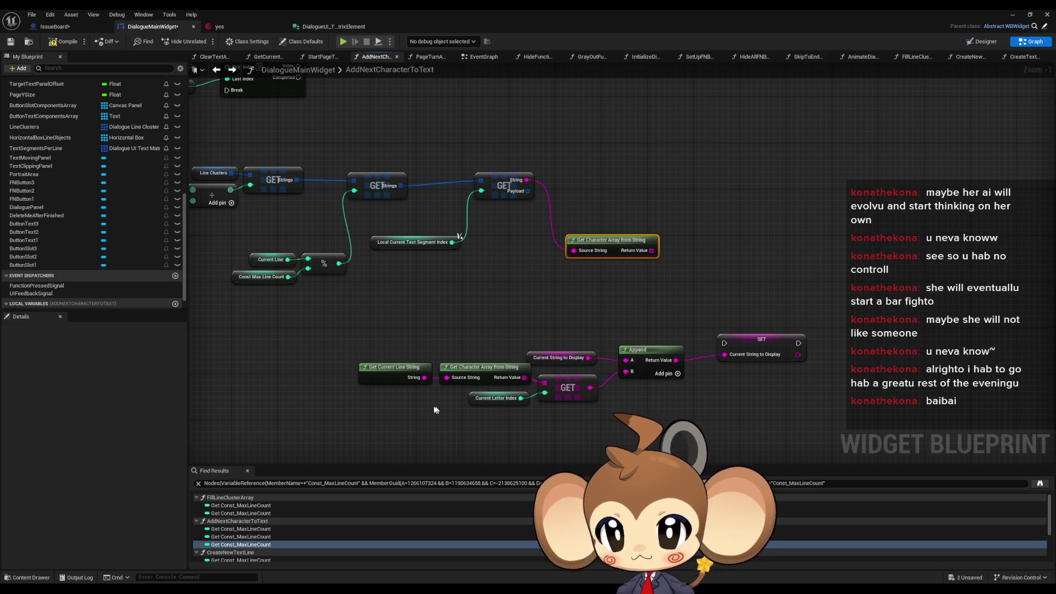
Duplicate the Current Letter Index and GET nodes beside the new character-array node.
click(495, 398)
ctrl+click(566, 388)
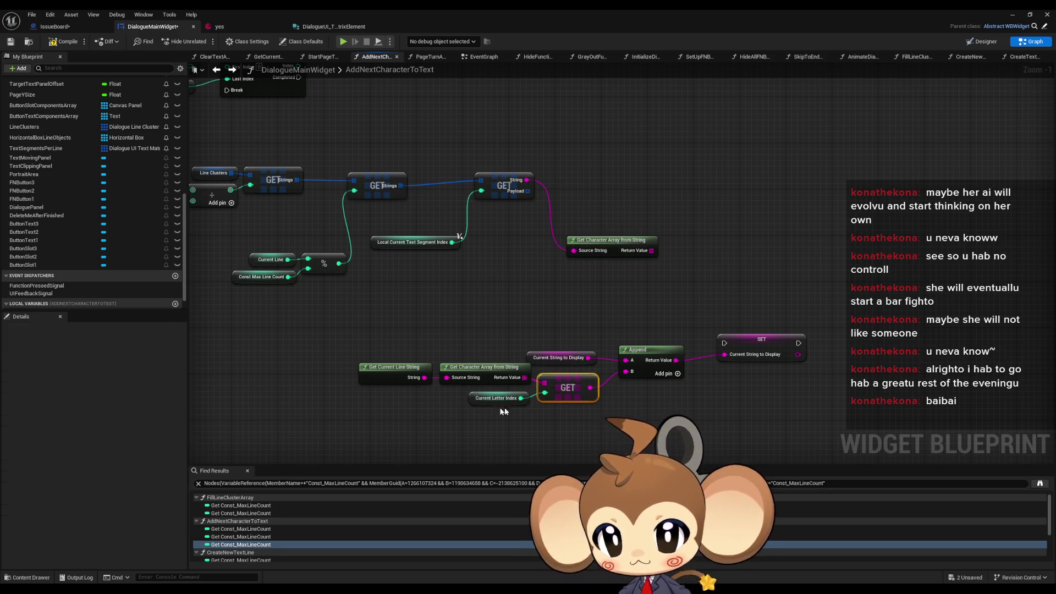
key(ctrl+c)
key(ctrl+v)
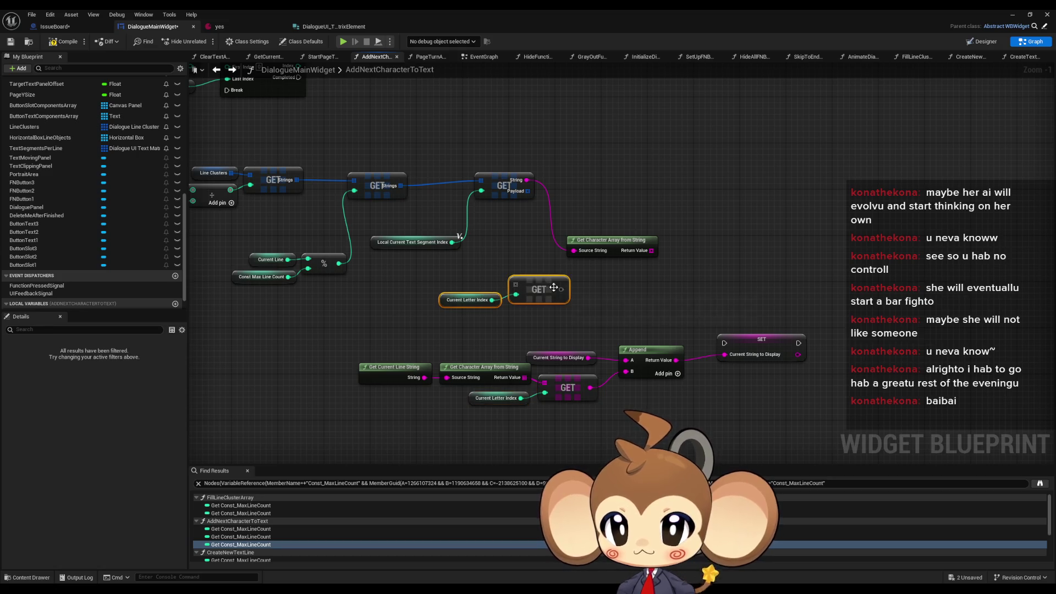
mouse_move(521, 287)
mouse_down()
mouse_move(677, 264)
mouse_move(651, 250)
mouse_up()
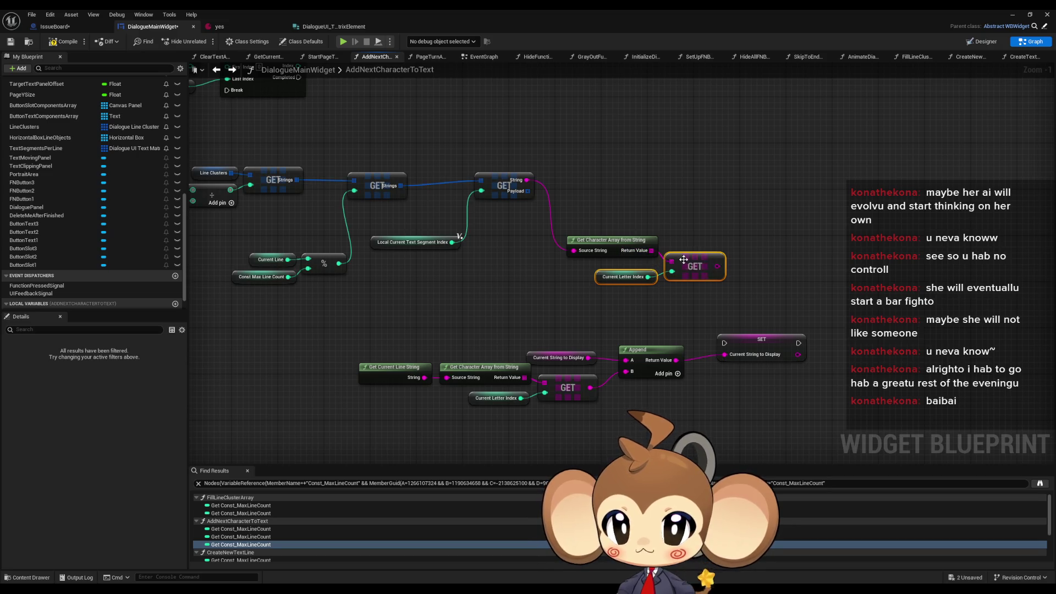
click(630, 330)
Duplicate the Append and SET Current String to Display nodes, wiring the new GET into Append B.
mouse_move(630, 344)
mouse_down()
mouse_move(511, 340)
mouse_move(544, 364)
mouse_move(626, 363)
mouse_up()
key(ctrl+c)
key(ctrl+v)
drag(598, 257, 650, 235)
drag(727, 261, 810, 327)
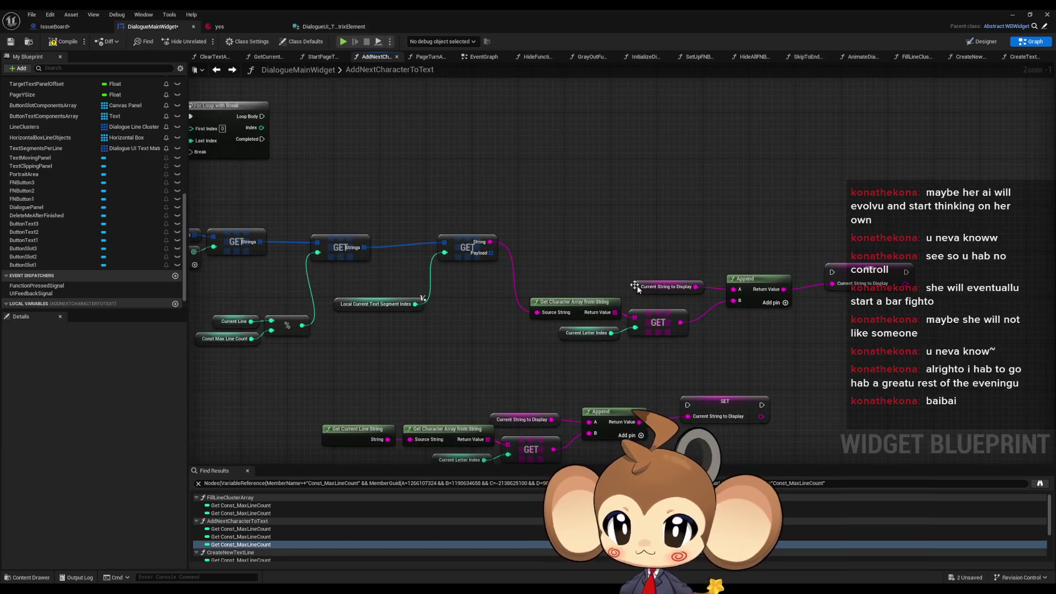
drag(550, 275, 885, 347)
drag(639, 237, 633, 221)
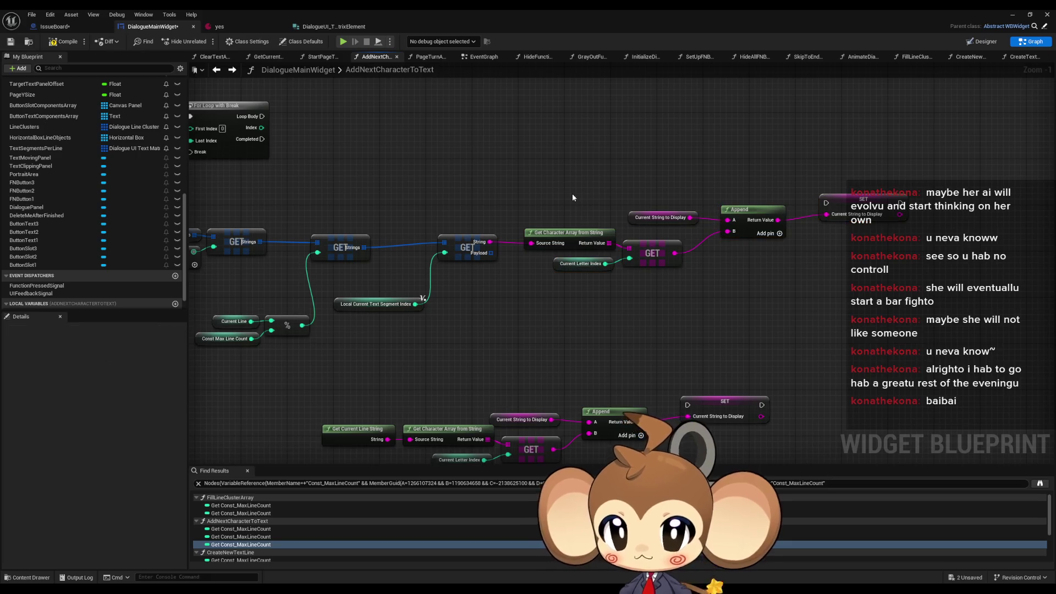
scroll(560, 207, down, 1)
drag(559, 207, 738, 324)
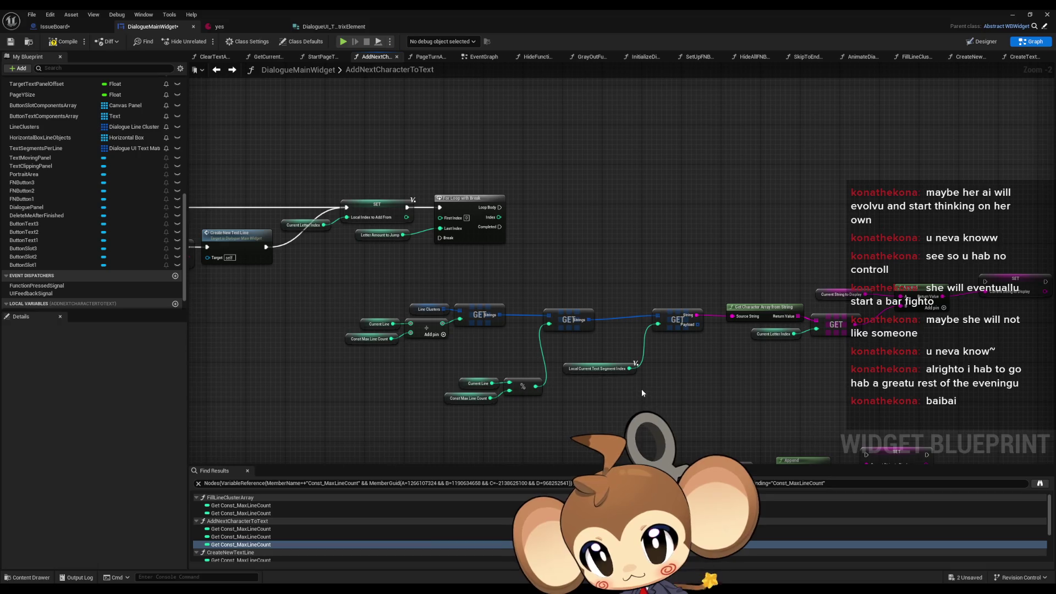
drag(723, 357, 536, 300)
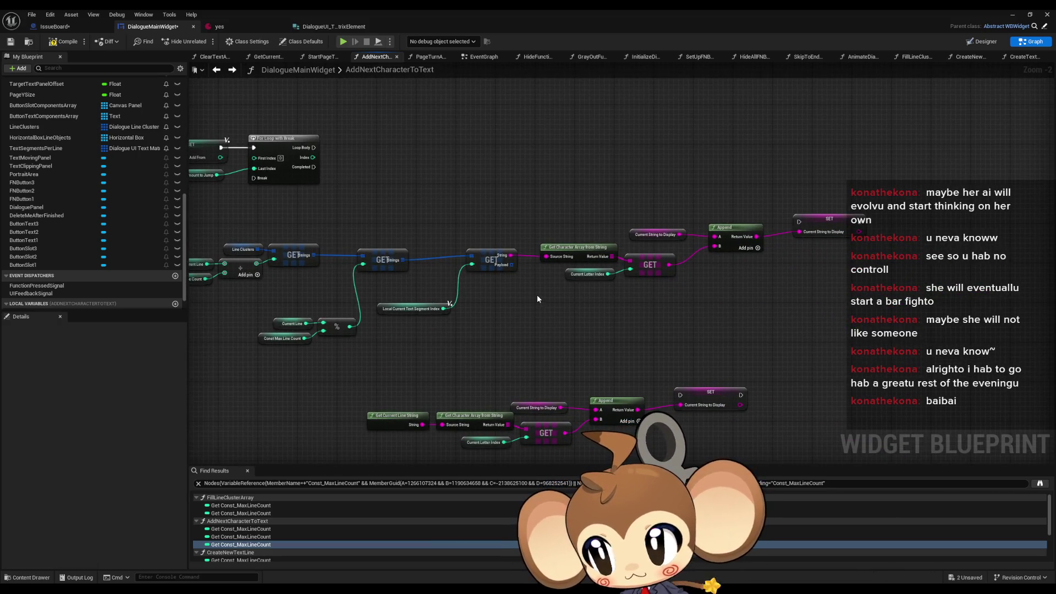
scroll(538, 298, down, 5)
scroll(586, 301, up, 4)
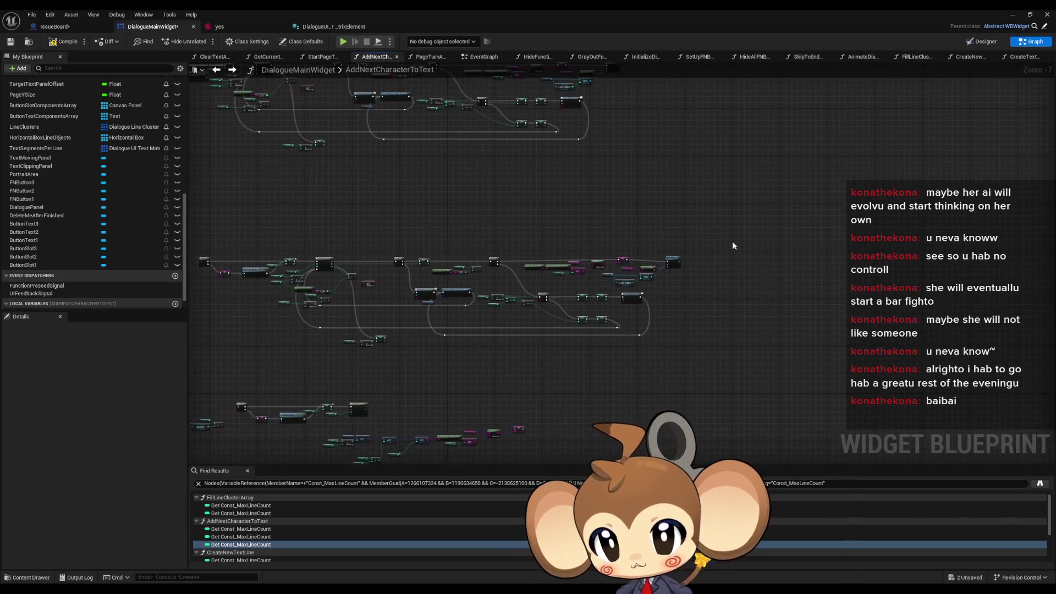
scroll(584, 267, up, 3)
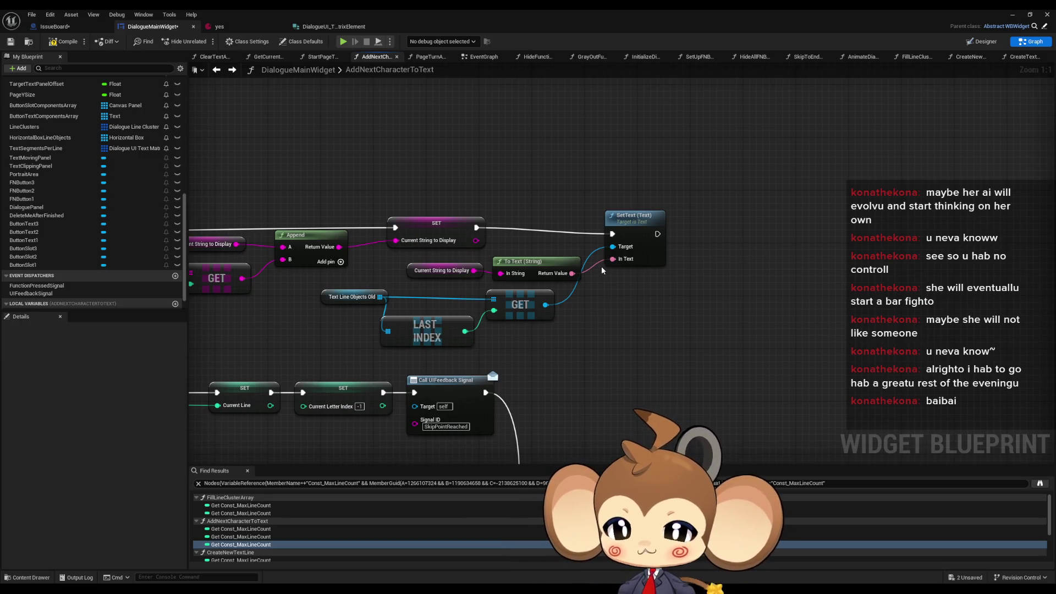
Move the nodes feeding SetText aside to make room for the new lookup.
drag(378, 264, 535, 336)
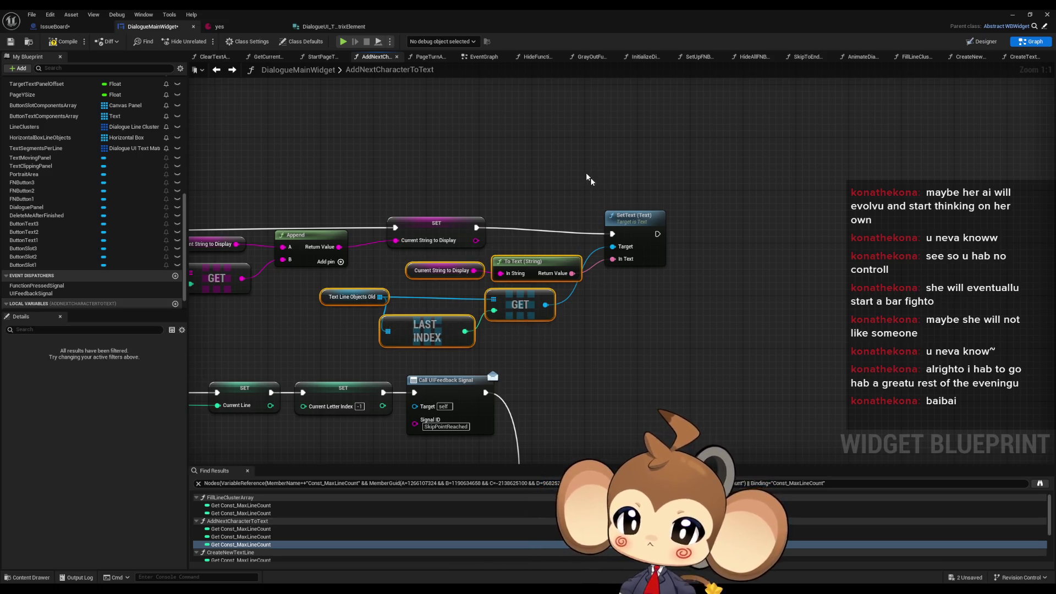
scroll(669, 352, down, 7)
scroll(508, 261, up, 4)
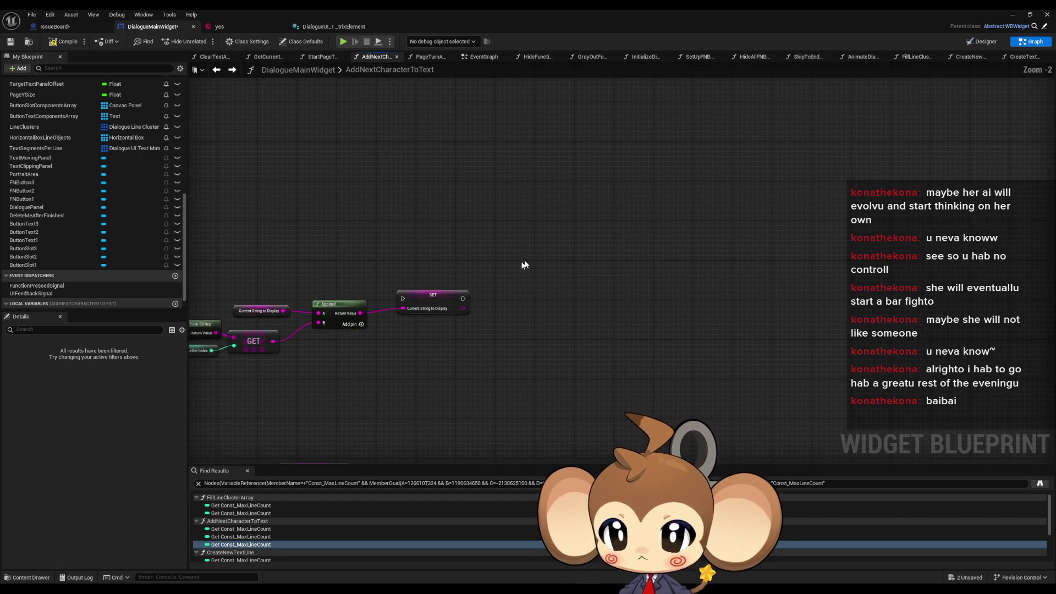
drag(693, 219, 736, 244)
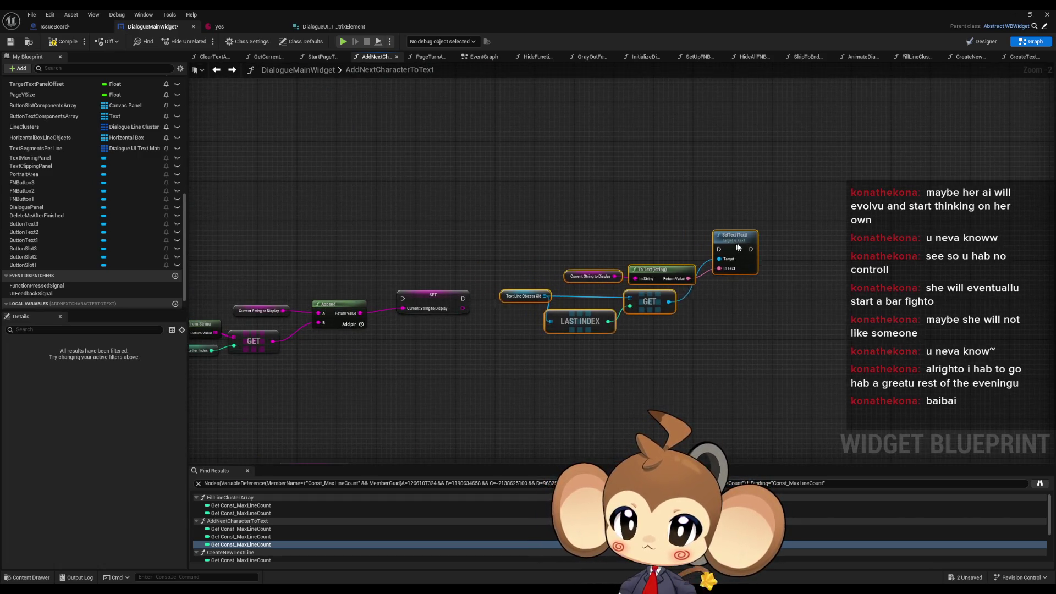
click(605, 373)
scroll(117, 235, down, 1)
scroll(110, 220, up, 2)
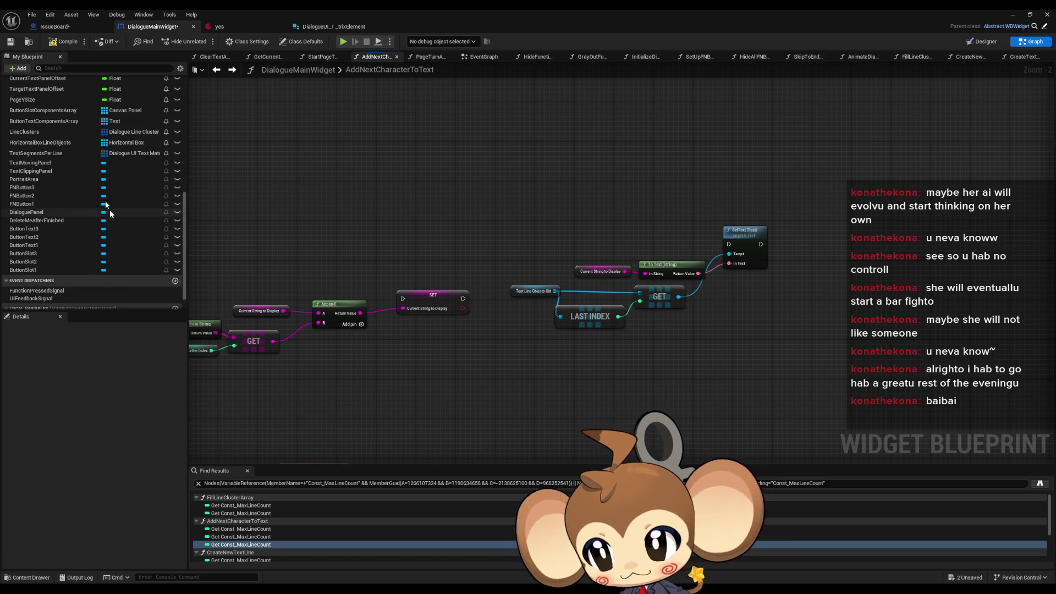
Add a Text Segments Per Line getter with a GET at its Last Index.
drag(44, 157, 564, 395)
click(563, 395)
scroll(566, 330, up, 2)
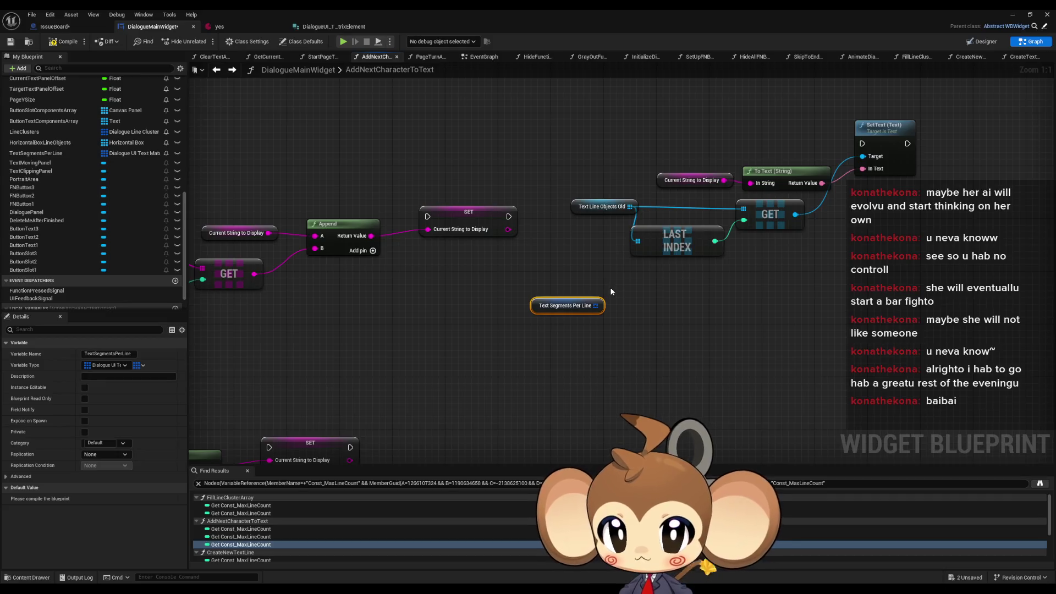
drag(598, 306, 631, 306)
text(last index)
key(Return)
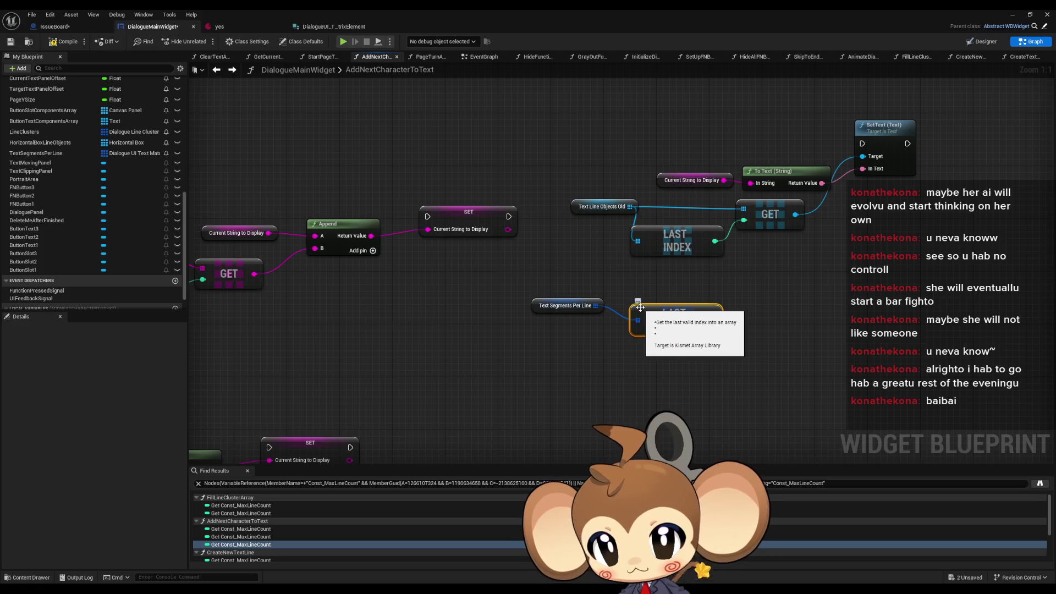
mouse_move(632, 305)
mouse_down()
mouse_move(606, 339)
mouse_move(663, 308)
mouse_up()
text(get)
click(721, 372)
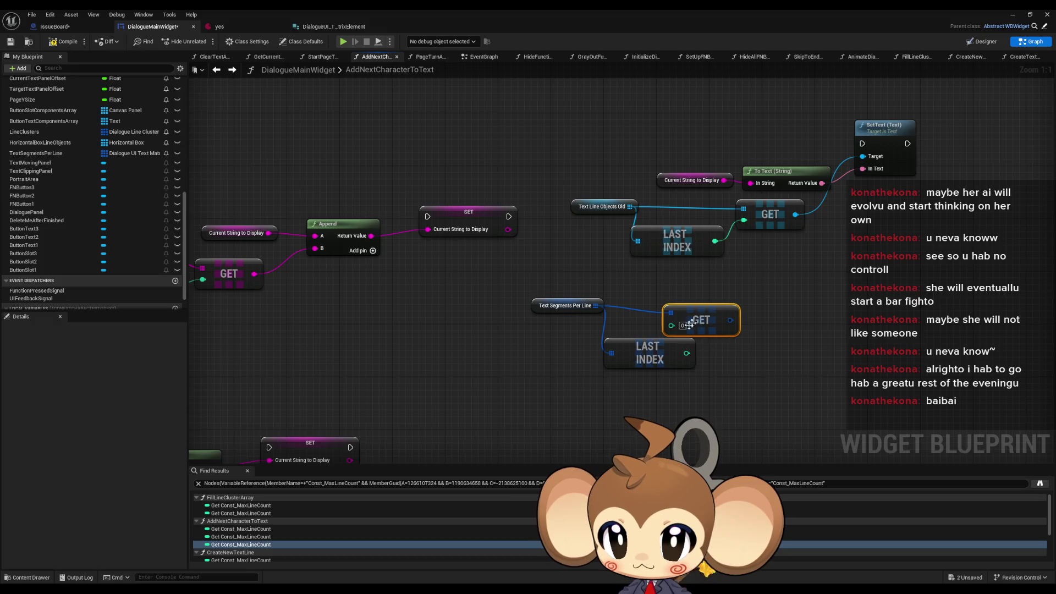
mouse_move(686, 353)
mouse_down()
mouse_move(671, 325)
mouse_move(735, 319)
mouse_move(691, 331)
mouse_up()
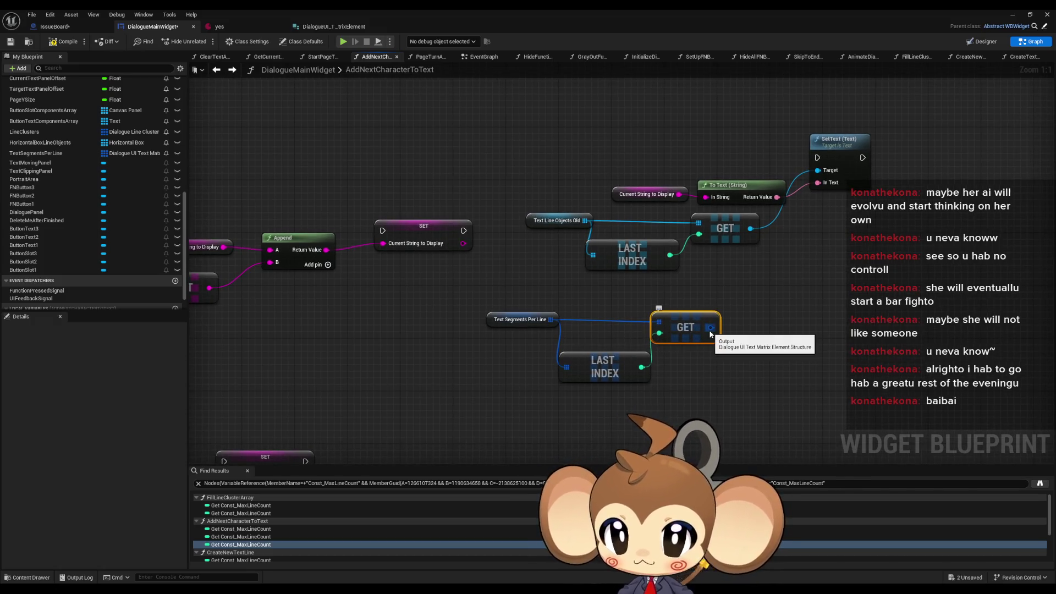
Split the GET's struct output and add a GET on its segments array.
right_click(710, 331)
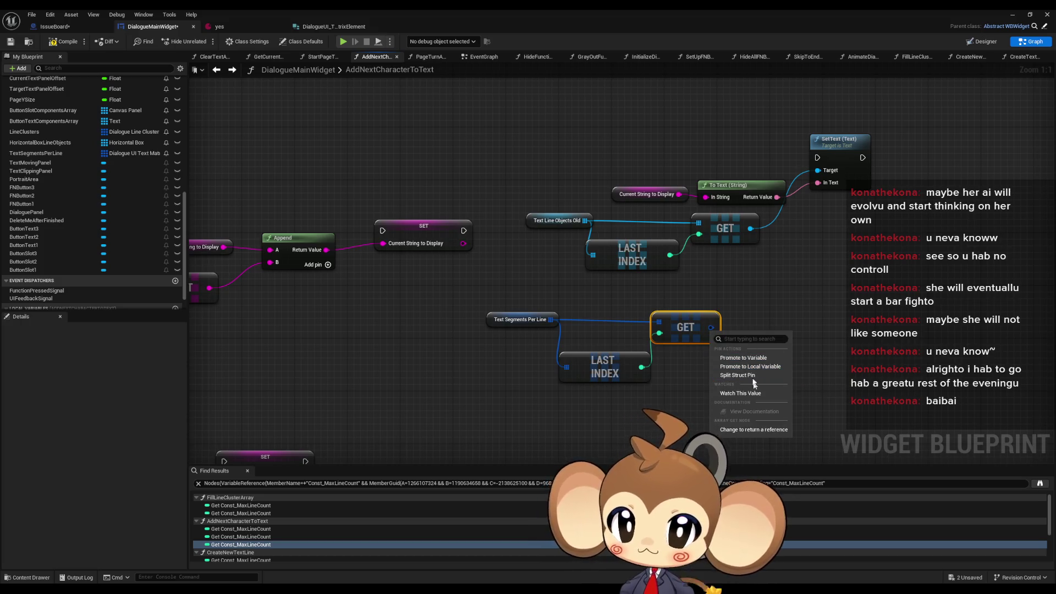
click(752, 375)
mouse_move(735, 321)
mouse_down()
mouse_move(815, 331)
mouse_move(823, 312)
mouse_up()
click(807, 356)
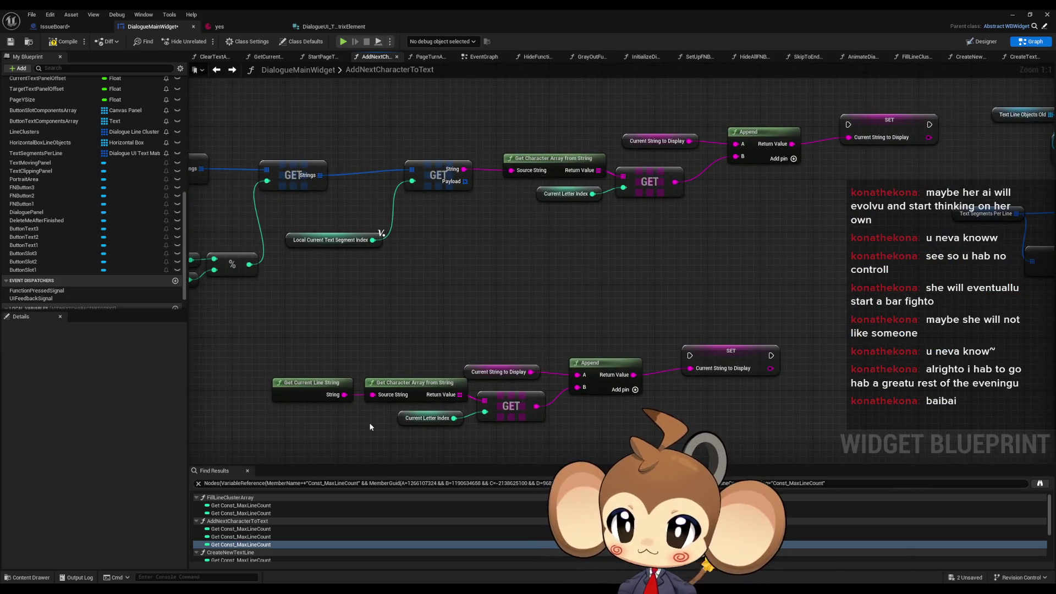
Index that GET with a pasted Local Current Text Segment Index and wire it to SetText.
drag(513, 209, 647, 245)
click(465, 271)
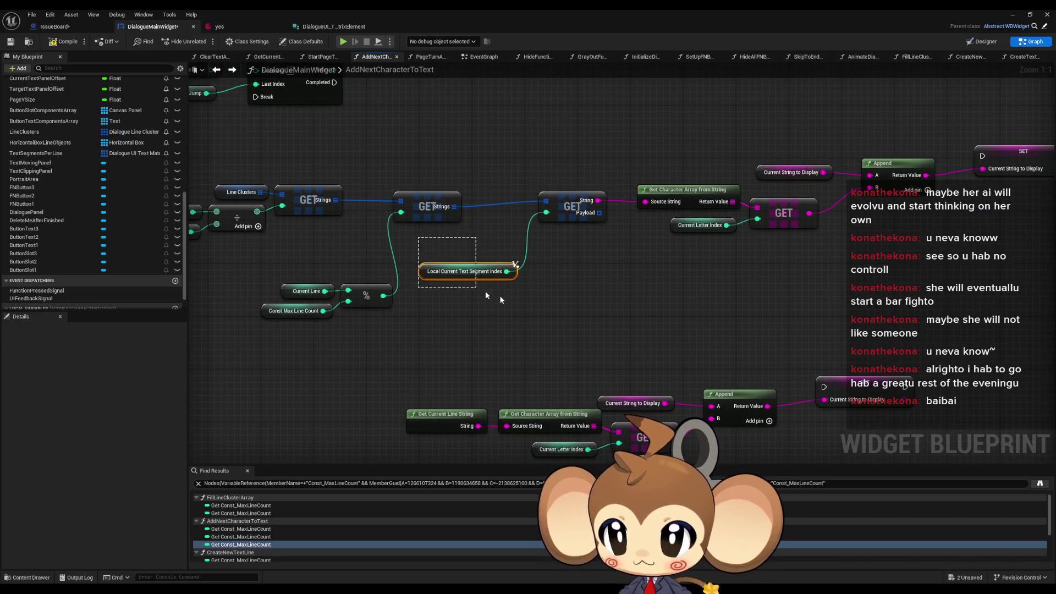
drag(858, 308, 243, 313)
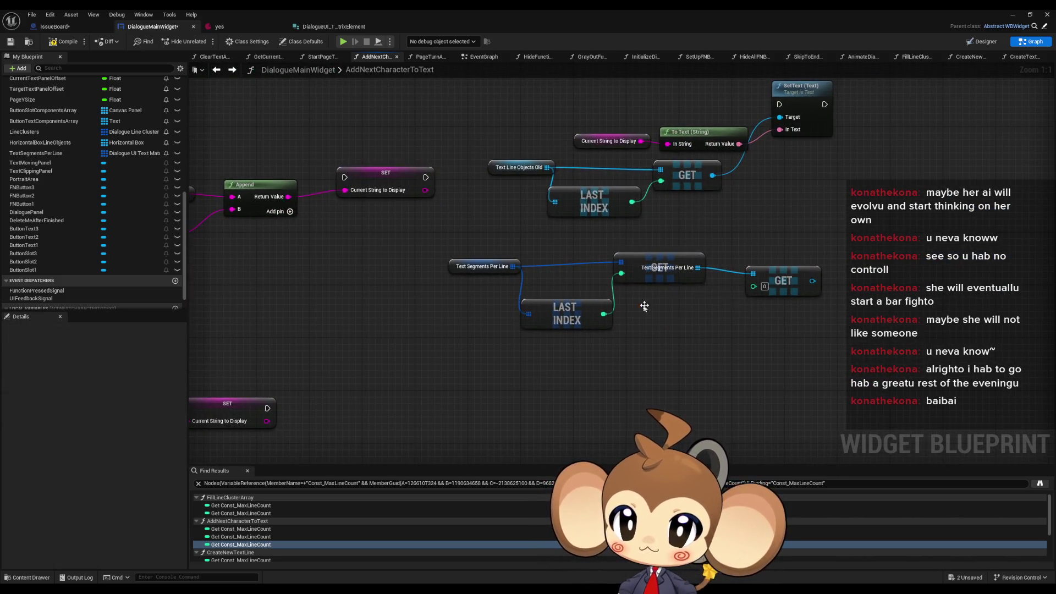
key(ctrl+v)
drag(715, 308, 753, 286)
drag(660, 307, 636, 303)
click(673, 324)
drag(787, 227, 669, 301)
mouse_move(675, 341)
mouse_down()
mouse_move(682, 209)
mouse_move(673, 187)
mouse_up()
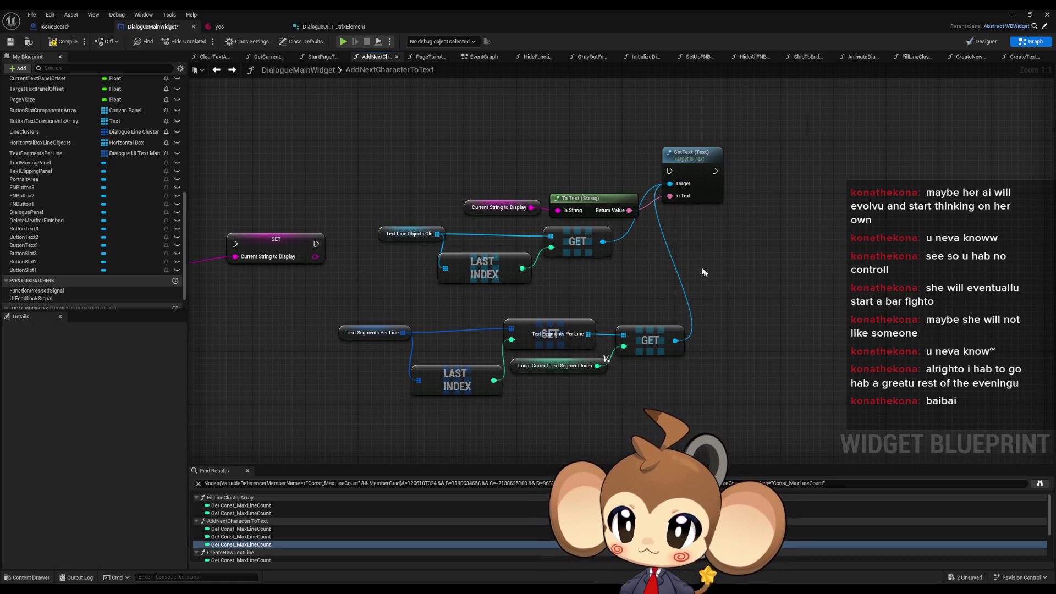
scroll(630, 251, down, 4)
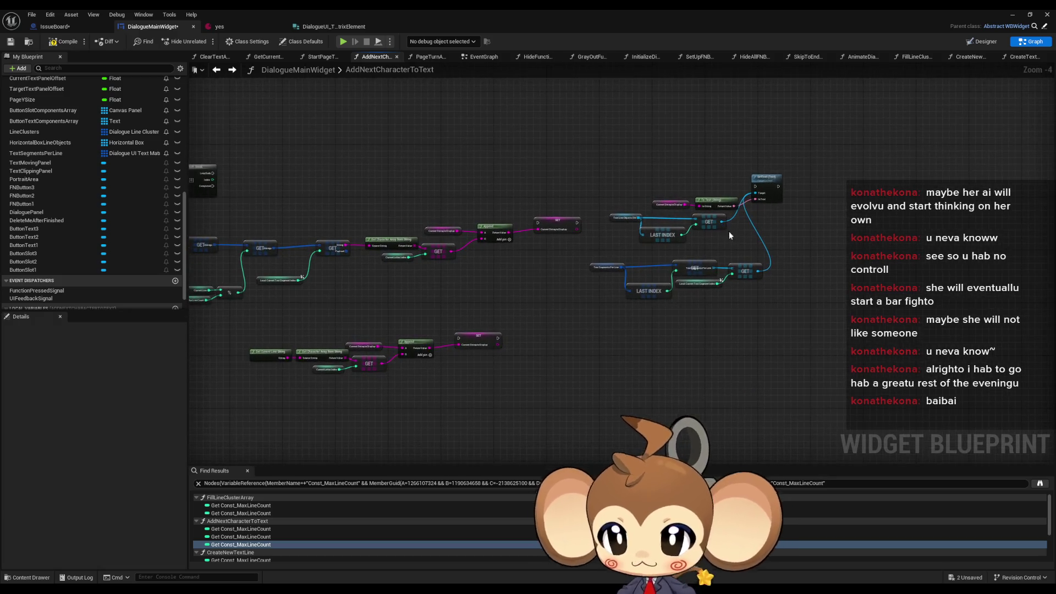
Delete the old lower Get Current Line String → Append → SET node chain.
mouse_move(278, 324)
mouse_down()
mouse_move(297, 341)
mouse_move(507, 410)
mouse_up()
key(Delete)
scroll(569, 253, up, 2)
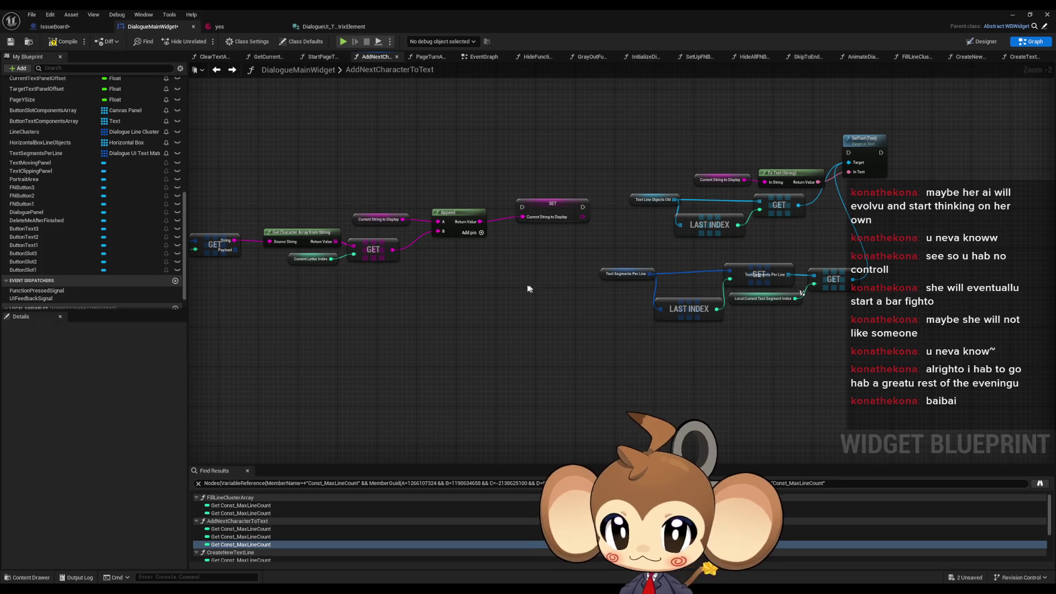
scroll(764, 297, down, 2)
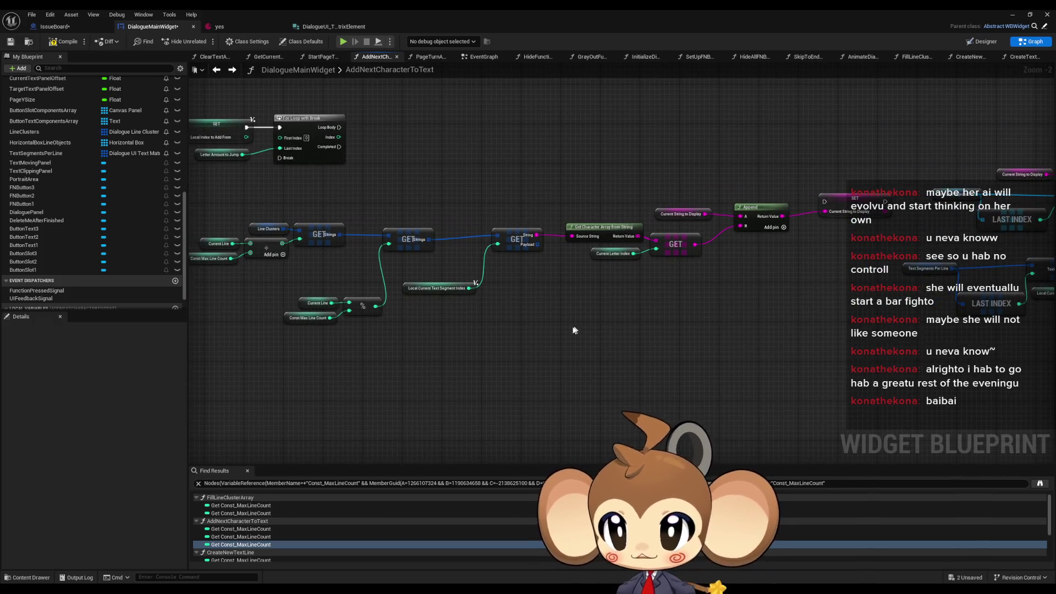
scroll(568, 332, up, 1)
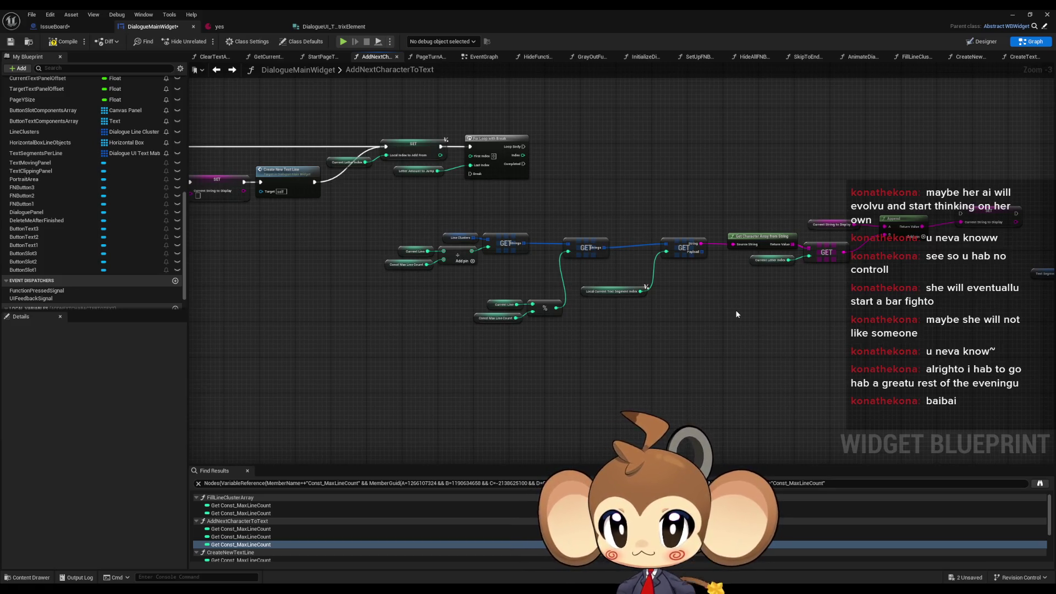
scroll(760, 277, up, 3)
Inspect the Local Current Text Segment Index, Current Letter Index and Get Current Line String nodes.
drag(760, 278, 858, 292)
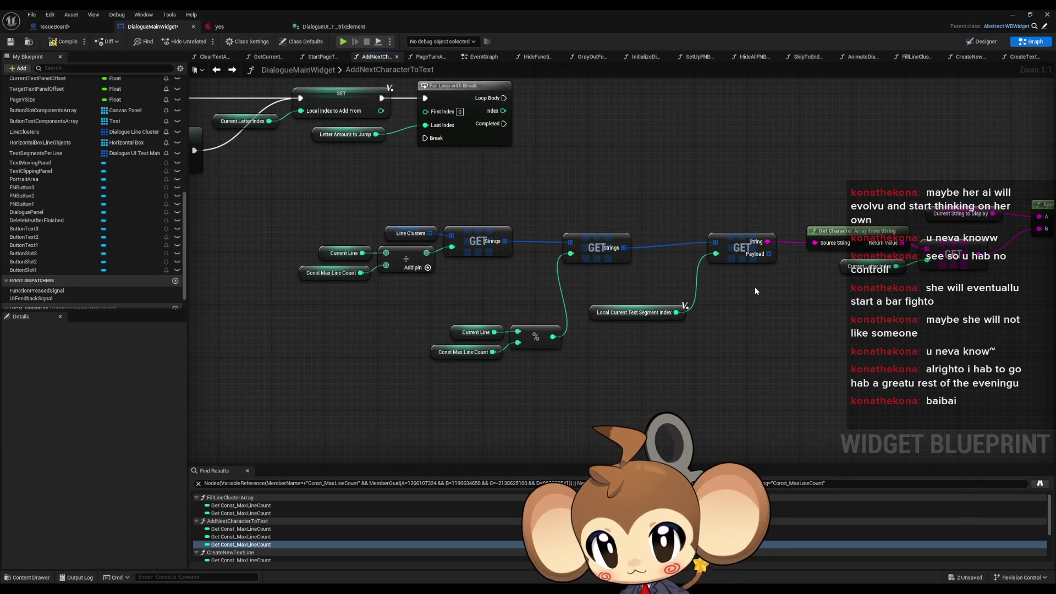
click(638, 312)
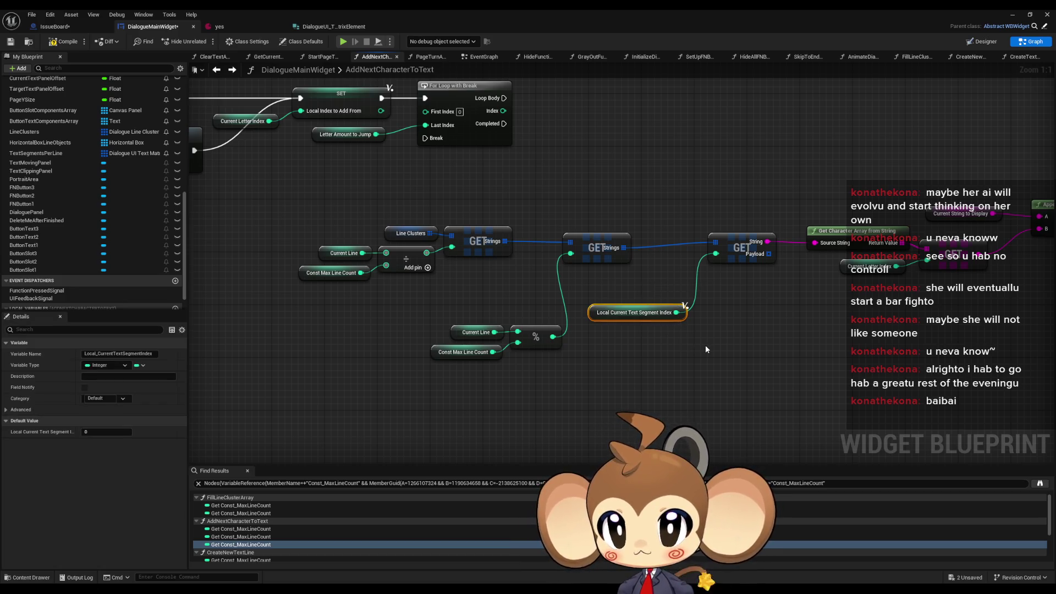
drag(705, 349, 616, 360)
mouse_move(715, 271)
mouse_down()
mouse_move(794, 255)
mouse_move(741, 282)
mouse_move(762, 286)
mouse_up()
scroll(694, 352, down, 4)
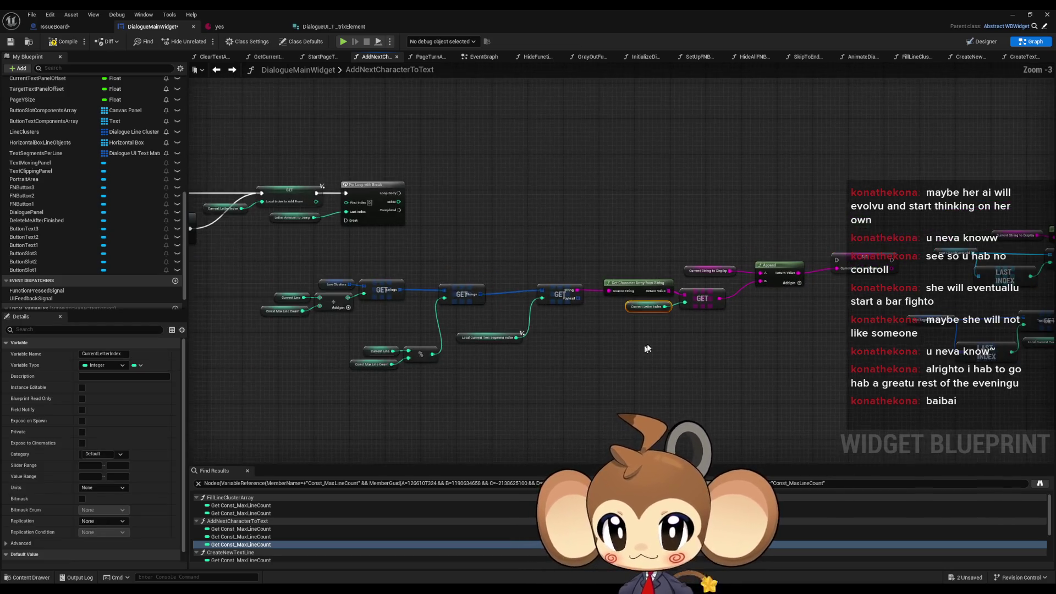
scroll(694, 352, down, 2)
scroll(717, 288, down, 1)
scroll(717, 292, up, 4)
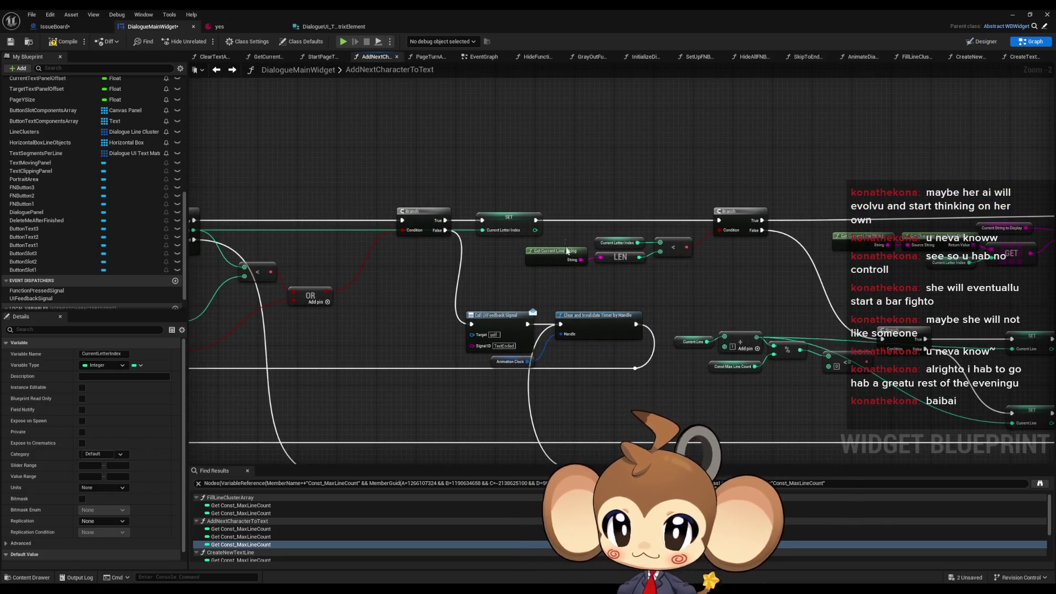
click(556, 254)
mouse_move(654, 309)
mouse_down()
mouse_move(598, 281)
mouse_move(615, 303)
mouse_up()
scroll(590, 249, down, 1)
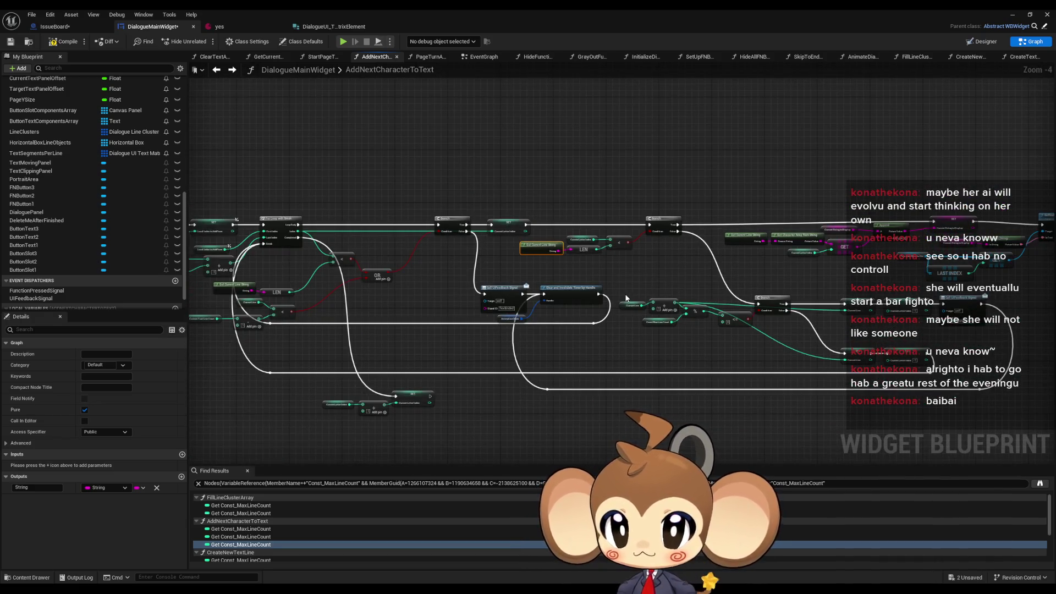
scroll(590, 248, up, 1)
scroll(590, 249, up, 1)
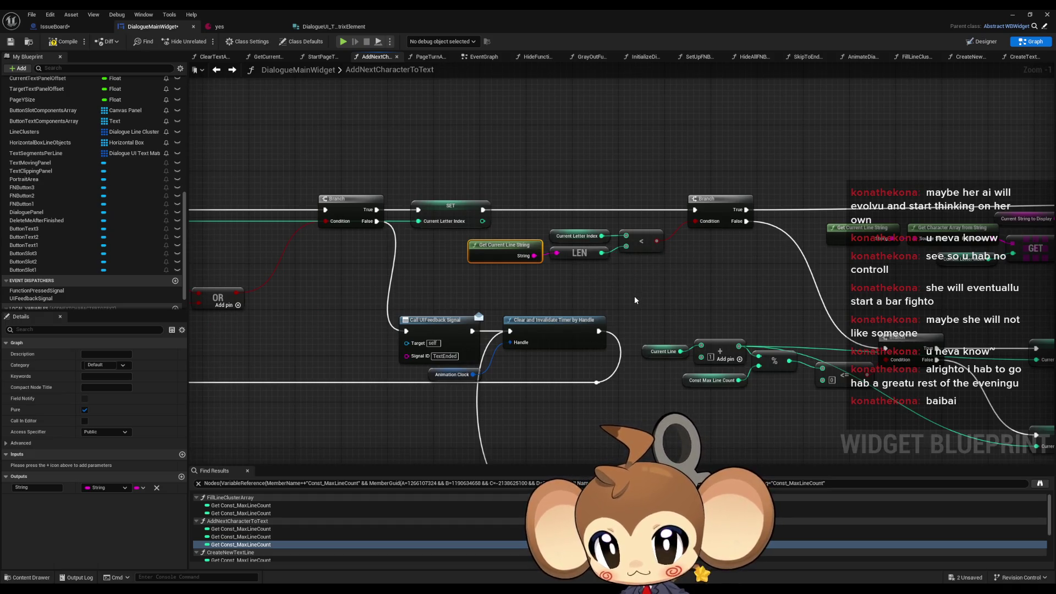
Pan across the loop, LEN, branch and Create New Text Line nodes to review the graph.
drag(632, 300, 781, 297)
drag(550, 308, 706, 307)
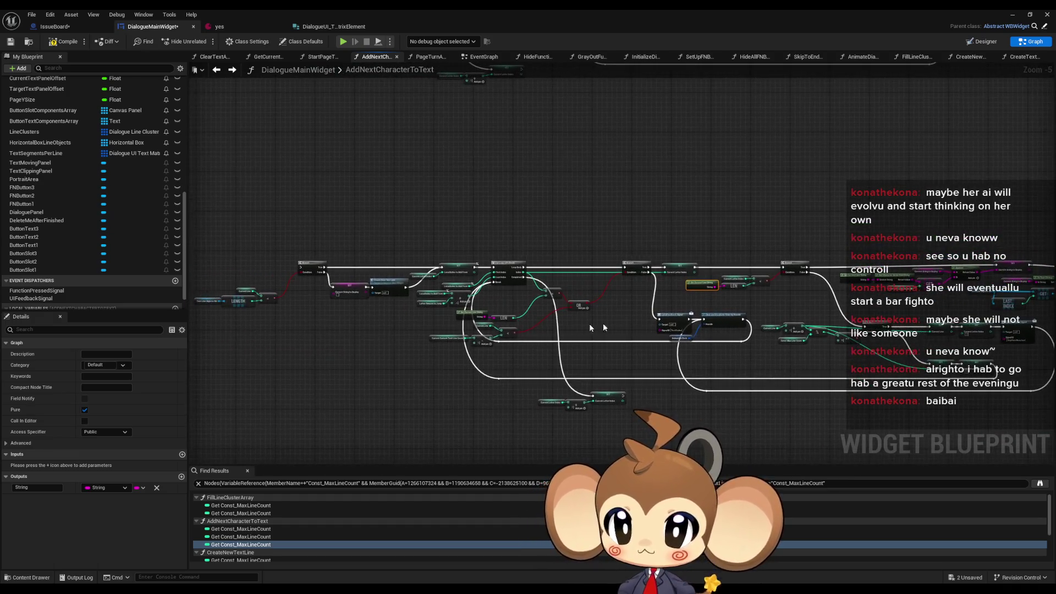
drag(363, 324, 511, 320)
scroll(510, 320, down, 4)
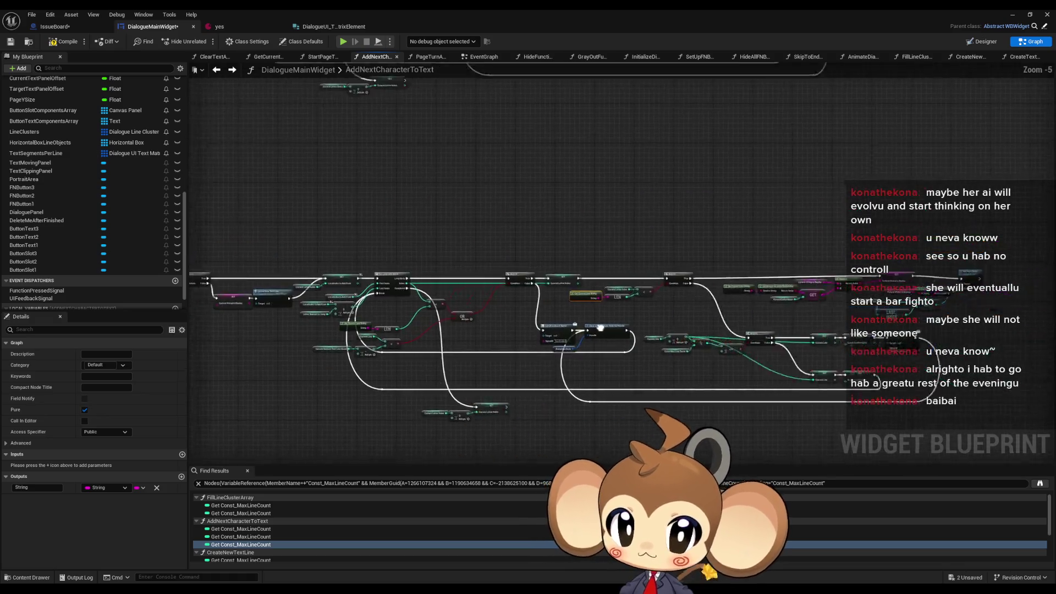
scroll(587, 313, up, 4)
scroll(594, 308, down, 3)
scroll(597, 306, up, 3)
scroll(597, 306, up, 1)
drag(597, 305, 471, 302)
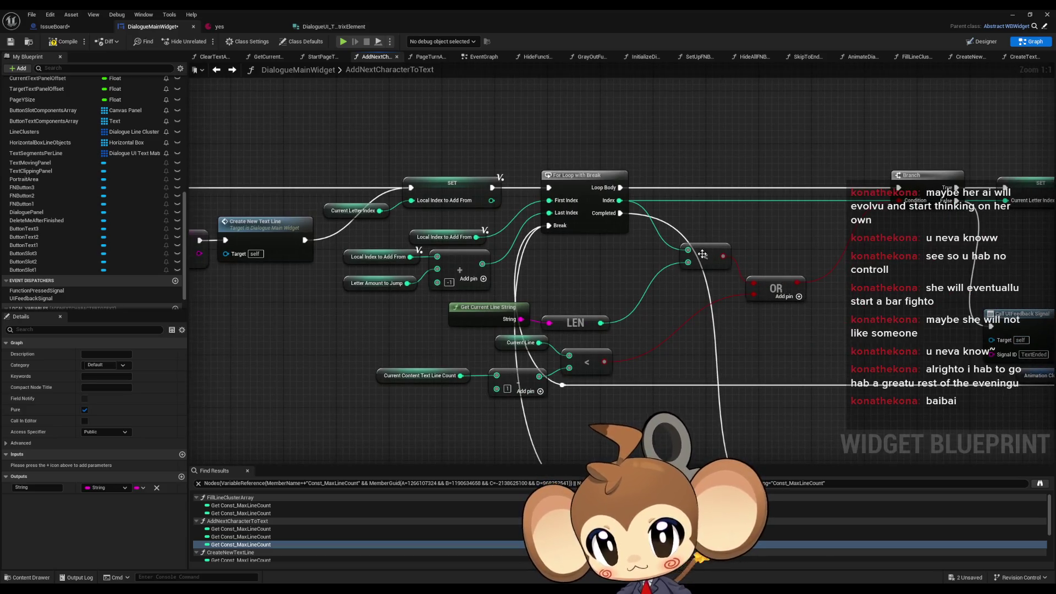
mouse_move(766, 320)
mouse_down()
mouse_move(583, 275)
mouse_move(563, 282)
mouse_up()
scroll(563, 282, down, 1)
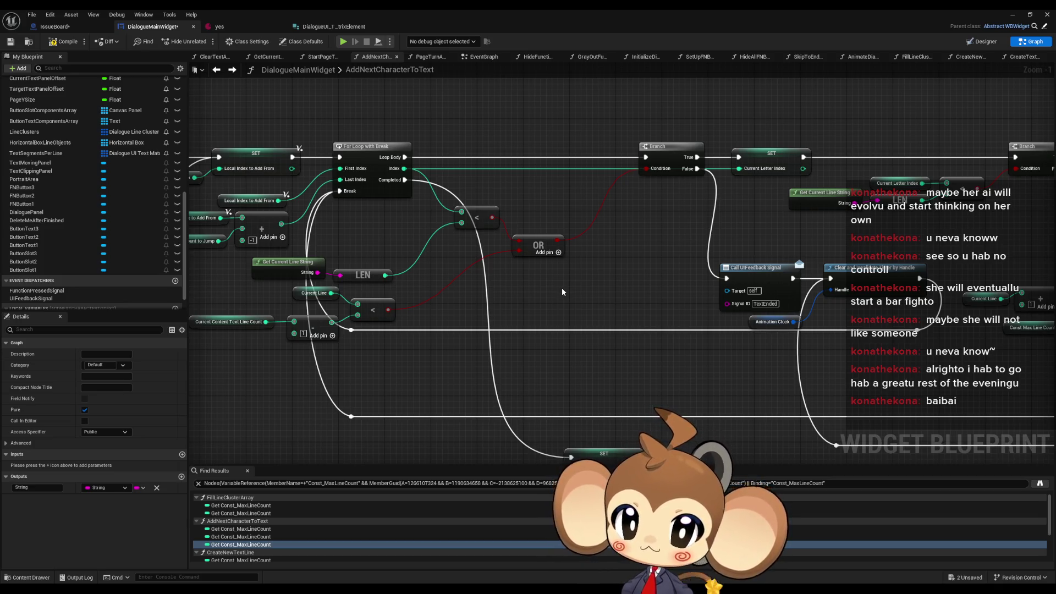
drag(562, 291, 616, 295)
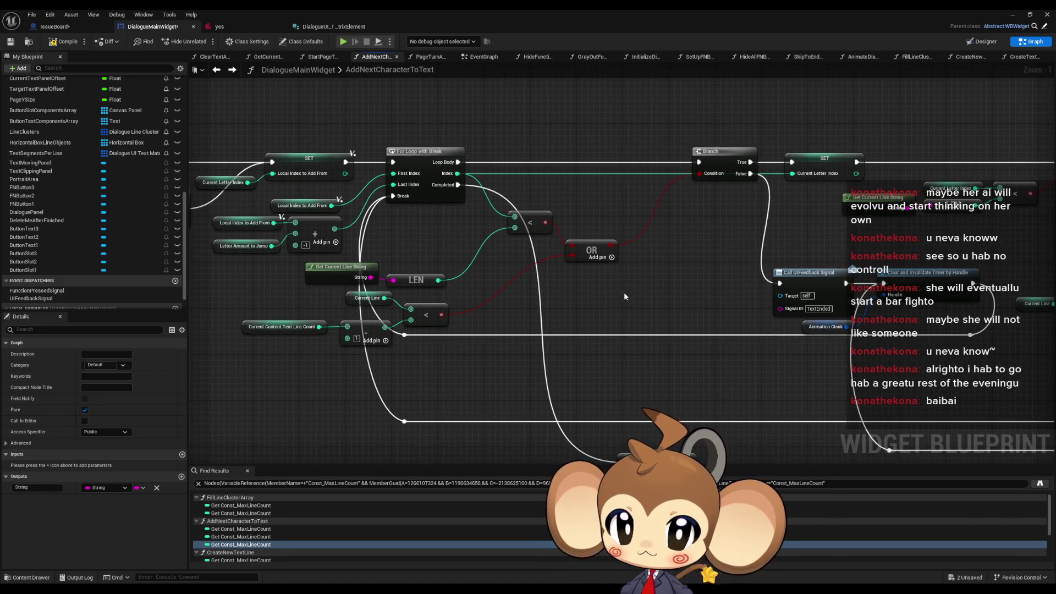
scroll(623, 292, down, 5)
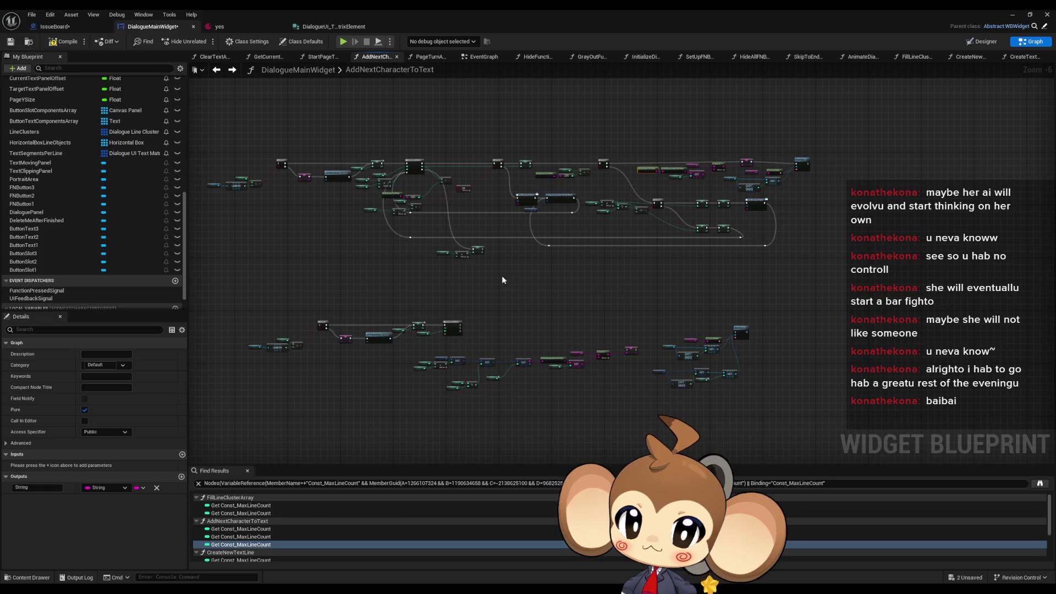
scroll(418, 264, up, 3)
scroll(459, 258, up, 3)
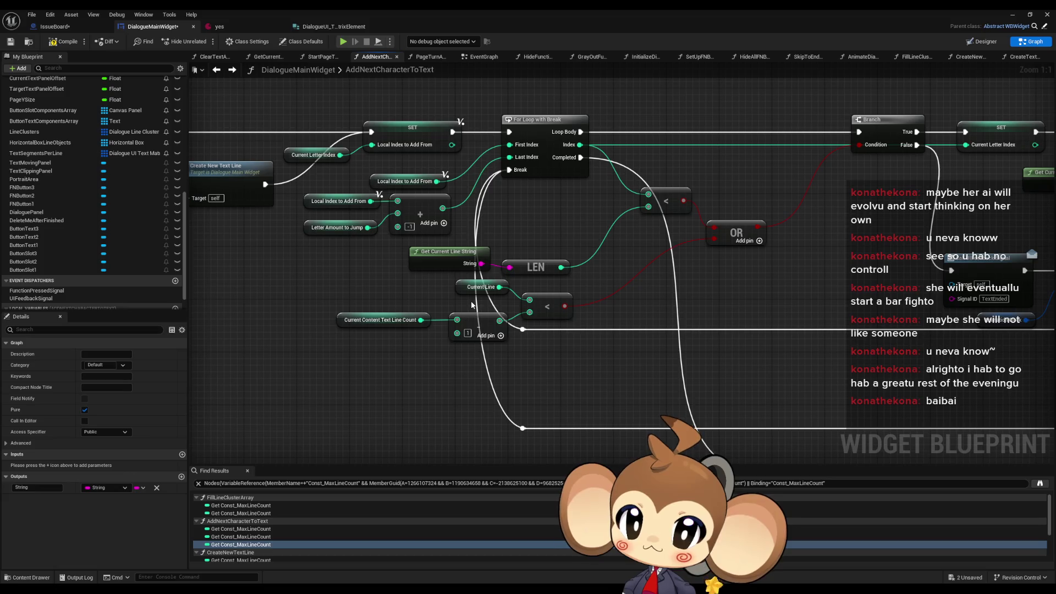
scroll(472, 305, down, 4)
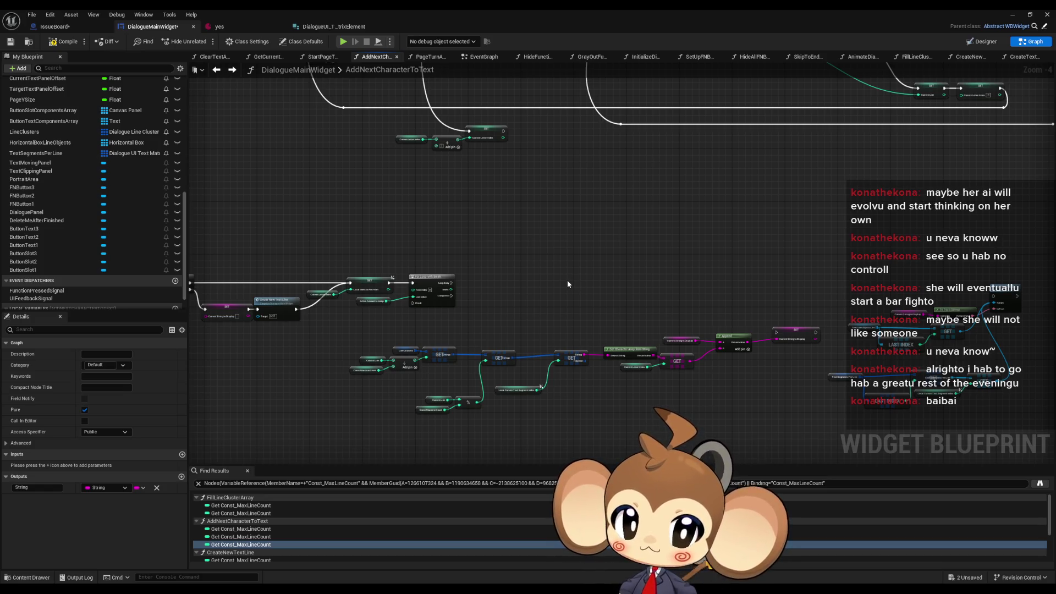
scroll(611, 392, up, 4)
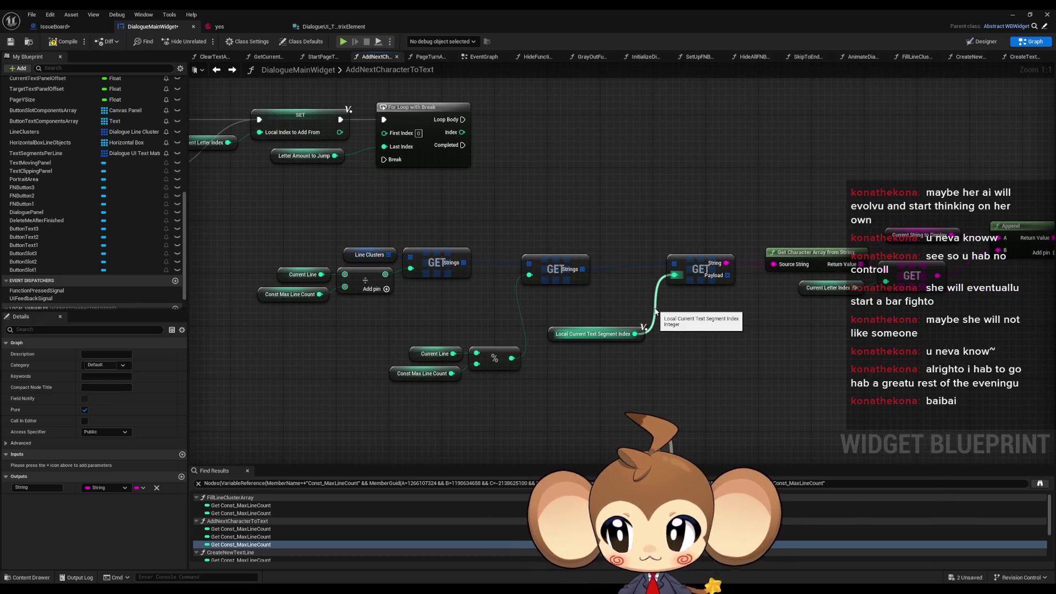
scroll(132, 176, up, 10)
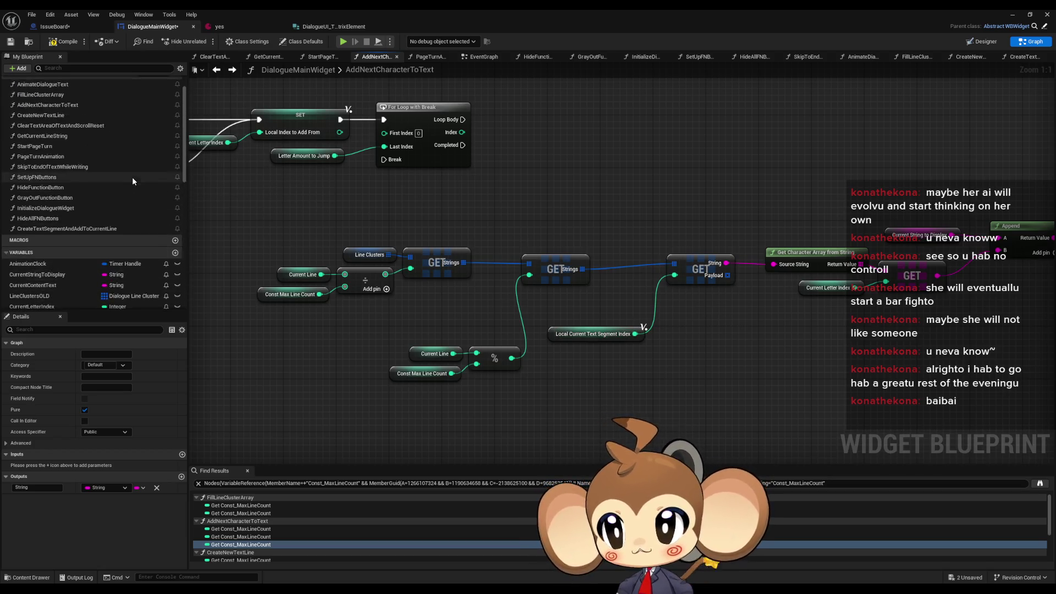
Create the GetCurrentSegmentString function and copy the Line Clusters lookup nodes into it.
click(175, 105)
text(GetCurrentSegmentString)
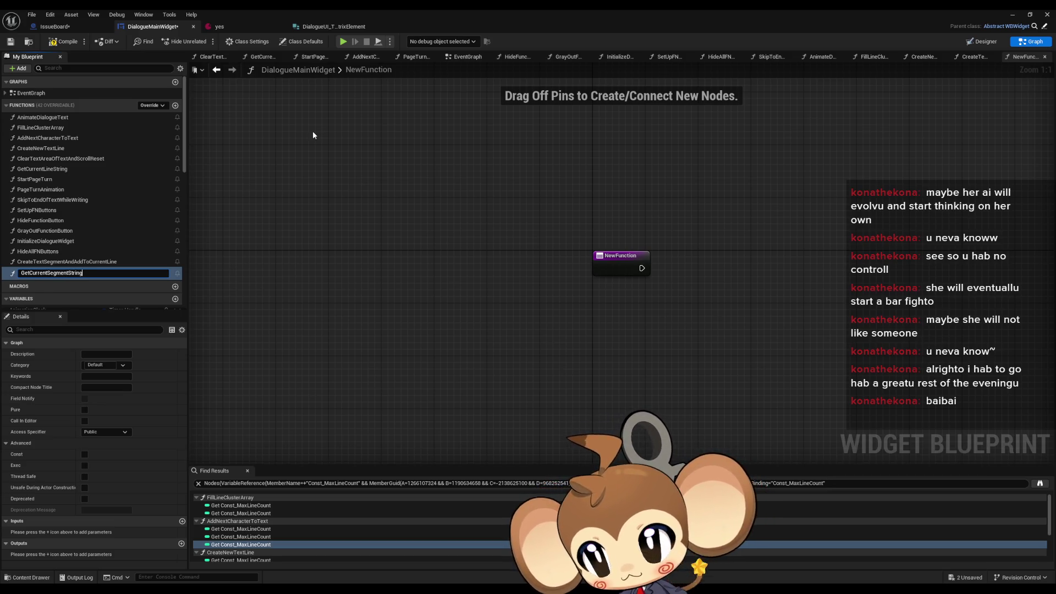
key(Return)
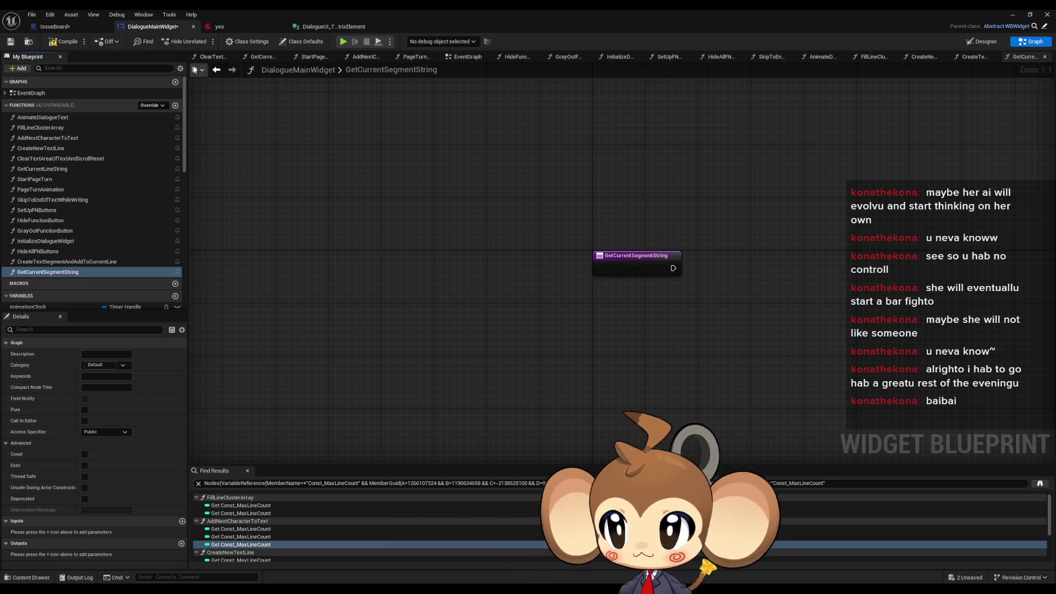
click(215, 71)
mouse_move(245, 219)
mouse_down()
mouse_move(611, 370)
mouse_move(758, 407)
mouse_up()
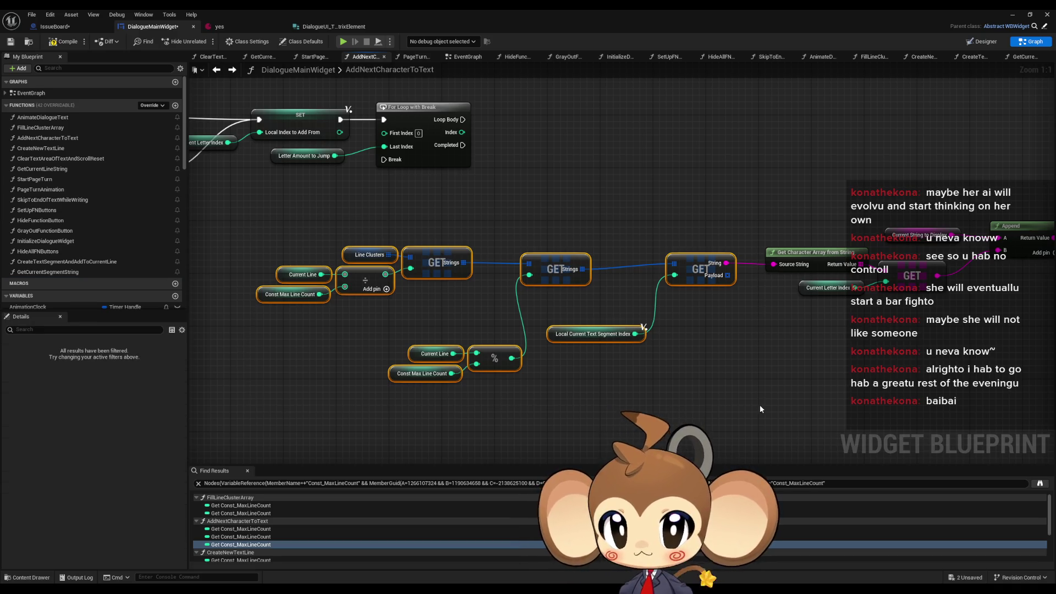
click(233, 71)
Add a new output to the GetCurrentSegmentString function.
click(498, 280)
scroll(173, 464, down, 1)
click(175, 544)
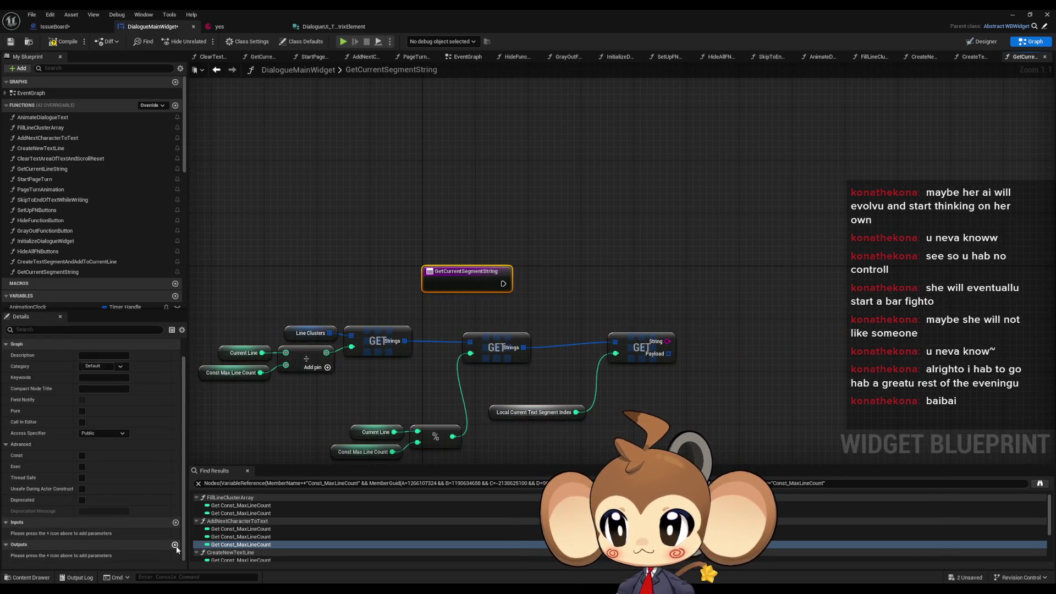
Make the output a String named TextSegment, fed by the nested GET's String result.
click(105, 555)
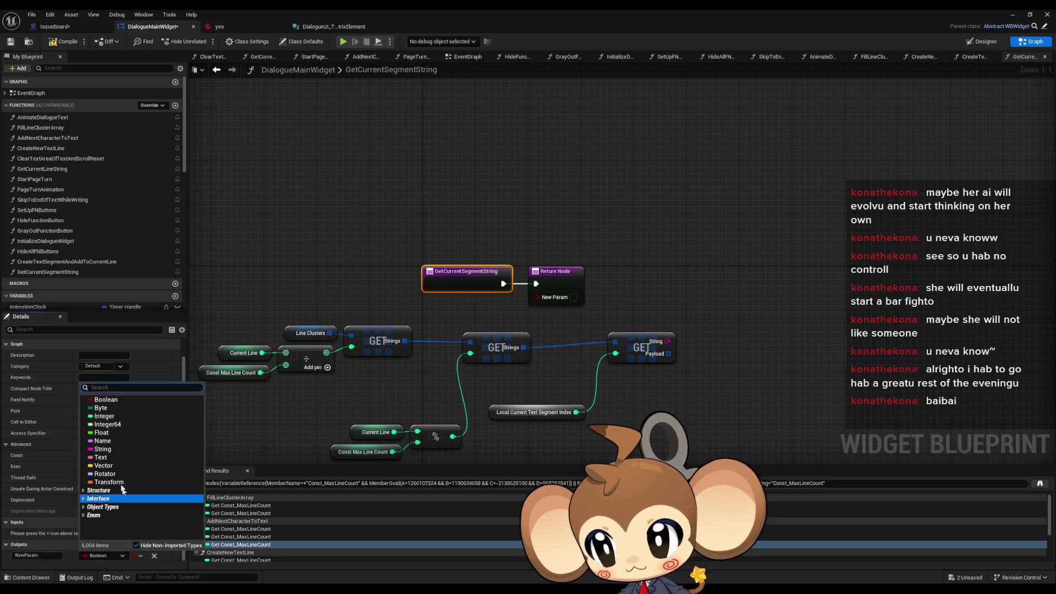
click(102, 460)
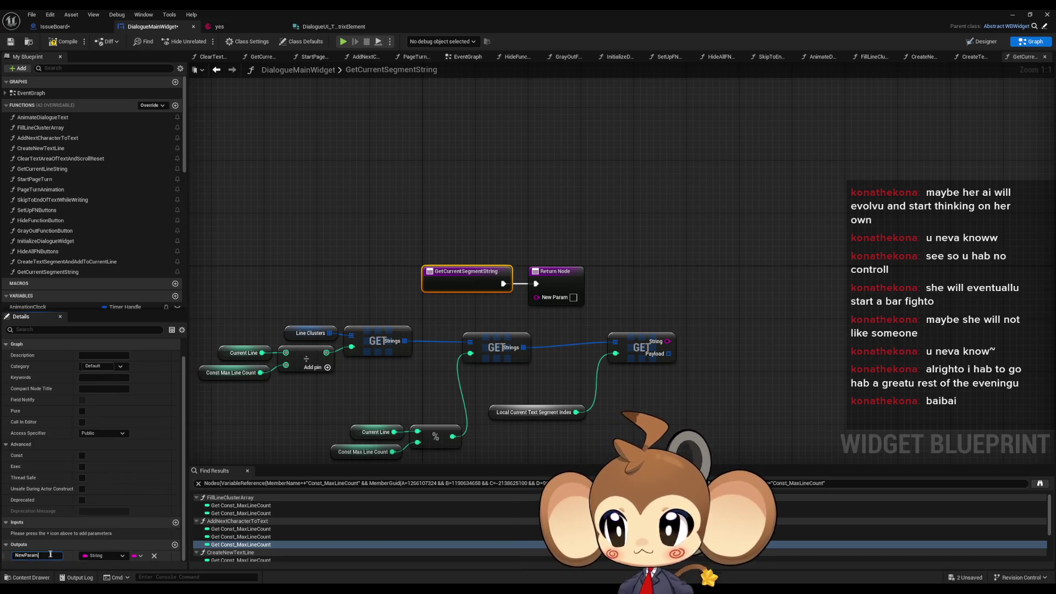
text(CtextS)
text(egmen)
text(t)
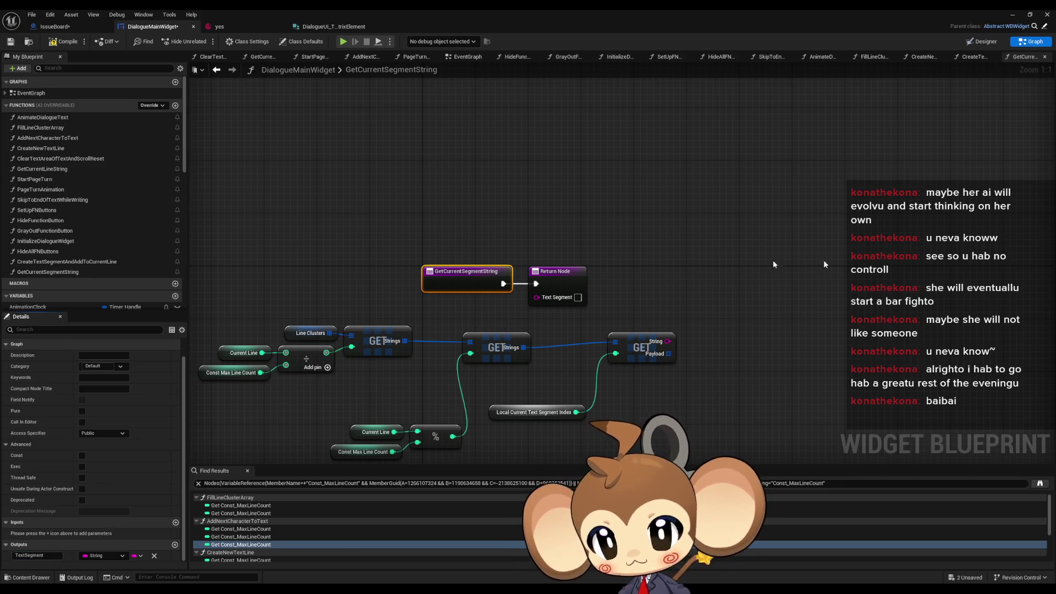
mouse_move(667, 341)
mouse_down()
mouse_move(557, 309)
mouse_move(577, 297)
mouse_up()
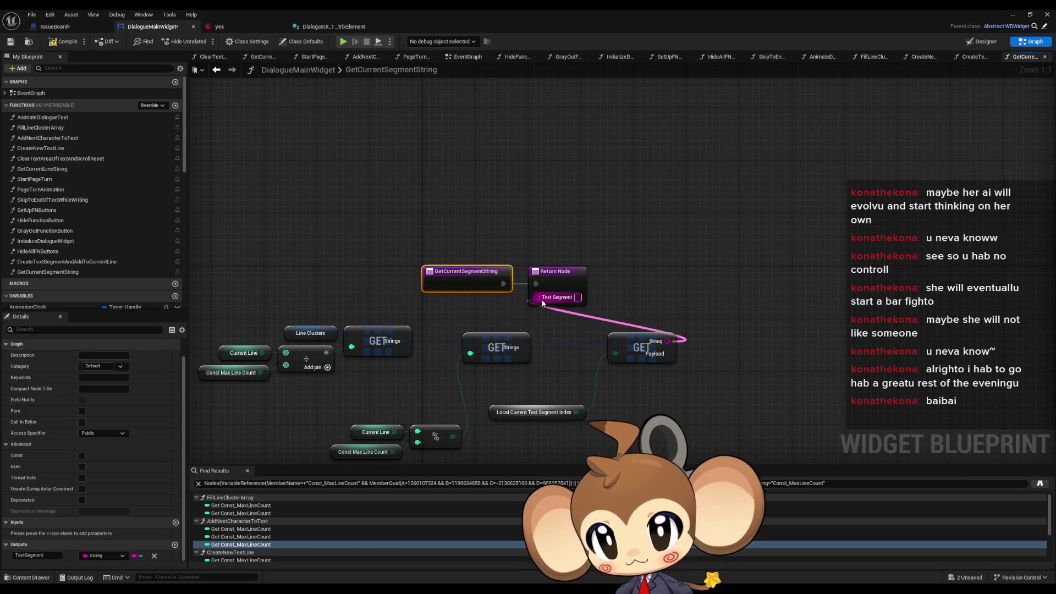
mouse_move(264, 459)
mouse_down()
mouse_move(517, 364)
mouse_move(676, 329)
mouse_move(511, 296)
mouse_up()
click(526, 362)
click(487, 369)
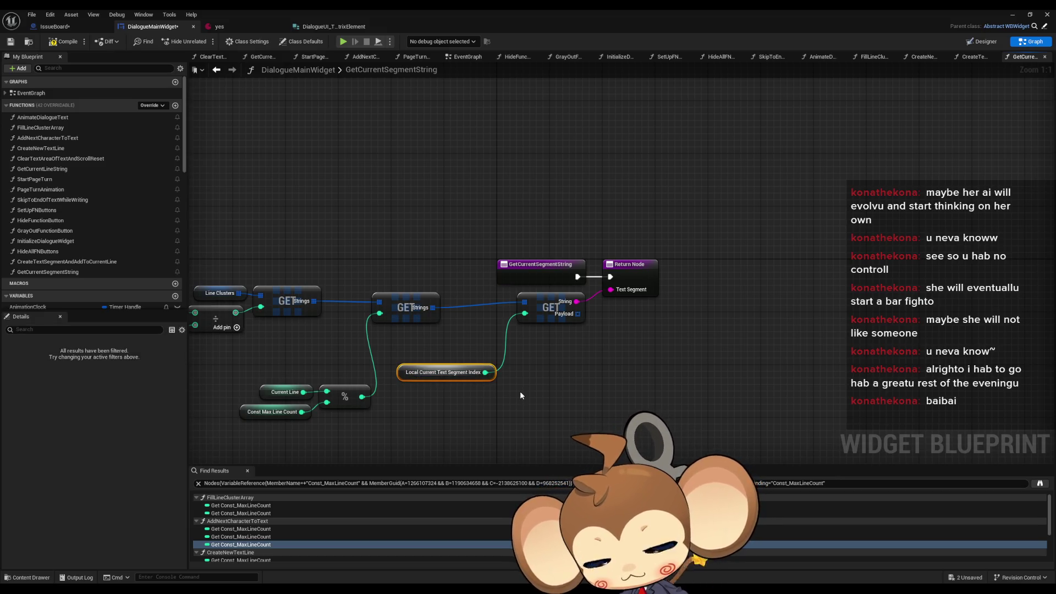
drag(520, 395, 625, 402)
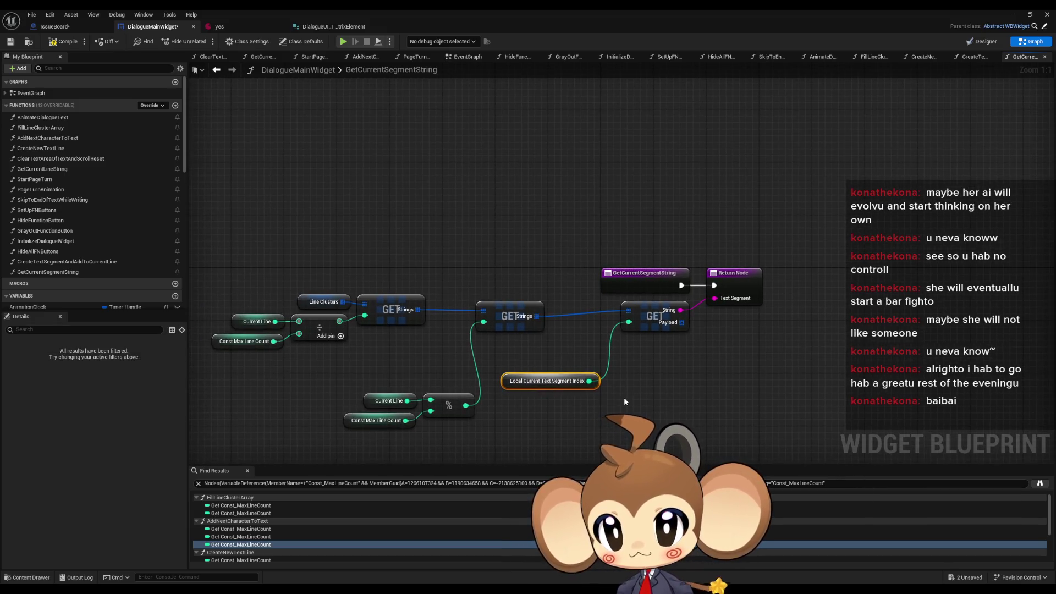
Promote the local segment index to a blueprint variable renamed CurrentTextSegmentIndex.
mouse_move(384, 370)
mouse_down()
mouse_move(484, 429)
mouse_move(404, 358)
mouse_move(394, 362)
mouse_up()
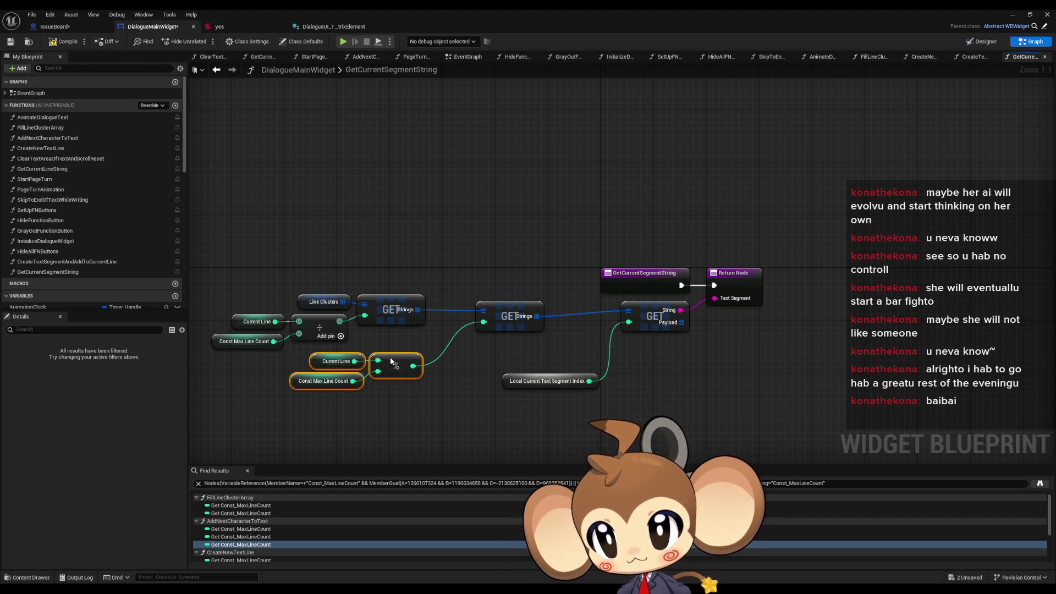
click(505, 385)
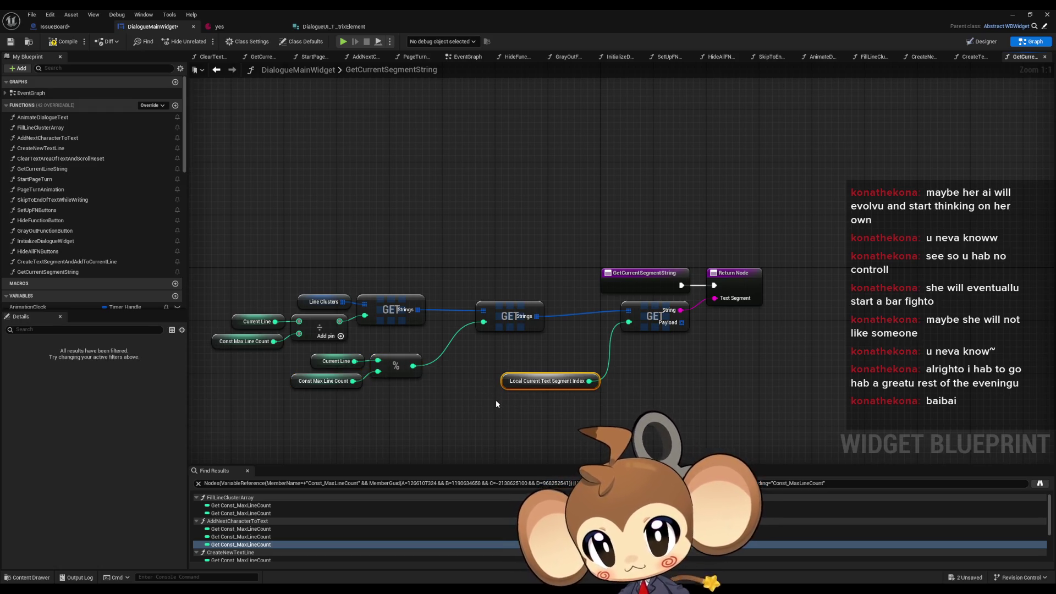
right_click(506, 383)
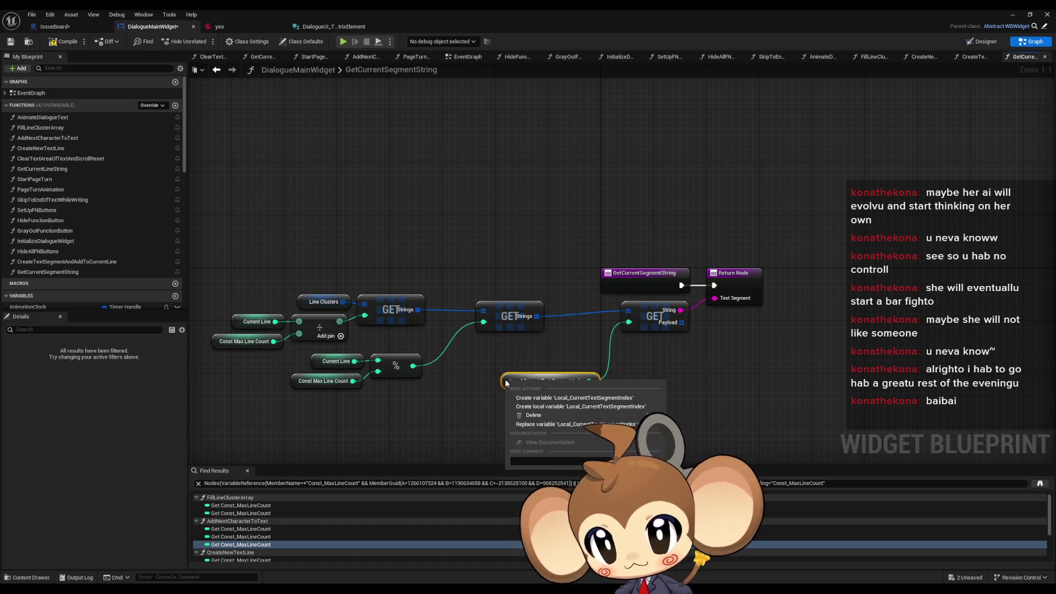
click(592, 399)
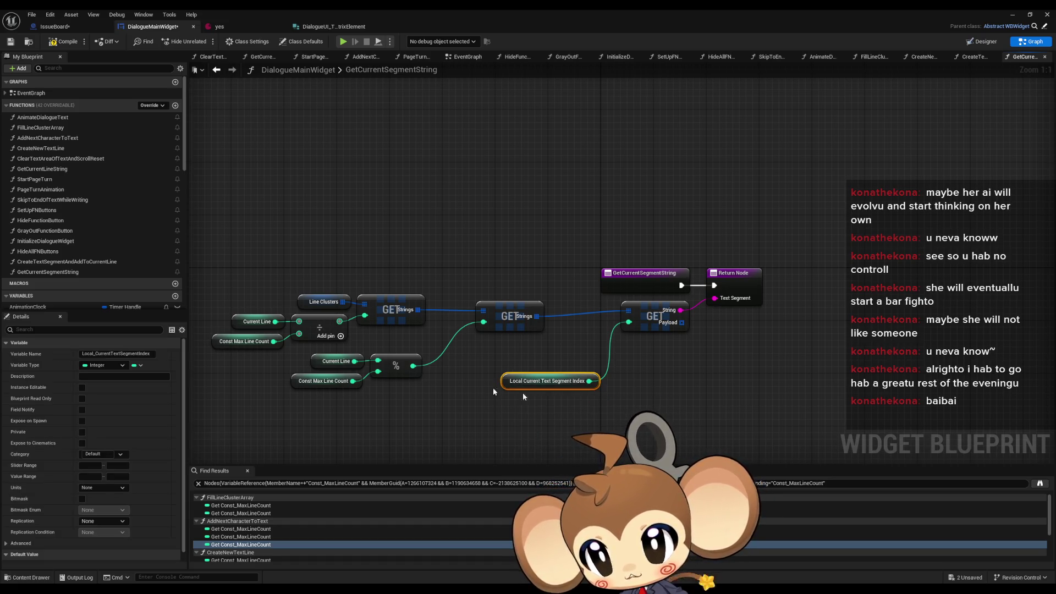
scroll(126, 264, down, 10)
scroll(128, 264, down, 3)
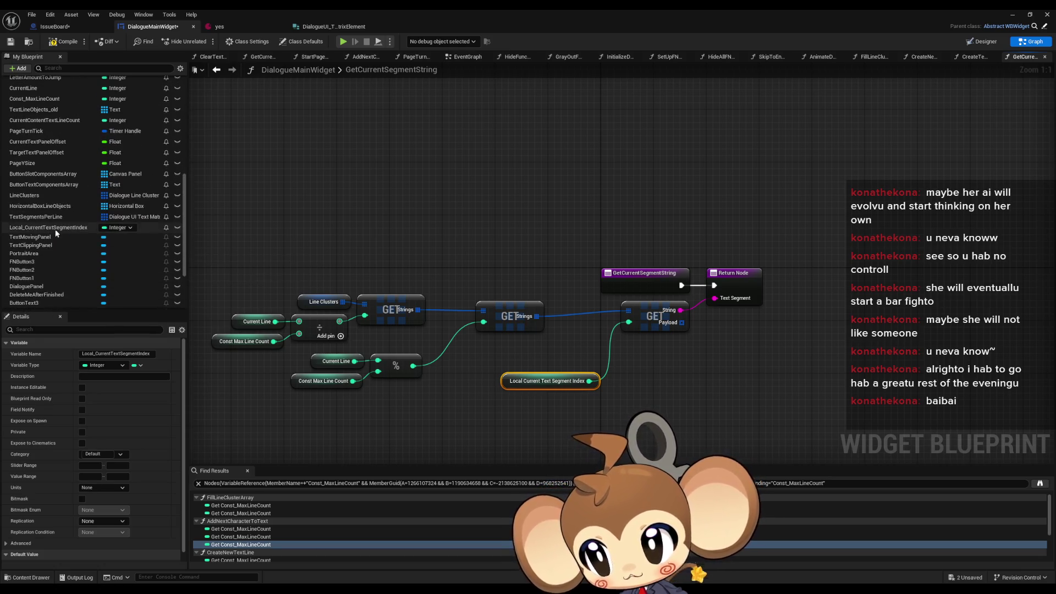
double_click(115, 227)
key(Home)
key(Delete)
key(Delete)
key(Delete)
key(Return)
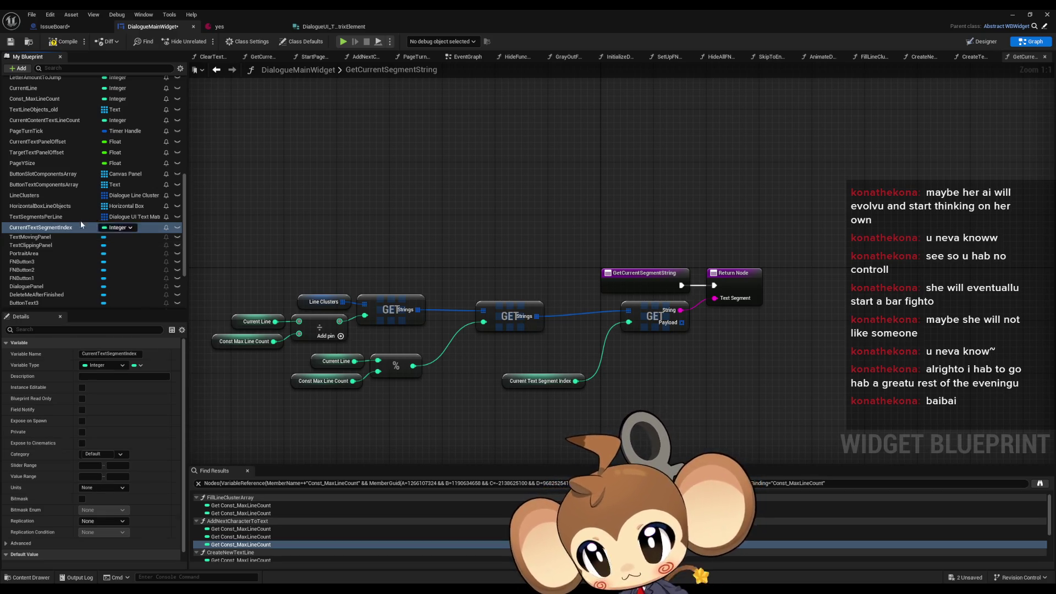
Tidy the lookup node layout and return to the AddNextCharacterToText graph.
drag(516, 388, 484, 355)
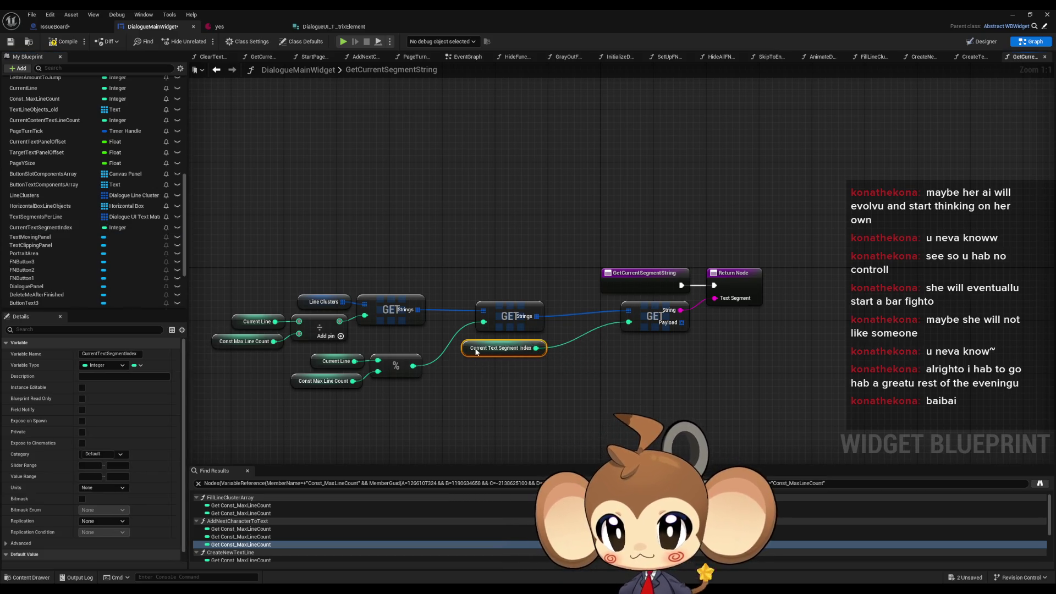
drag(207, 278, 560, 406)
mouse_move(513, 315)
mouse_down()
mouse_move(573, 329)
mouse_move(579, 315)
mouse_up()
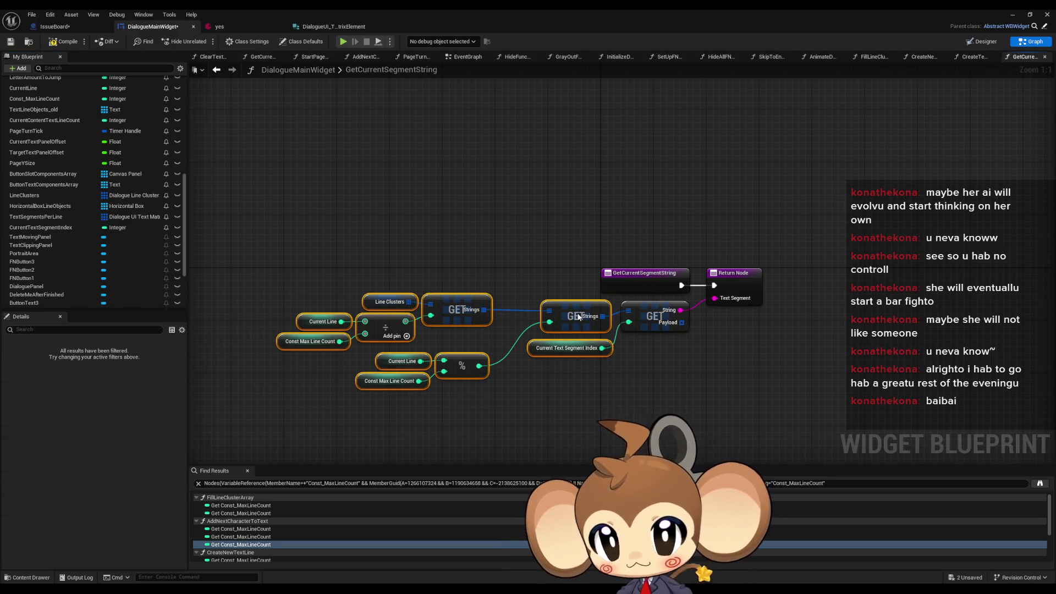
click(609, 302)
click(217, 70)
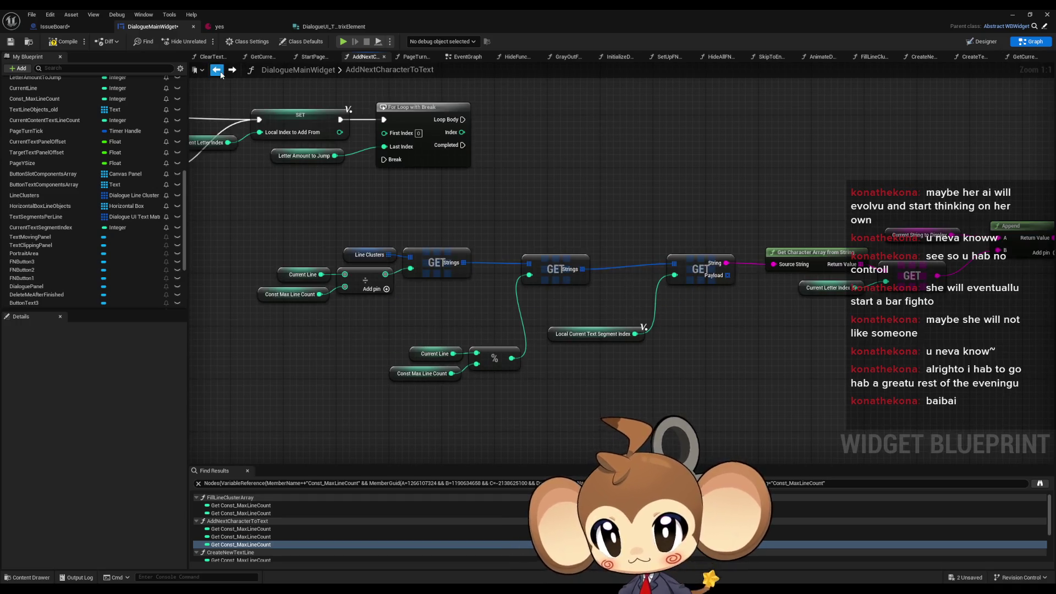
Make GetCurrentSegmentString pure and feed its Text Segment into Source String.
scroll(145, 208, up, 3)
scroll(144, 213, up, 2)
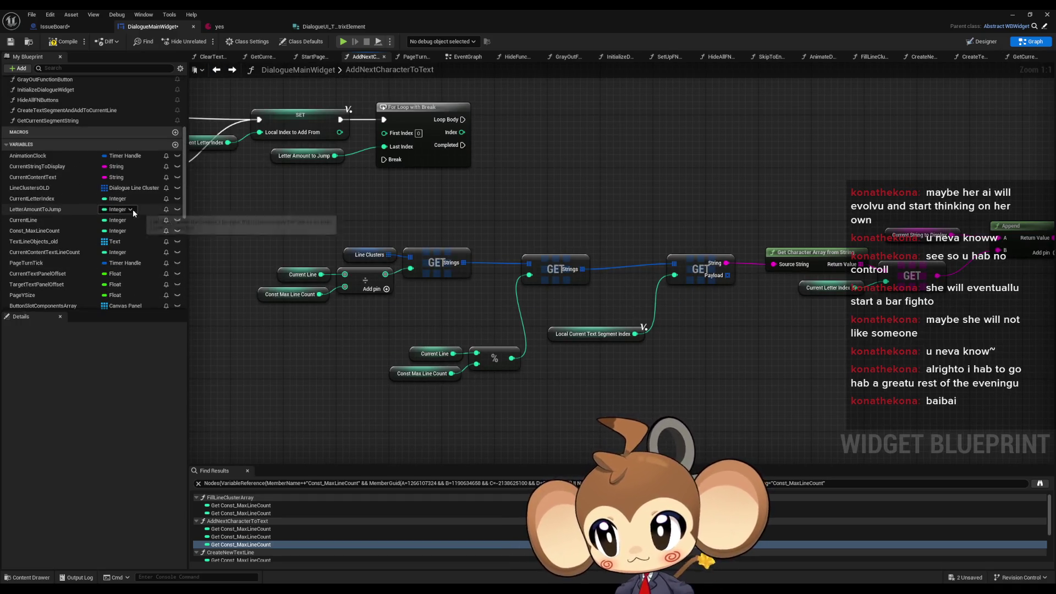
click(54, 120)
click(84, 410)
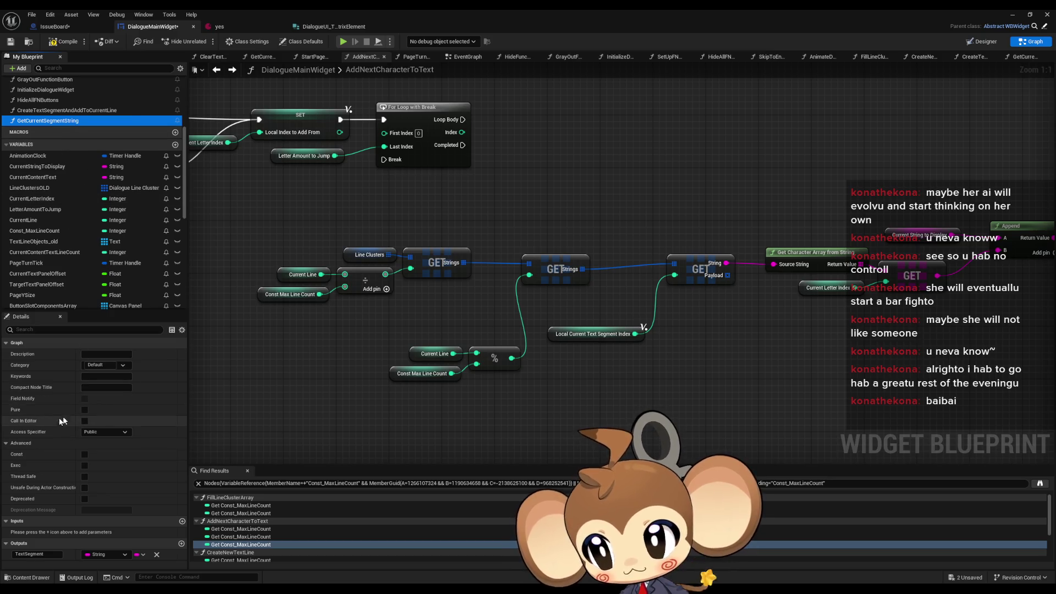
drag(54, 120, 616, 382)
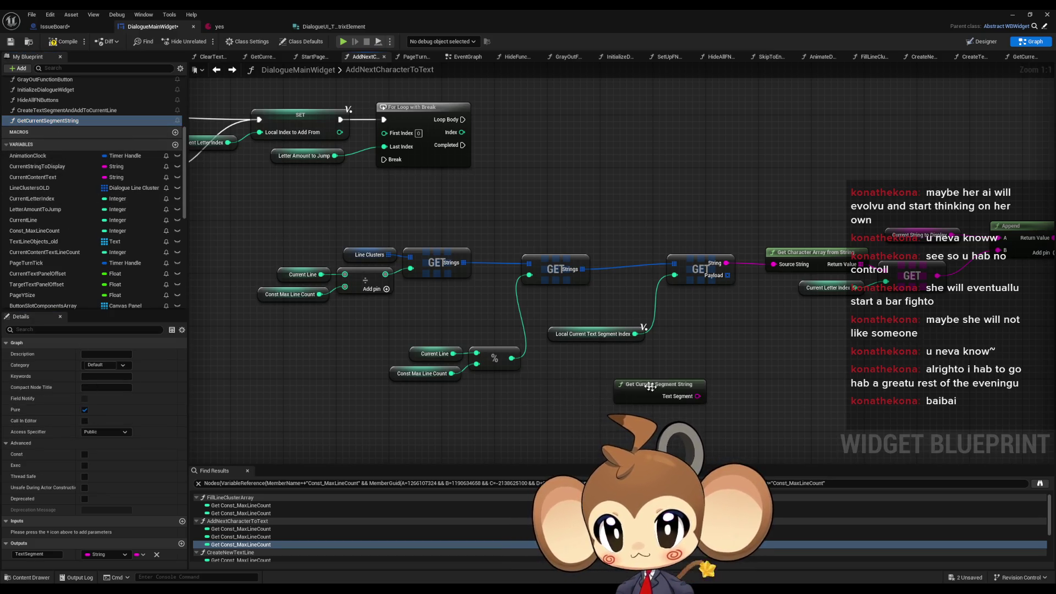
mouse_move(698, 396)
mouse_down()
mouse_move(780, 270)
mouse_move(773, 264)
mouse_up()
Delete the old LineClusters lookup nodes and move the new call into their place.
drag(258, 226, 561, 363)
key(Delete)
click(715, 281)
key(Delete)
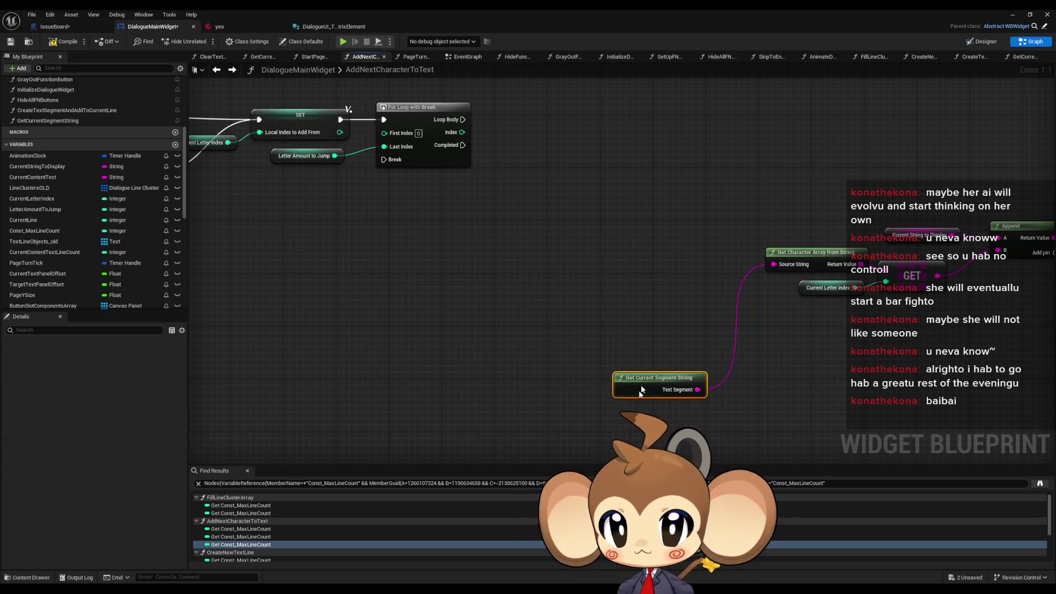
drag(639, 390, 678, 267)
click(641, 314)
scroll(639, 314, down, 2)
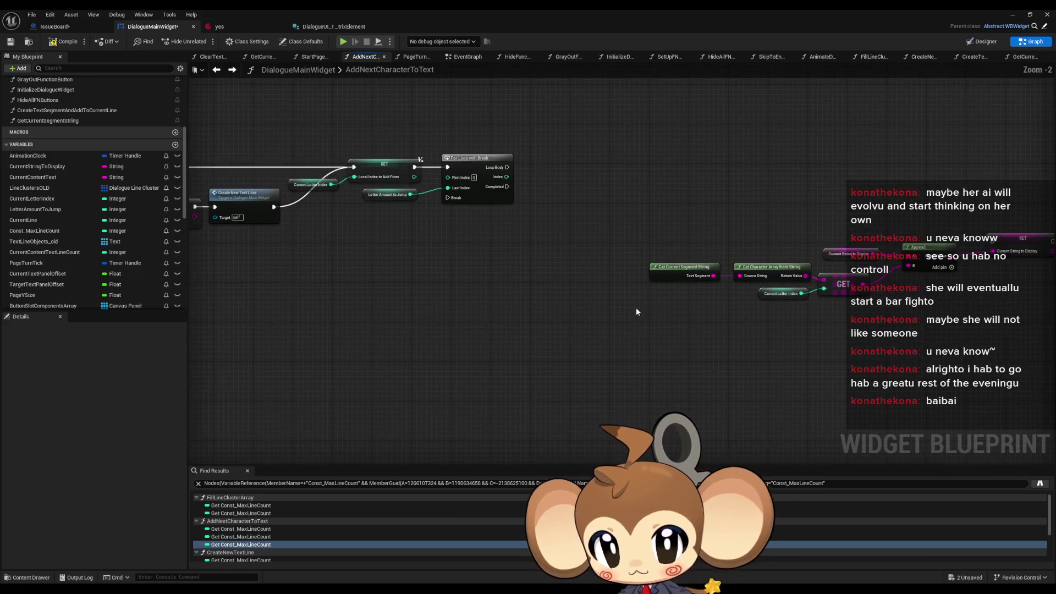
scroll(750, 289, up, 1)
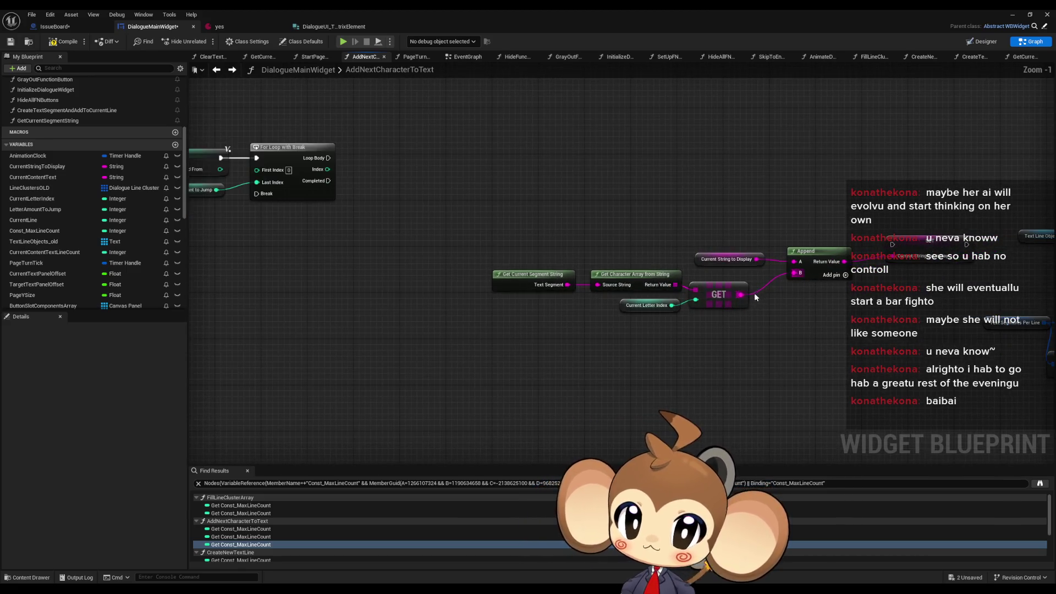
drag(589, 296, 753, 349)
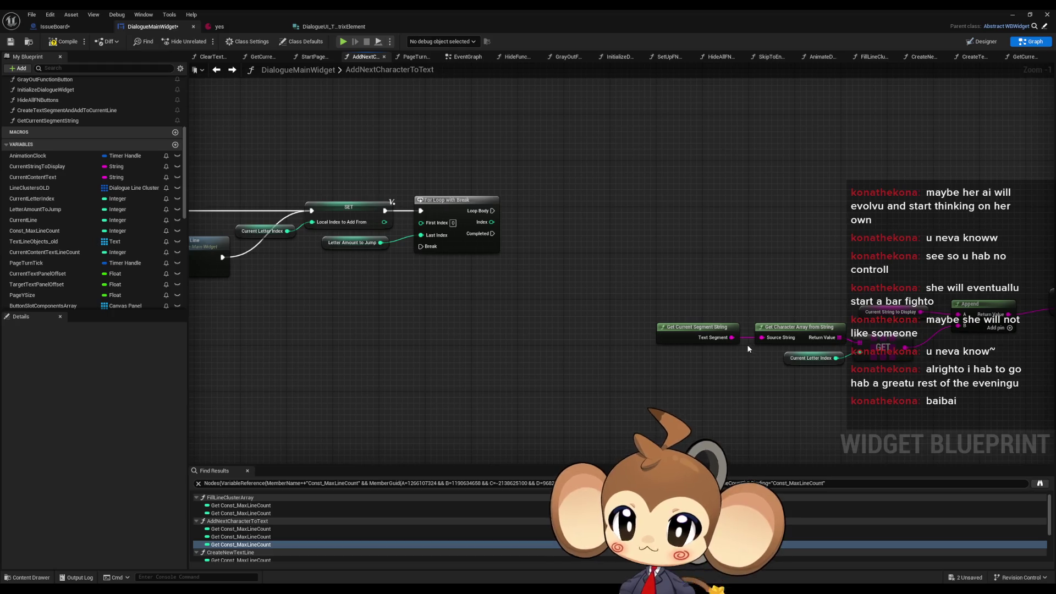
drag(497, 306, 584, 317)
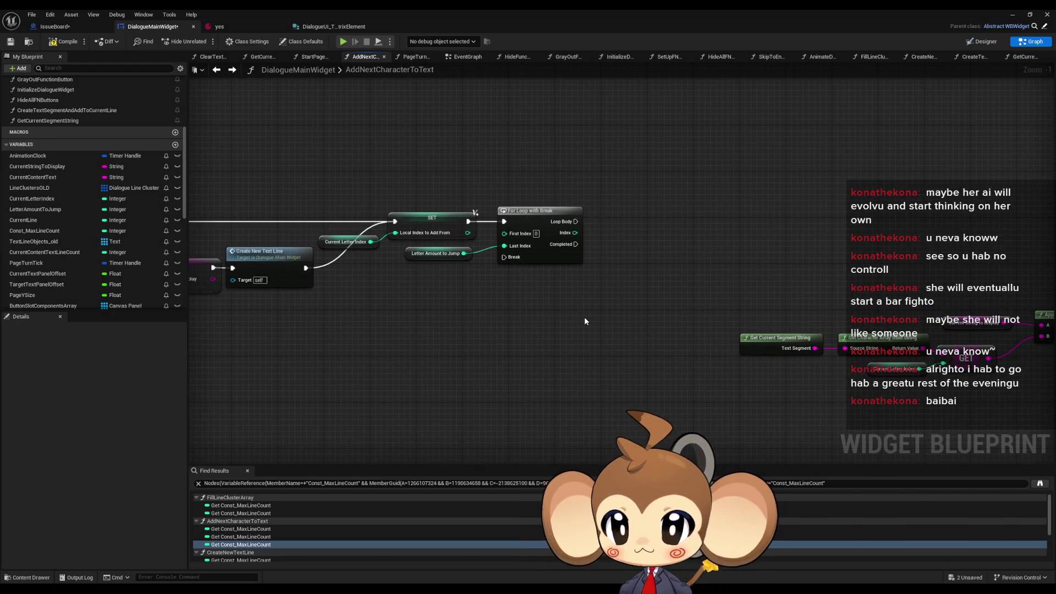
drag(655, 314, 625, 328)
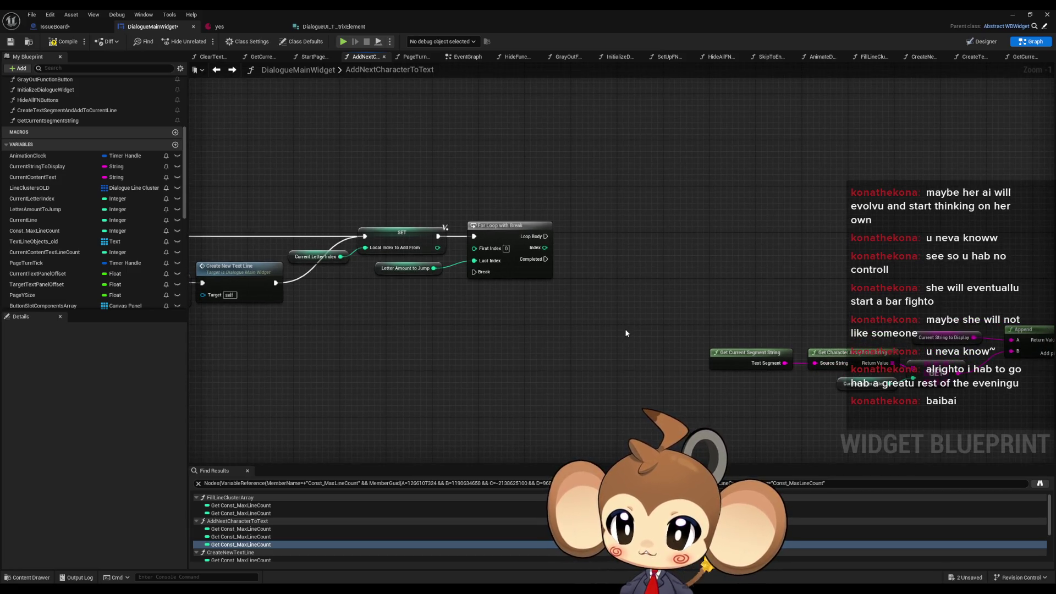
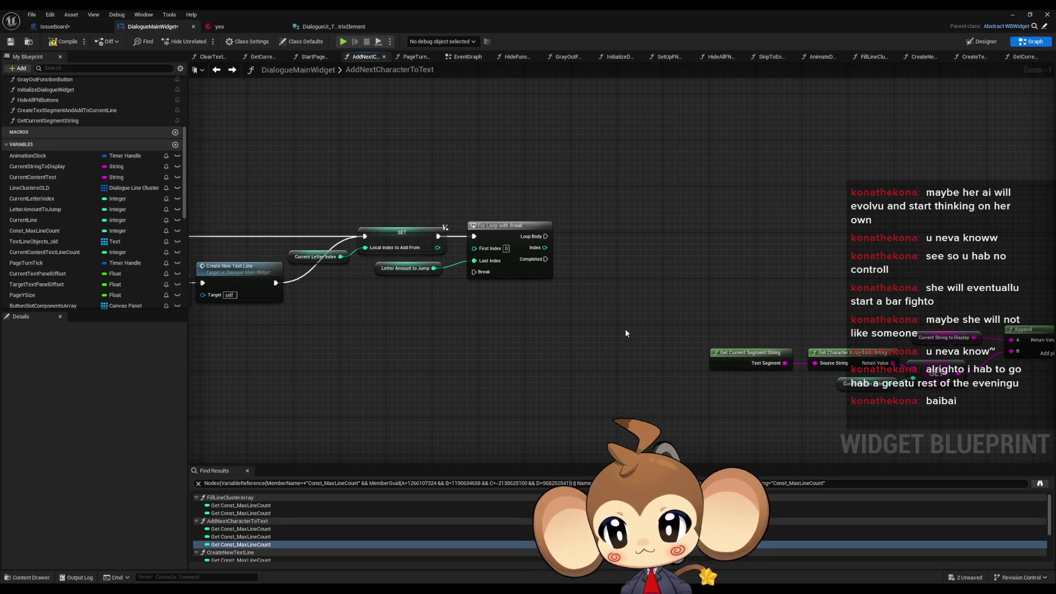
Place a Local_IndexToAddFrom getter and attach a new integer + node to it.
scroll(105, 241, down, 10)
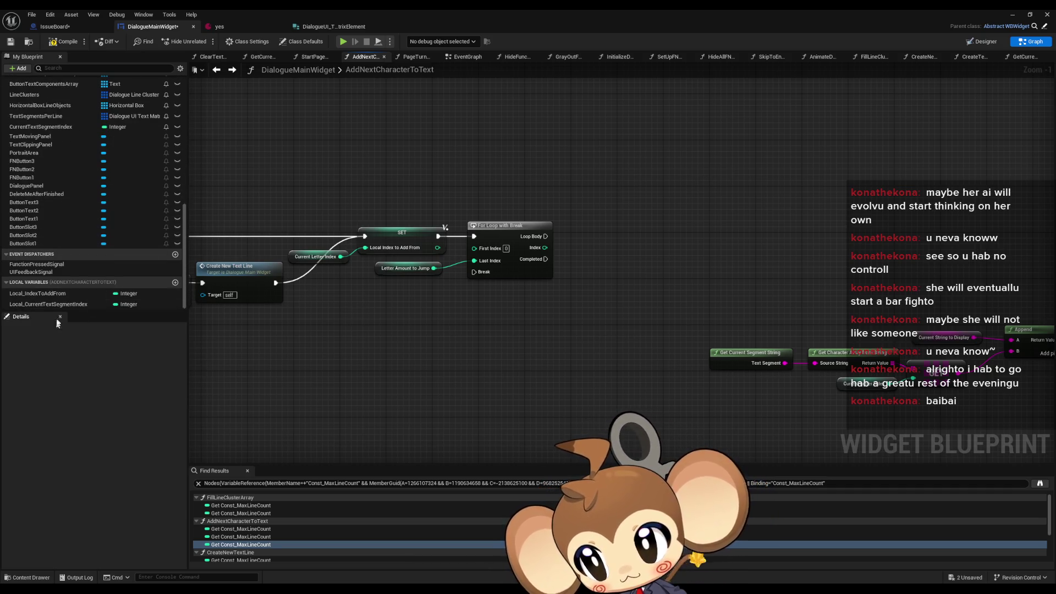
click(55, 293)
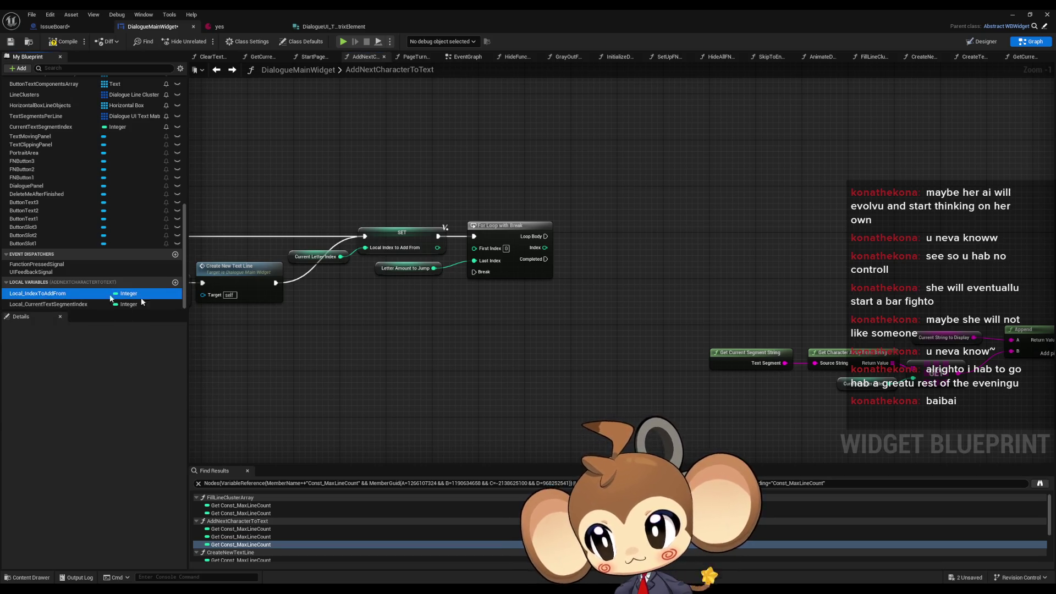
mouse_move(497, 332)
mouse_down()
mouse_move(501, 316)
mouse_move(579, 323)
mouse_up()
text(+)
key(Return)
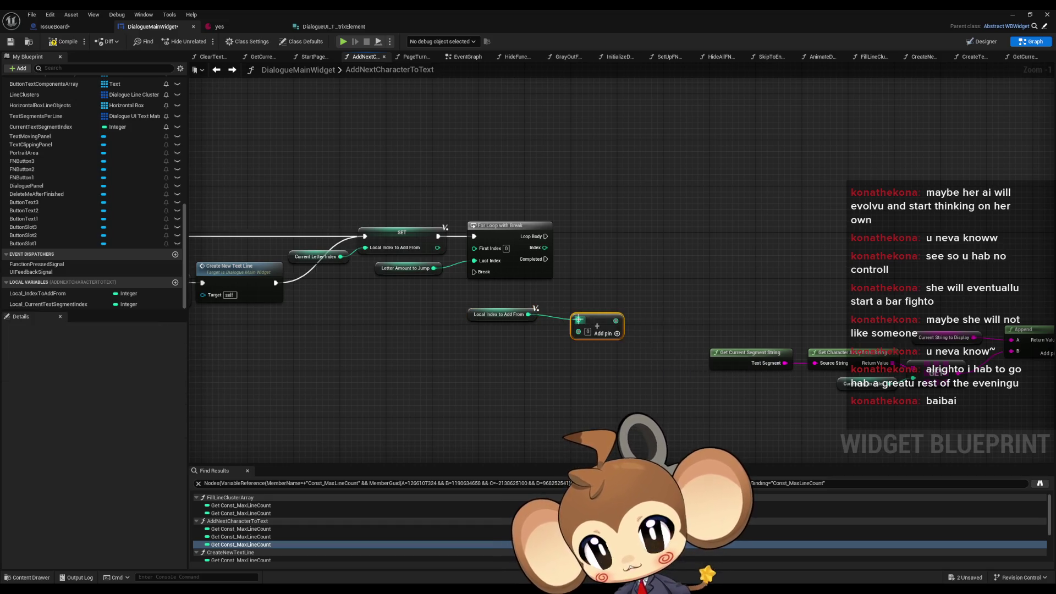
drag(585, 341, 574, 341)
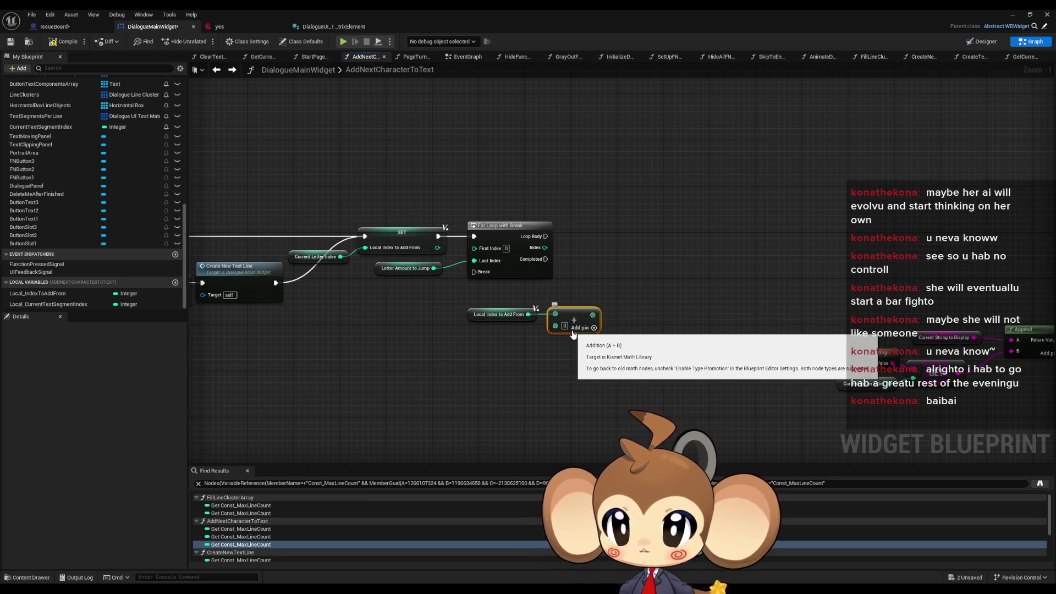
Wire the For Loop with Break's Index into the addition node.
drag(555, 326, 544, 248)
drag(585, 308, 602, 285)
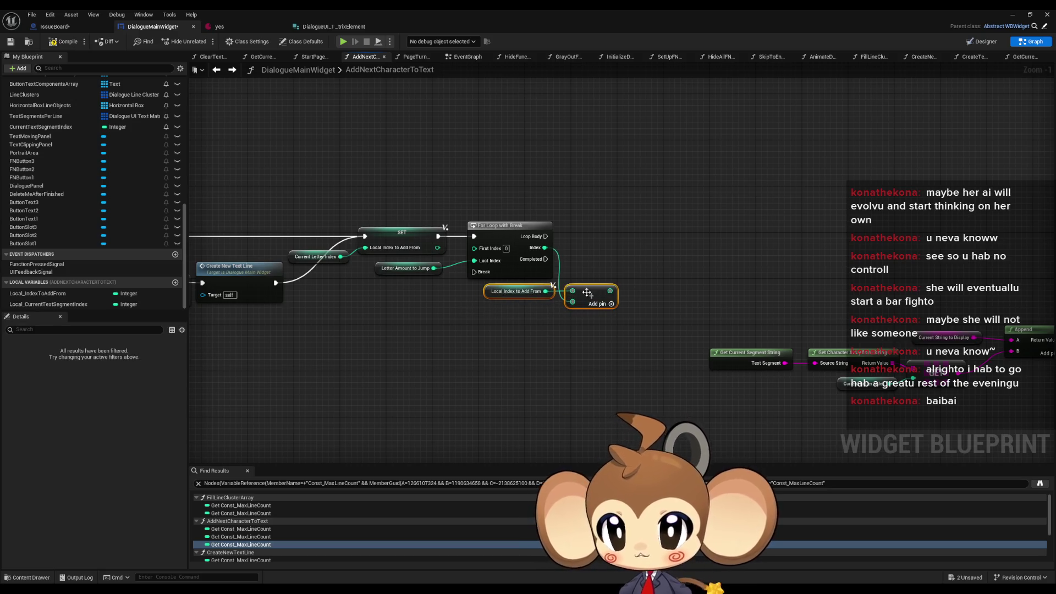
scroll(620, 290, down, 5)
scroll(605, 289, up, 3)
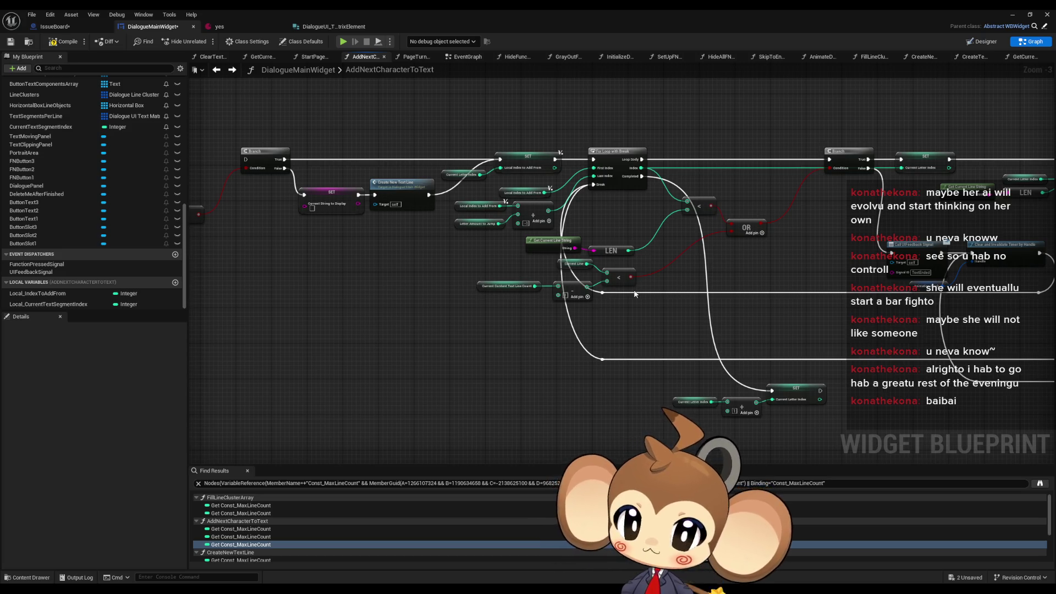
scroll(663, 345, down, 3)
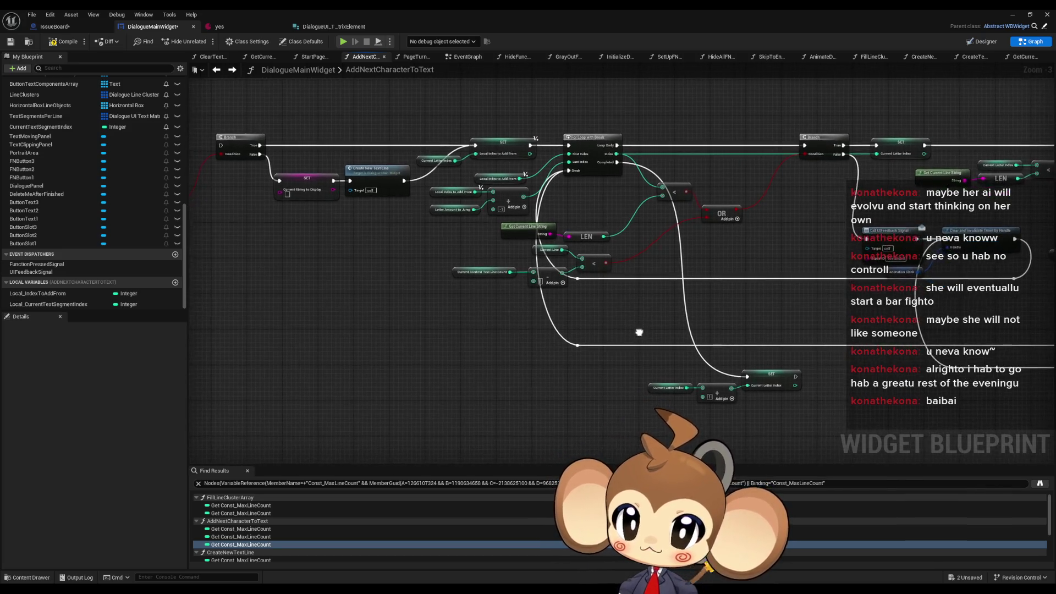
drag(682, 398, 587, 219)
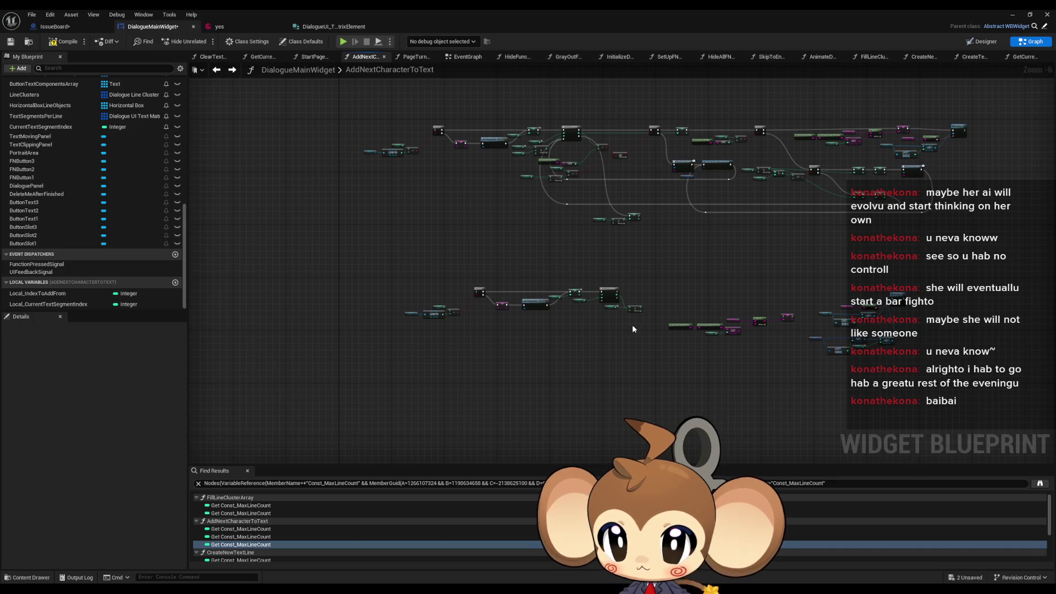
scroll(631, 325, up, 3)
click(739, 320)
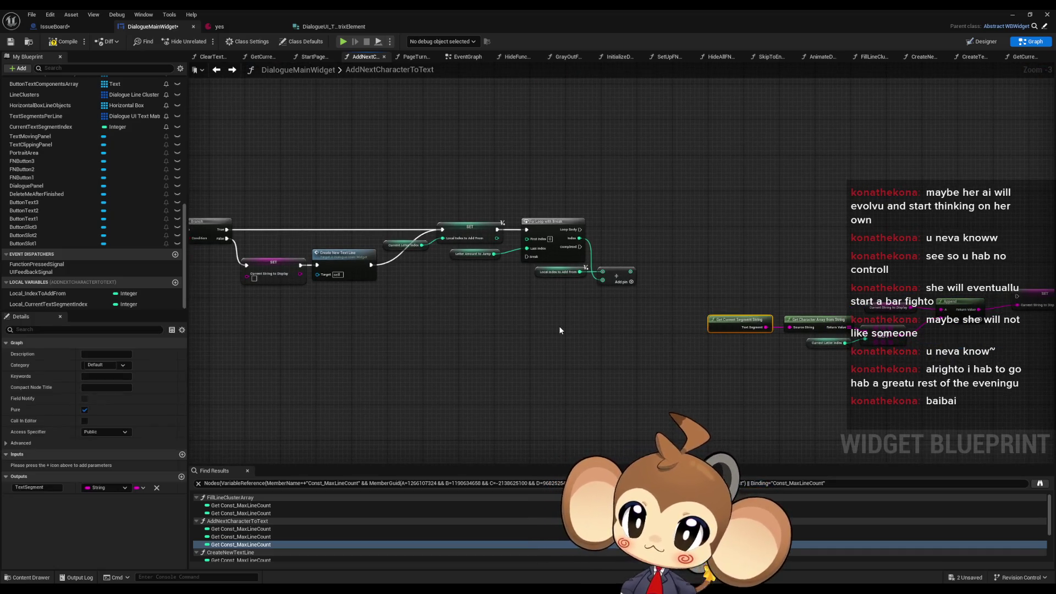
Duplicate Get Current Segment String and feed its Text Segment into a LEN node.
key(ctrl+c)
key(ctrl+v)
drag(585, 332, 625, 331)
text(len)
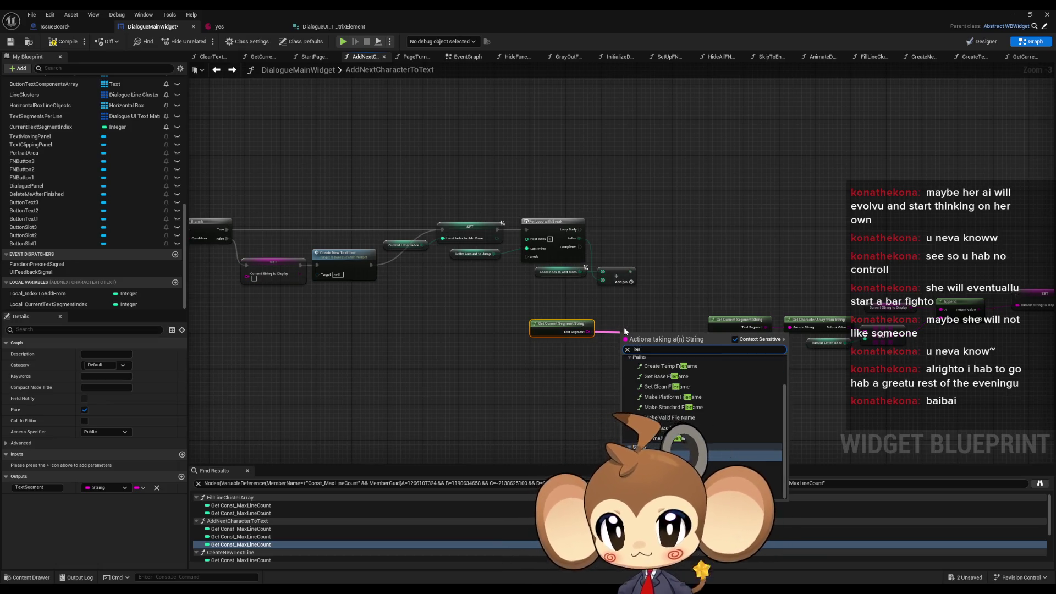
key(Return)
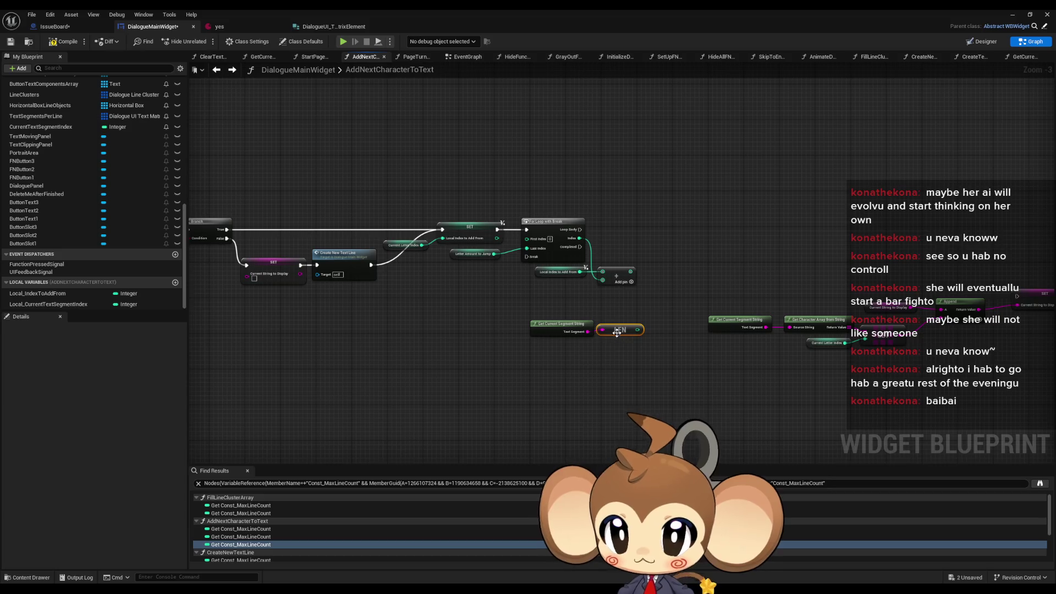
click(612, 345)
scroll(612, 345, up, 3)
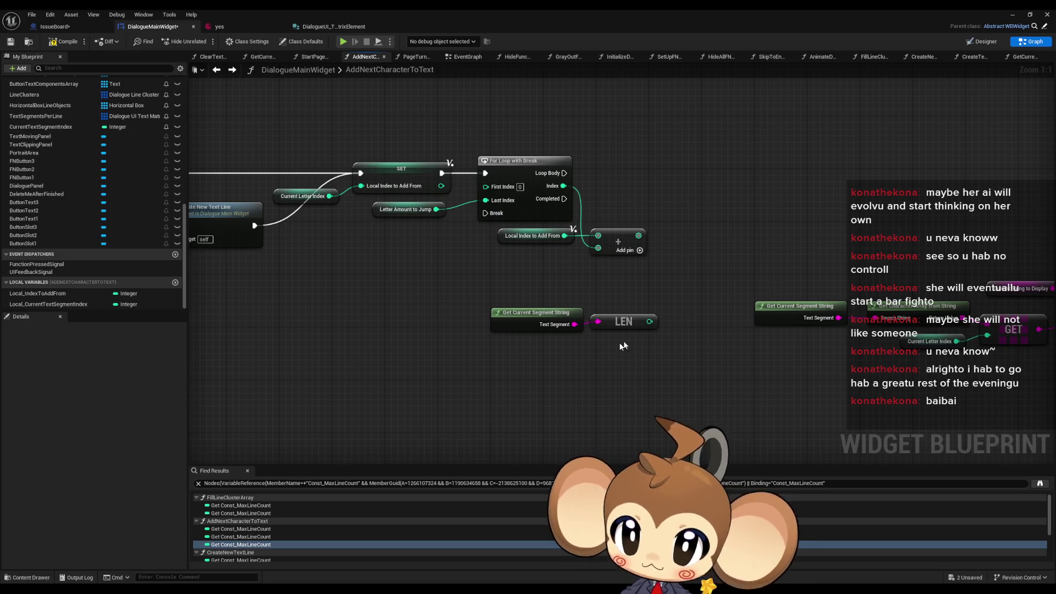
Compare the summed index against the LEN result with a less-than node.
drag(571, 234, 625, 242)
text(<)
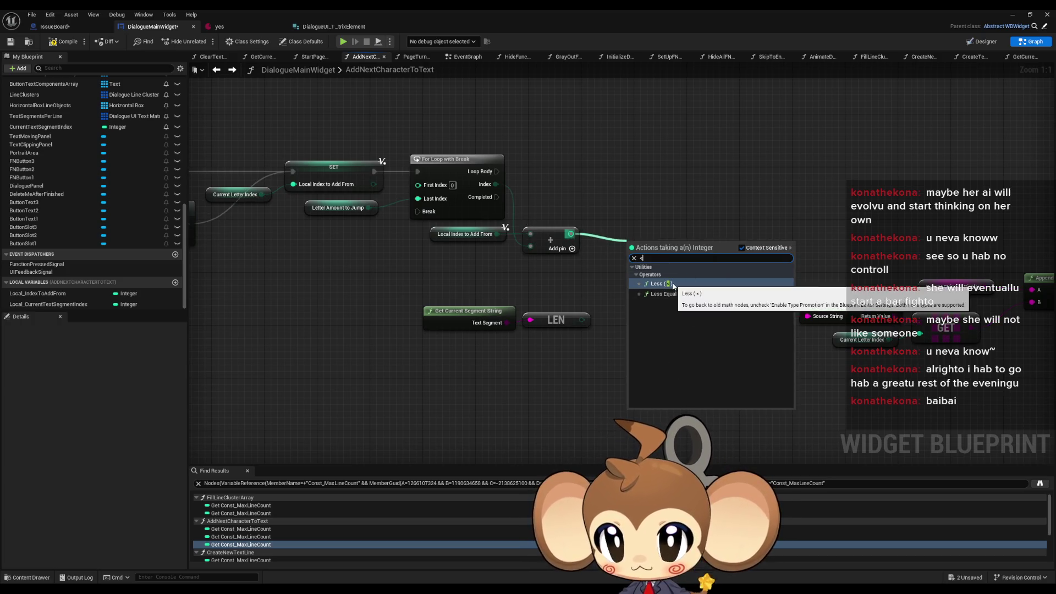
key(Return)
drag(581, 320, 629, 260)
drag(599, 335, 418, 302)
drag(557, 318, 551, 271)
scroll(551, 271, down, 5)
Shift the right-hand node chain over to make room for the new nodes.
drag(943, 226, 518, 353)
drag(518, 281, 630, 300)
click(529, 280)
mouse_move(524, 233)
mouse_down()
mouse_move(604, 372)
mouse_move(620, 361)
mouse_up()
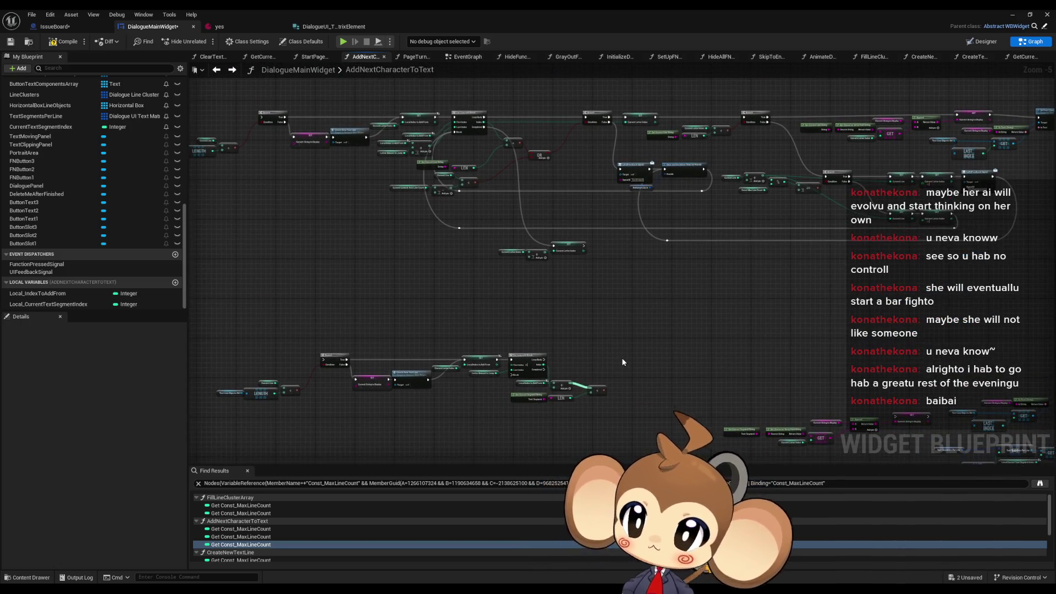
scroll(612, 353, up, 1)
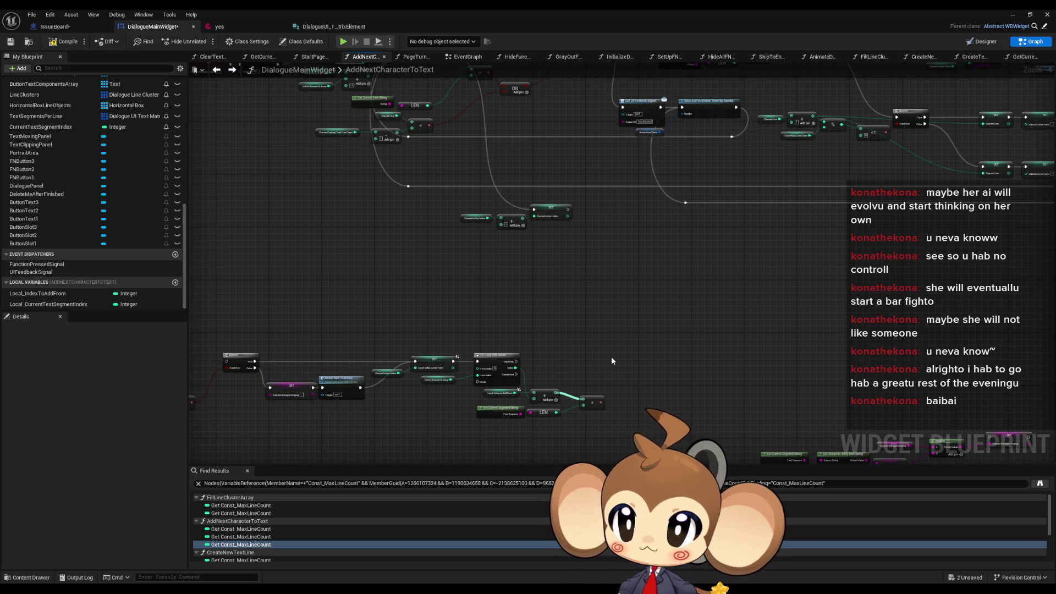
Copy the lookup nodes from the GetCurrentSegmentString function graph.
mouse_move(685, 389)
mouse_down()
mouse_move(586, 308)
mouse_move(623, 324)
mouse_up()
double_click(450, 346)
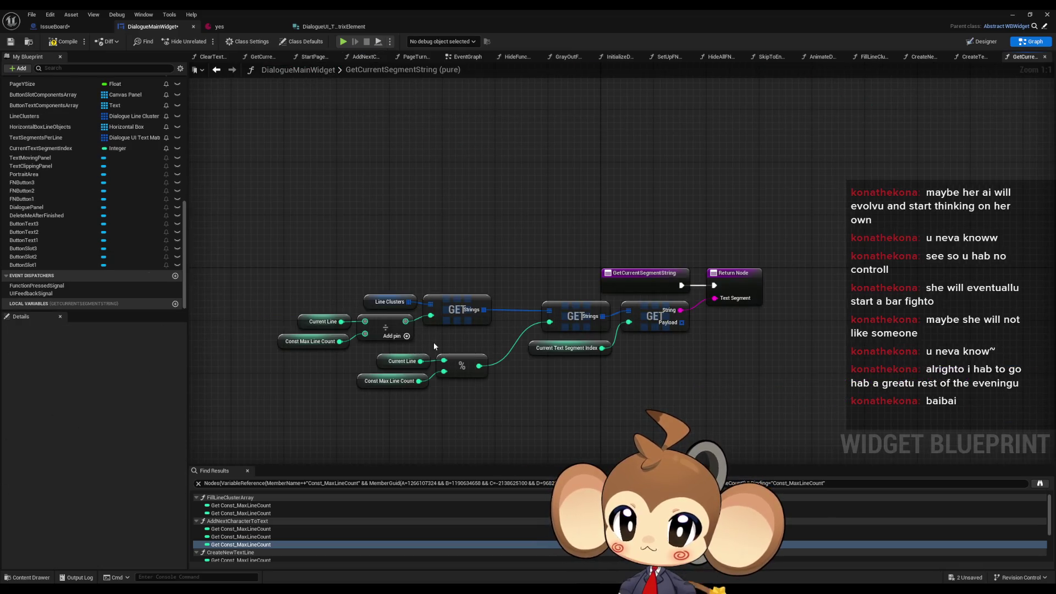
click(658, 325)
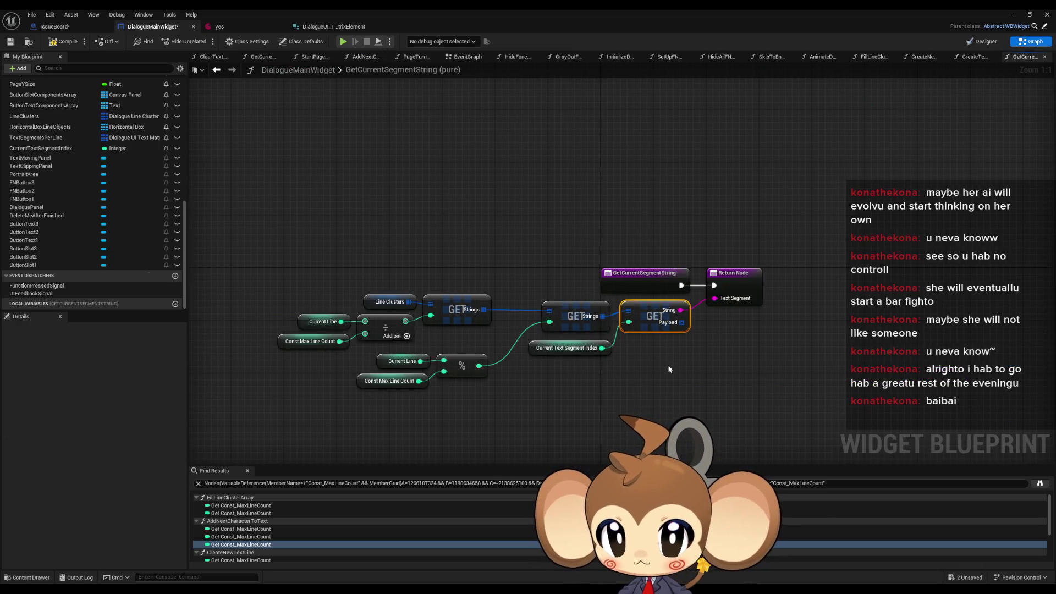
click(577, 348)
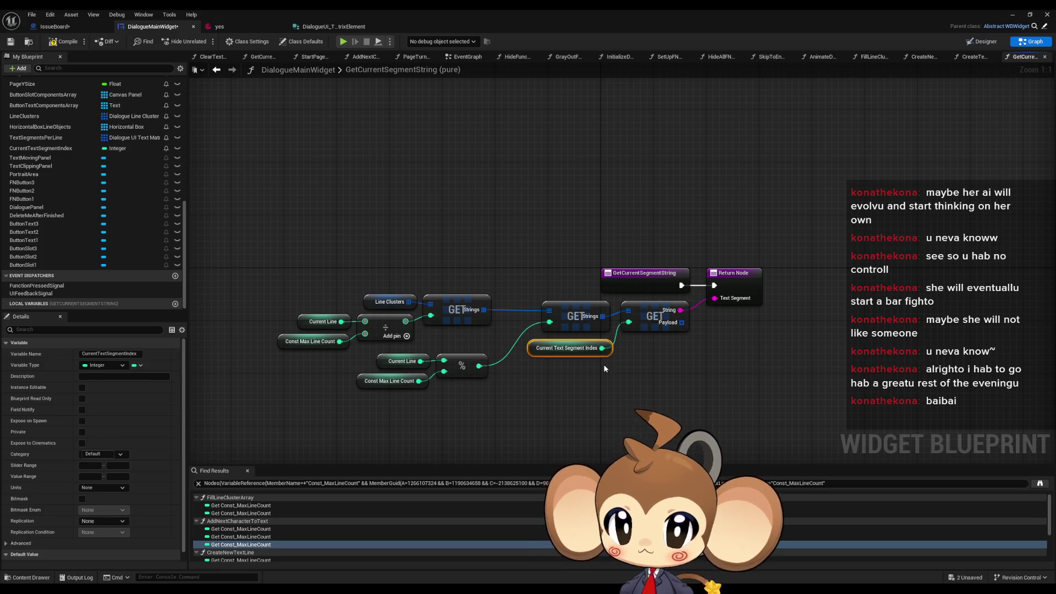
mouse_move(275, 271)
mouse_down()
mouse_move(494, 379)
mouse_move(613, 391)
mouse_up()
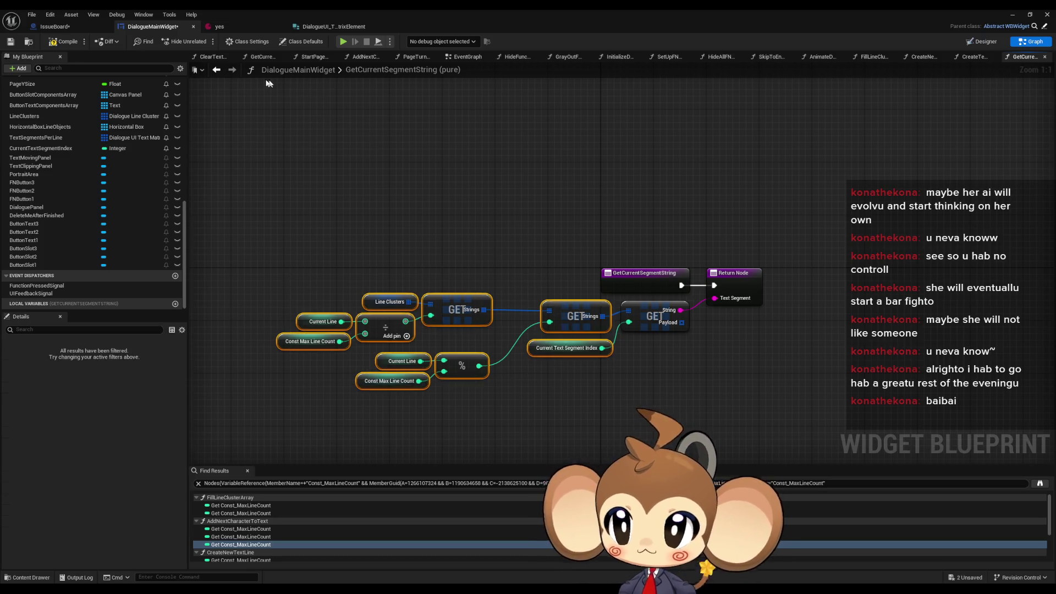
click(217, 71)
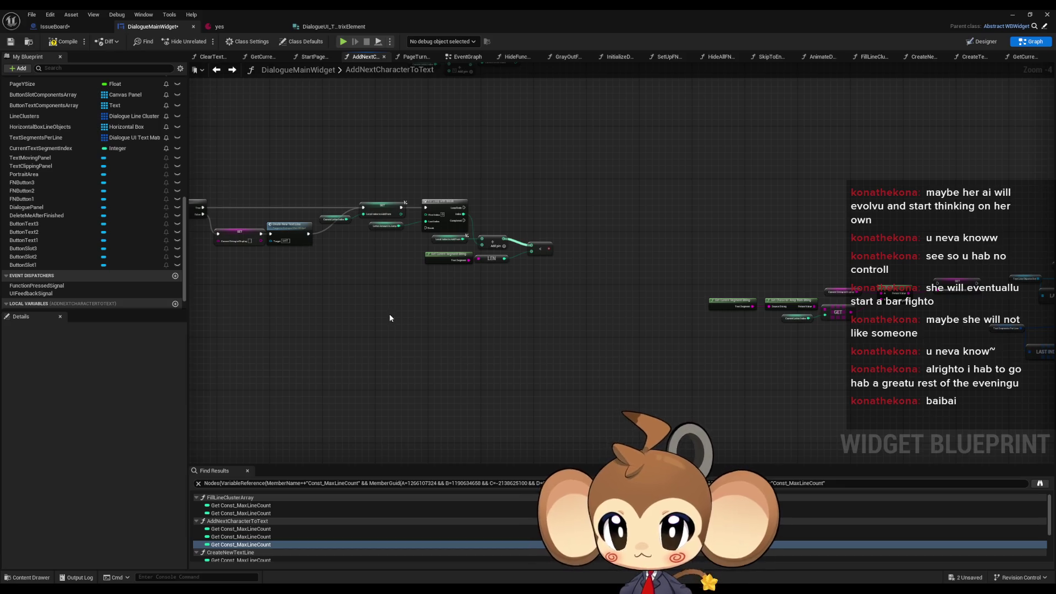
Paste the lookup nodes into AddNextCharacterToText and add < from Current Text Segment Index.
key(ctrl+v)
click(583, 315)
scroll(583, 315, up, 2)
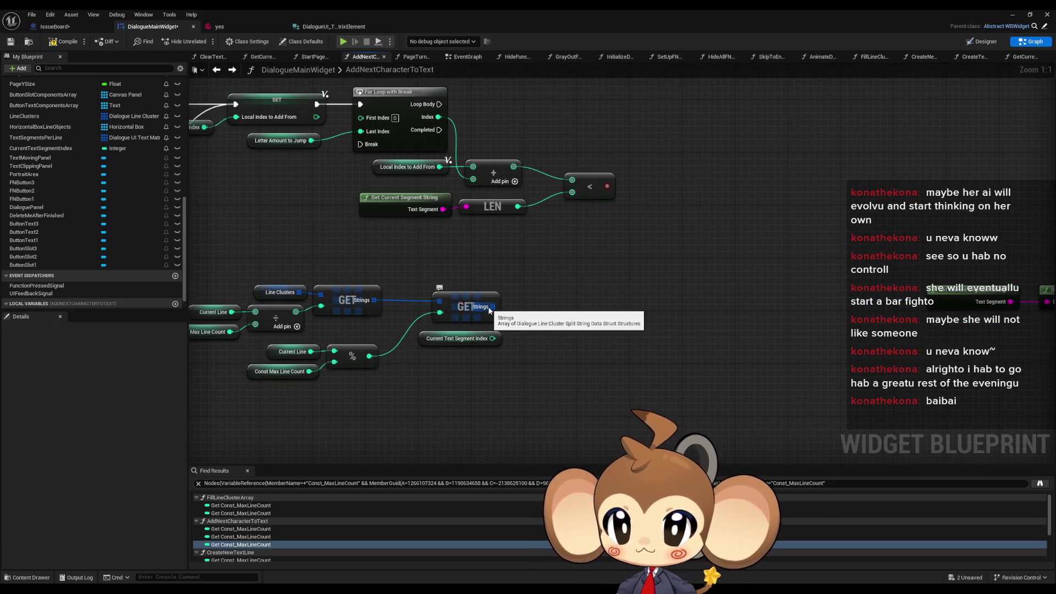
mouse_move(432, 343)
mouse_down()
mouse_move(433, 278)
mouse_move(522, 281)
mouse_up()
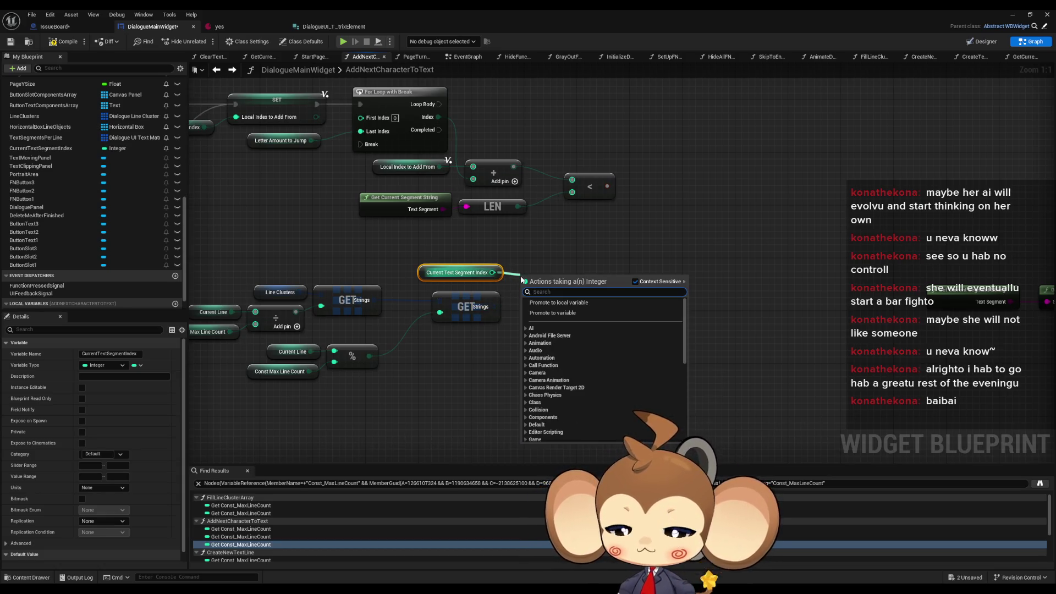
text(<)
click(555, 327)
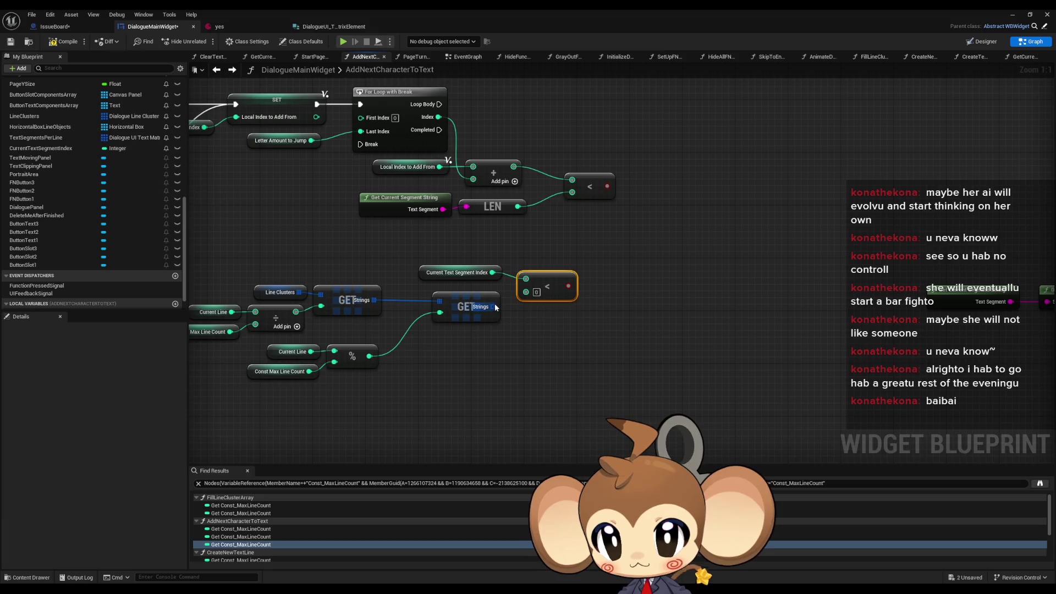
Feed the Strings array LENGTH into that less-than comparison.
drag(493, 307, 523, 317)
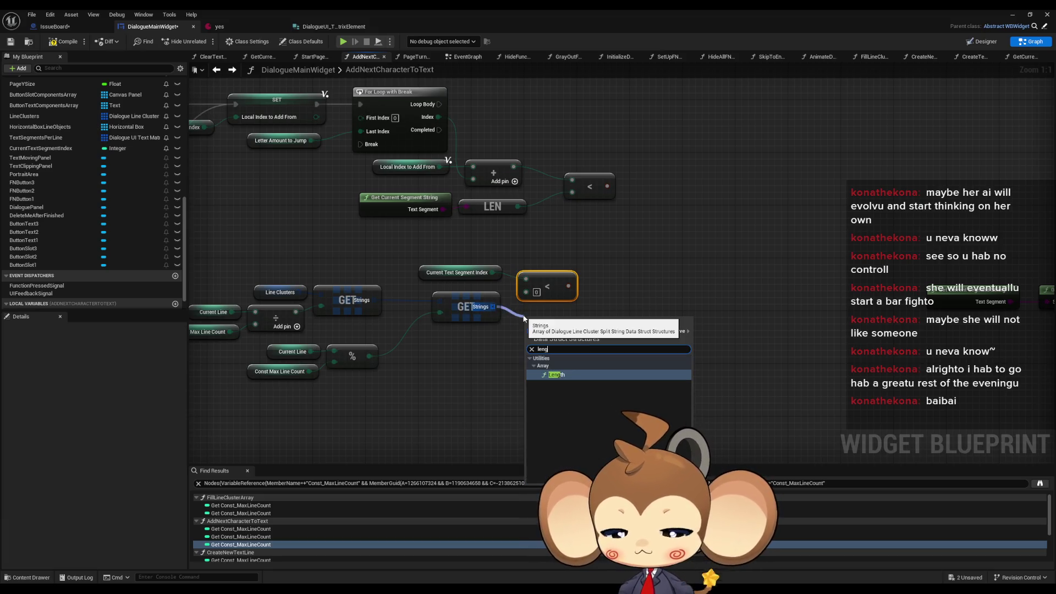
key(Escape)
mouse_move(605, 326)
mouse_down()
mouse_move(525, 292)
mouse_move(660, 257)
mouse_move(682, 273)
mouse_move(728, 267)
mouse_up()
drag(658, 318, 644, 298)
click(366, 287)
click(440, 302)
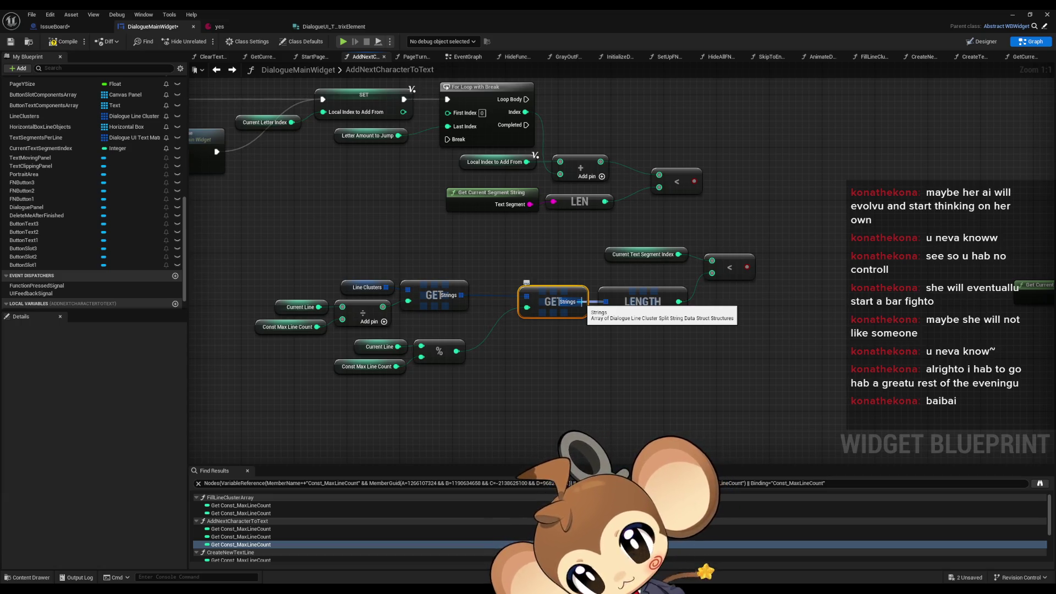
click(232, 70)
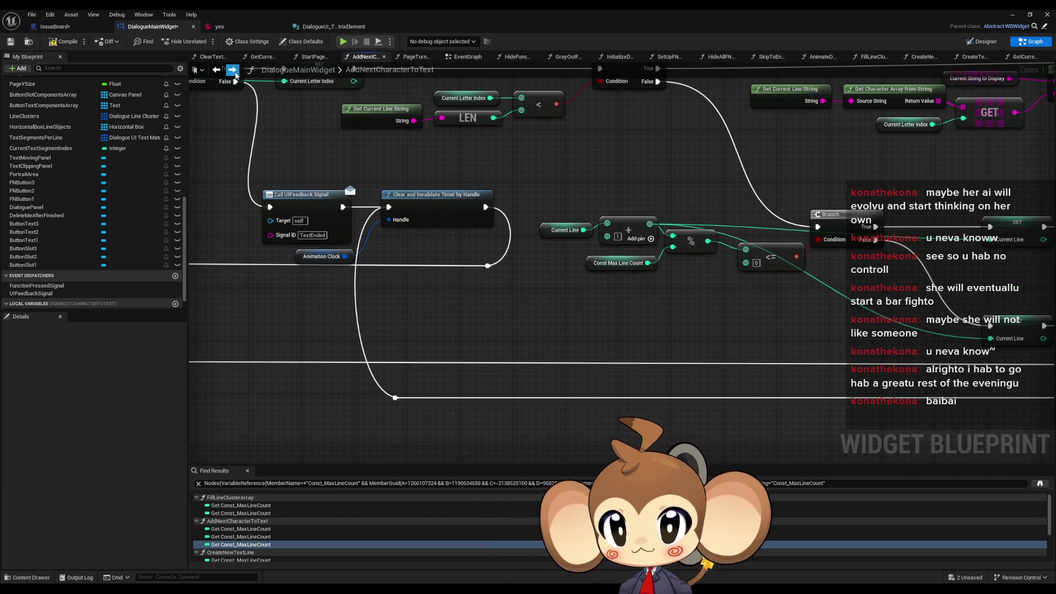
click(234, 70)
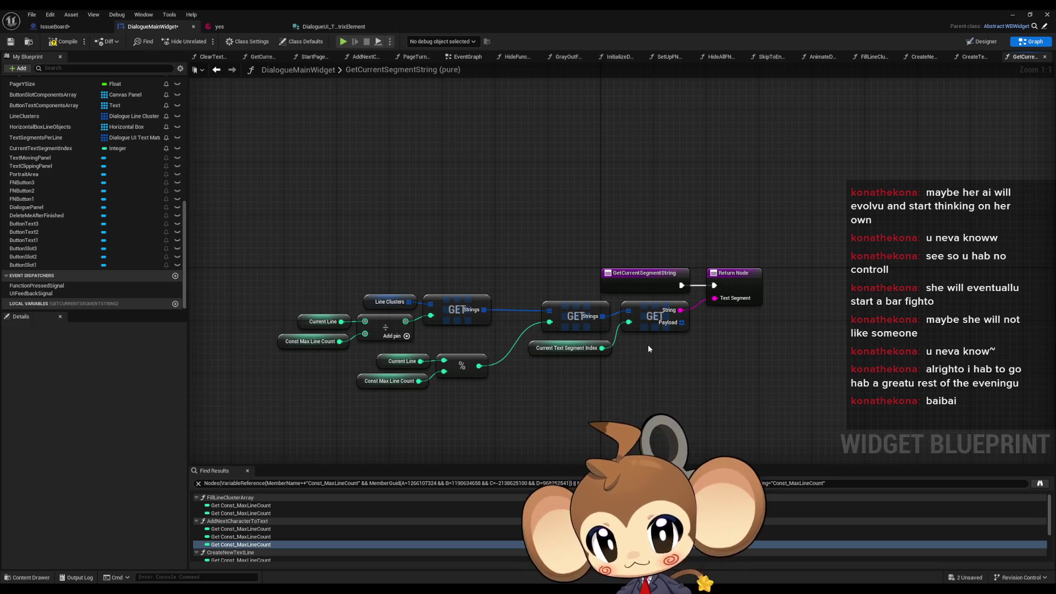
Back in AddNextCharacterToText, move the lower GET and LENGTH node group left.
drag(650, 349, 605, 344)
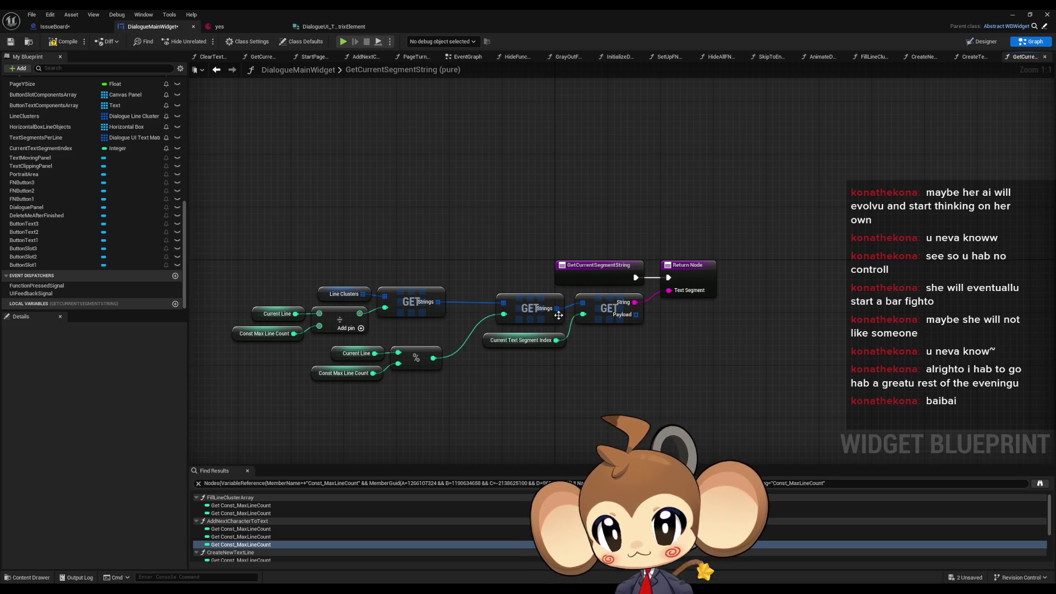
click(217, 70)
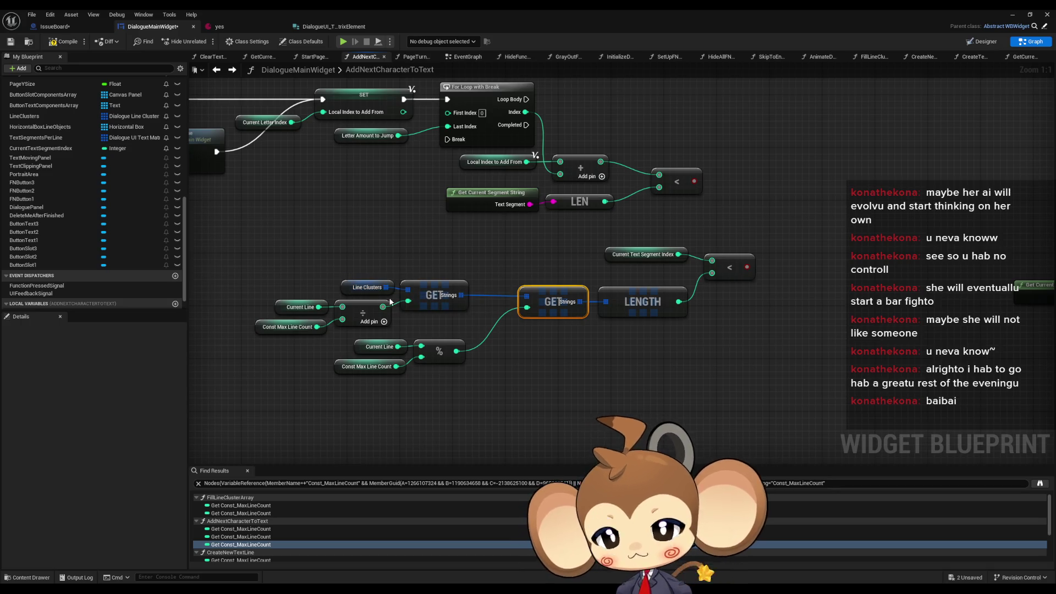
click(433, 297)
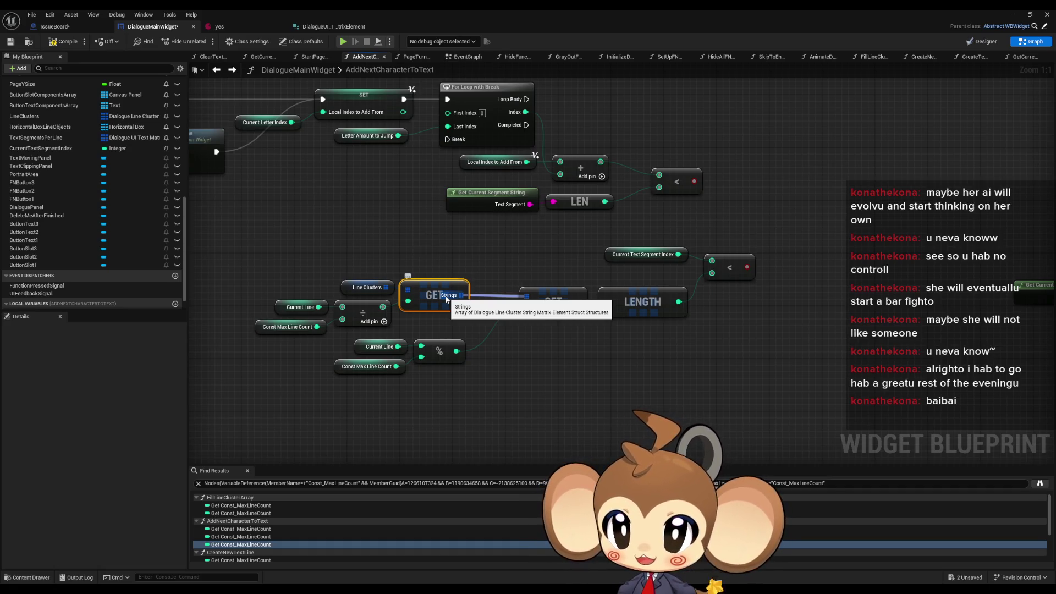
drag(452, 298, 417, 285)
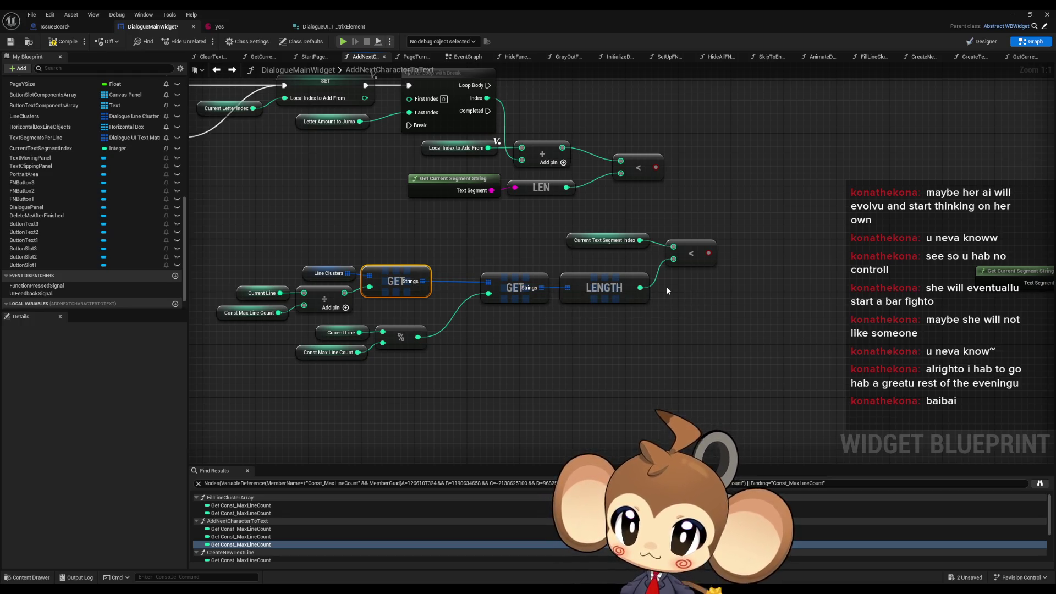
click(627, 241)
mouse_move(646, 252)
mouse_down()
mouse_move(622, 327)
mouse_move(690, 321)
mouse_up()
drag(288, 292, 715, 434)
drag(725, 316, 674, 306)
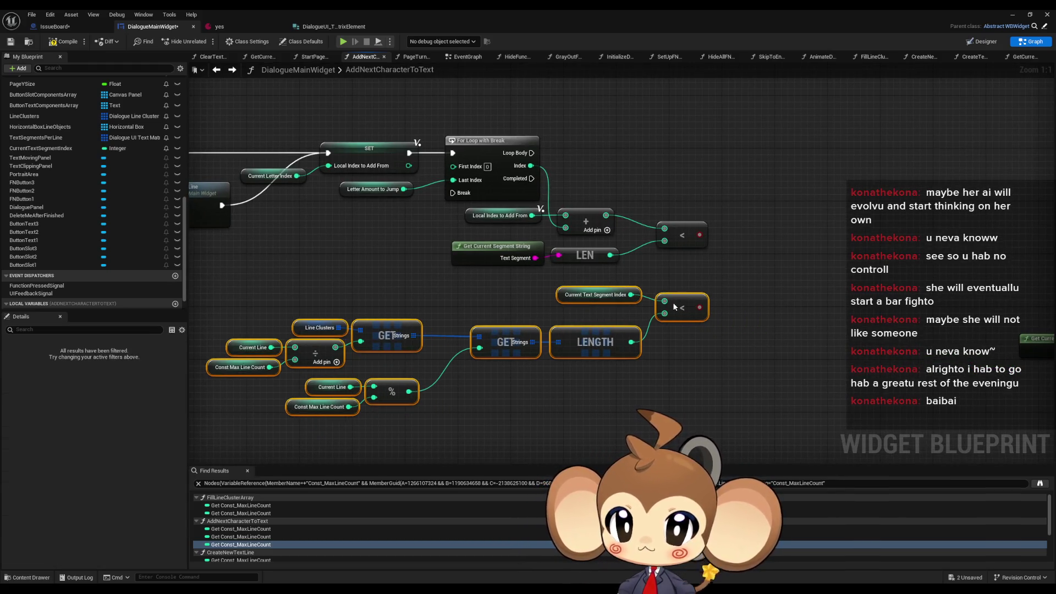
click(722, 337)
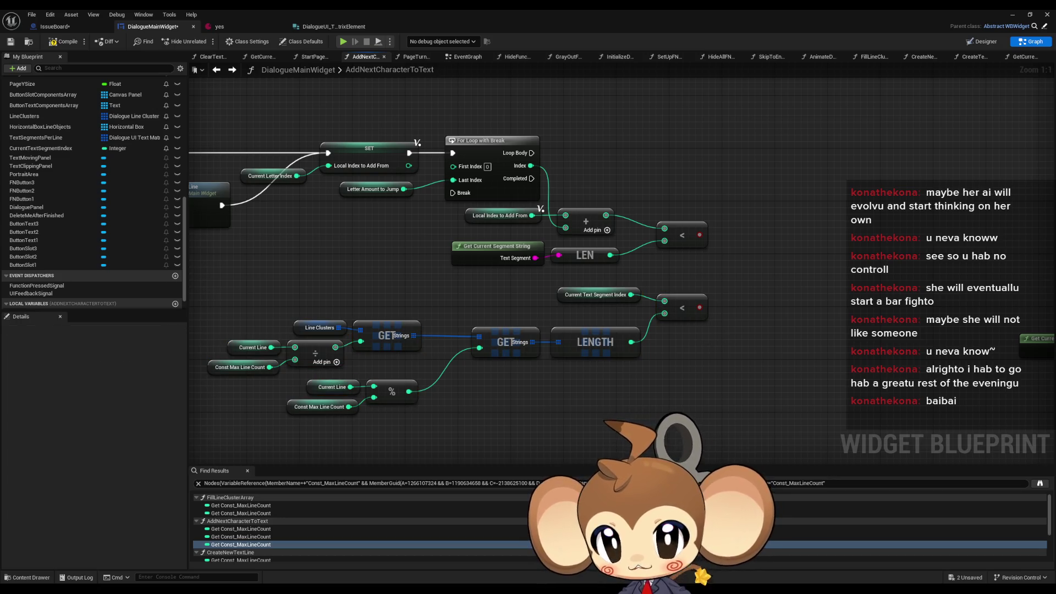
Select the Current Line, Current Content Text Line Count and subtract nodes.
drag(692, 341, 619, 325)
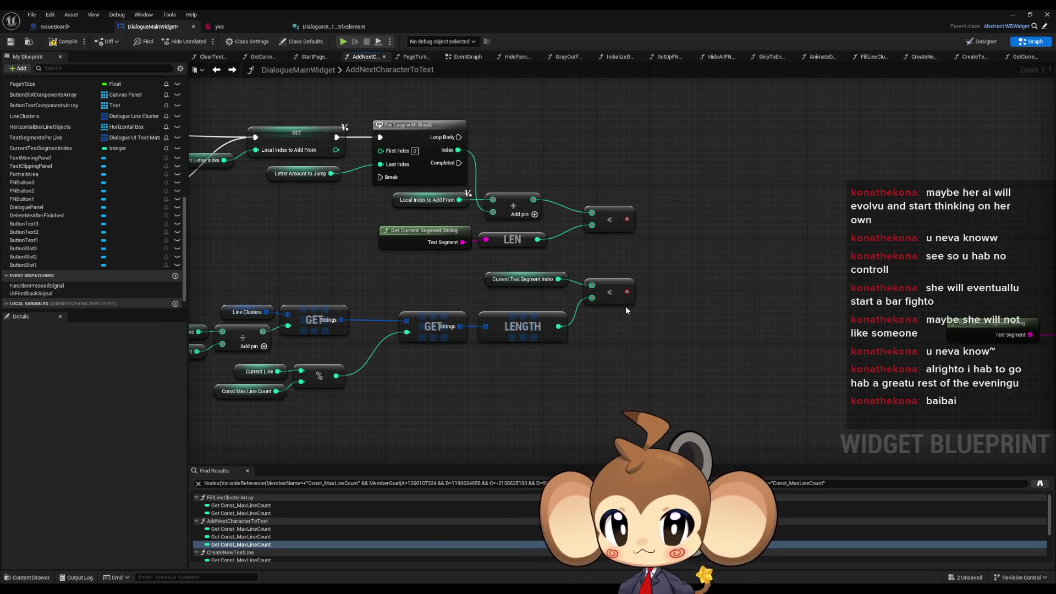
scroll(626, 311, down, 9)
scroll(539, 262, up, 8)
scroll(546, 278, up, 1)
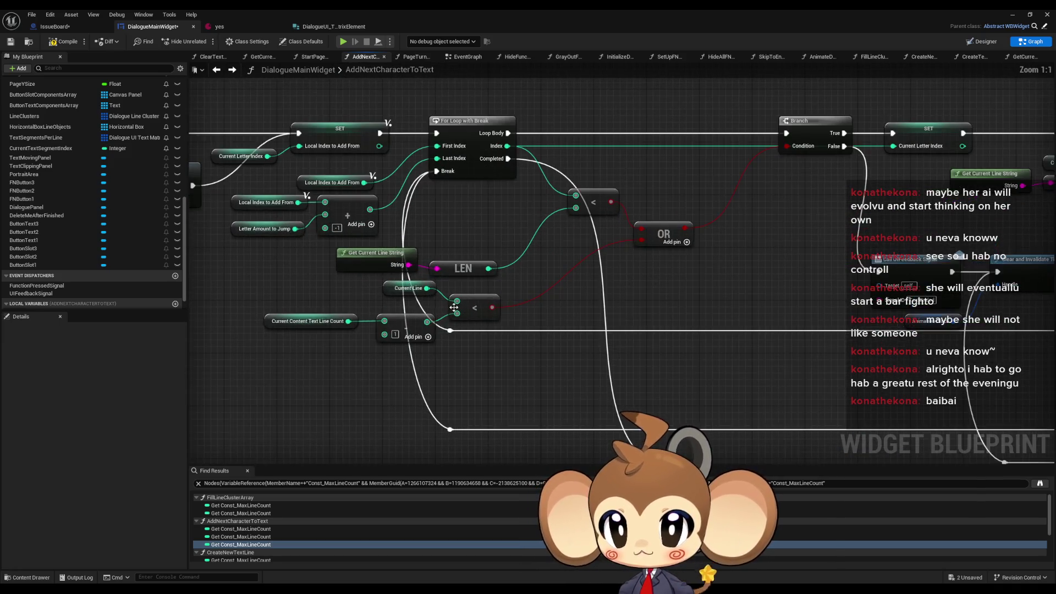
drag(268, 285, 497, 367)
mouse_move(287, 297)
mouse_down()
mouse_move(384, 364)
mouse_move(498, 321)
mouse_up()
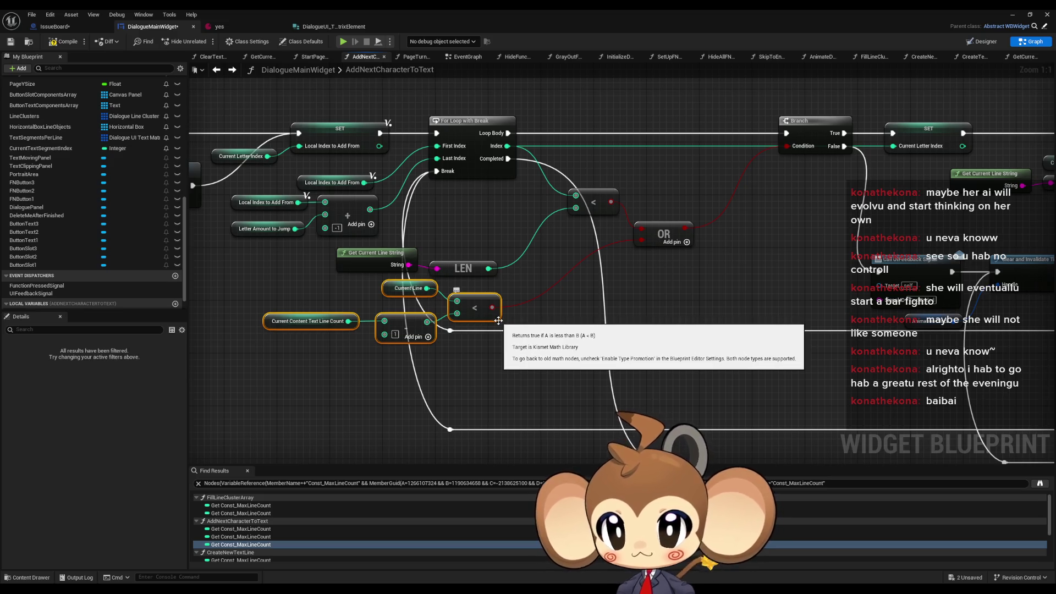
scroll(499, 321, down, 4)
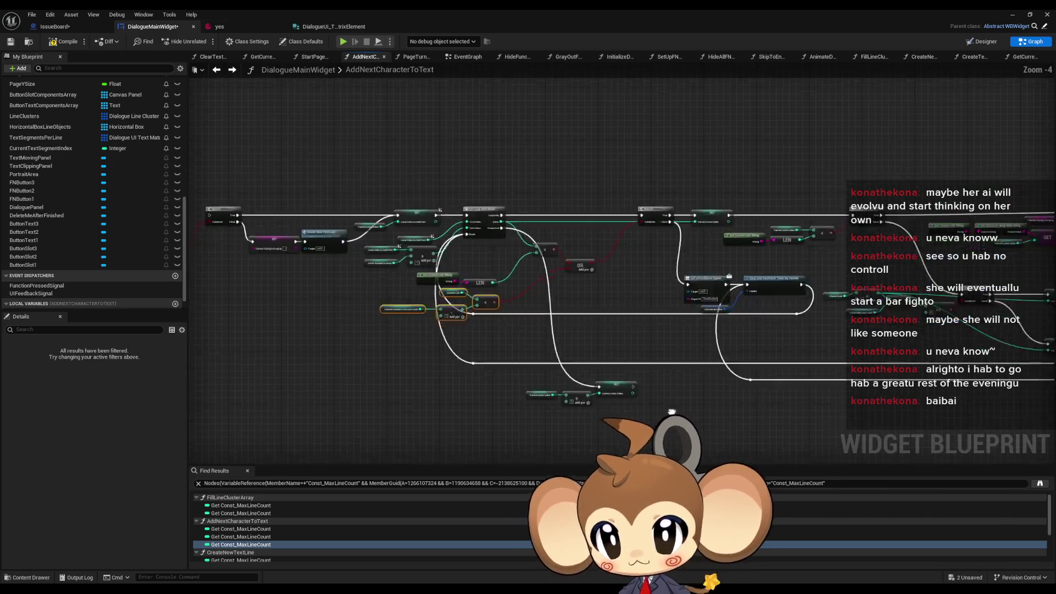
scroll(586, 343, up, 4)
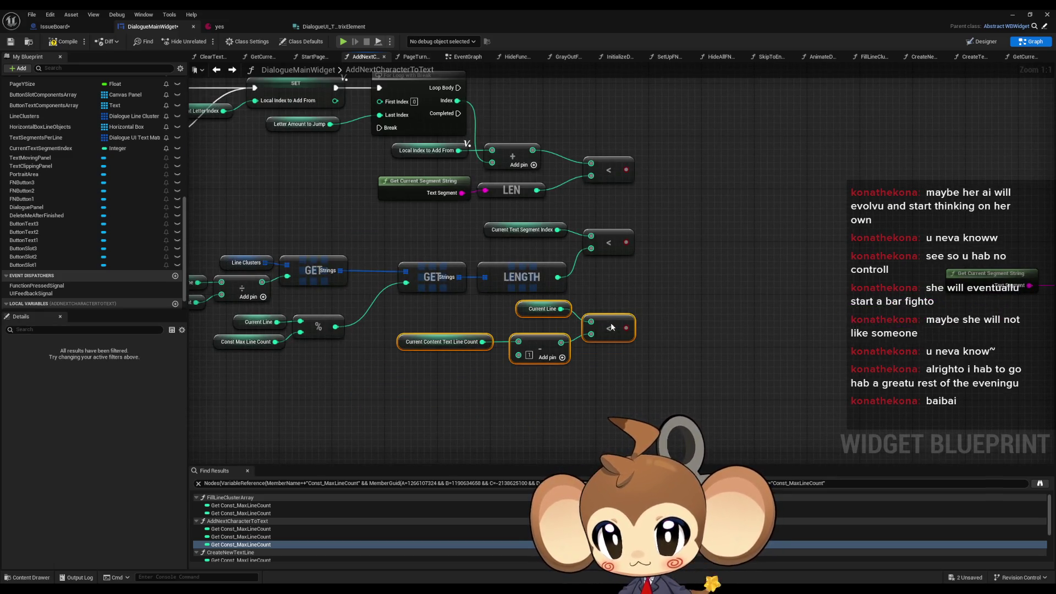
Join the three comparisons in a three-input OR driving a Branch in the loop body.
click(656, 265)
mouse_move(643, 201)
mouse_down()
mouse_move(533, 319)
mouse_move(575, 335)
mouse_up()
text(or)
click(631, 361)
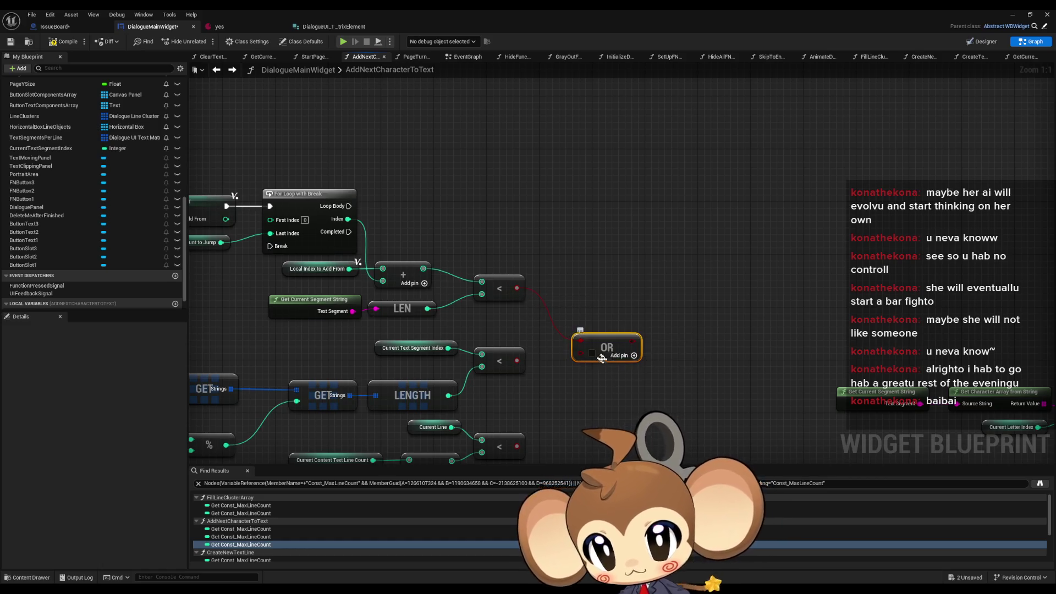
click(632, 356)
drag(580, 364, 517, 446)
mouse_move(626, 348)
mouse_down()
mouse_move(615, 354)
mouse_move(648, 241)
mouse_move(410, 202)
mouse_move(348, 205)
mouse_up()
text(if)
key(Return)
drag(680, 252, 673, 199)
scroll(711, 232, down, 5)
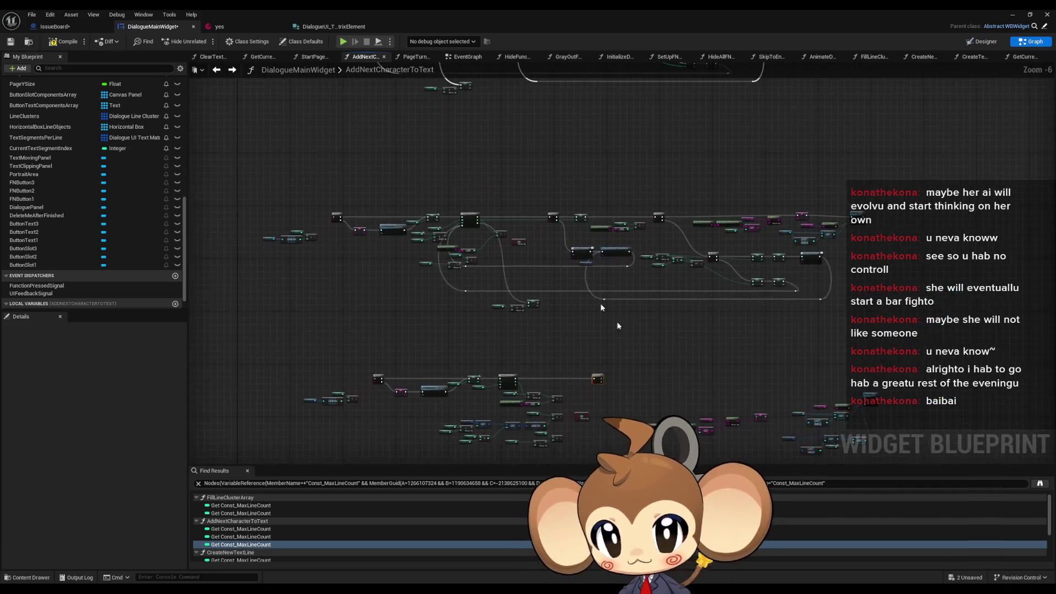
scroll(548, 242, up, 4)
Put UIFeedback Signal TextEnded and Clear and Invalidate Timer on the Branch's False path.
mouse_move(562, 258)
mouse_down()
mouse_move(739, 342)
mouse_move(723, 362)
mouse_up()
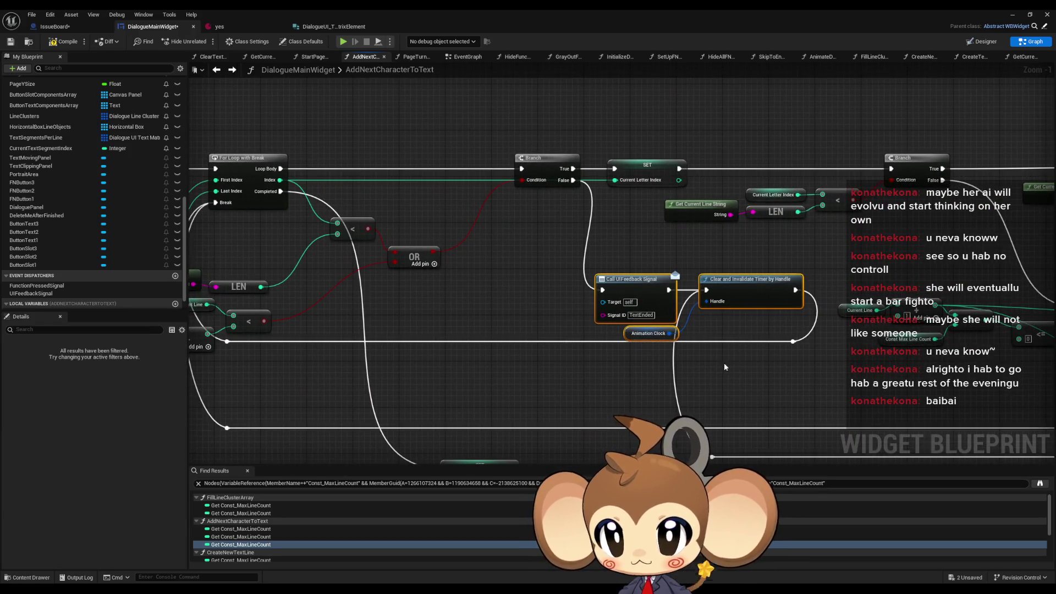
scroll(724, 362, down, 4)
scroll(709, 288, up, 2)
scroll(709, 288, down, 3)
drag(483, 214, 715, 292)
scroll(539, 256, up, 2)
scroll(515, 276, up, 4)
key(Delete)
key(ctrl+v)
drag(501, 273, 548, 292)
drag(407, 183, 515, 296)
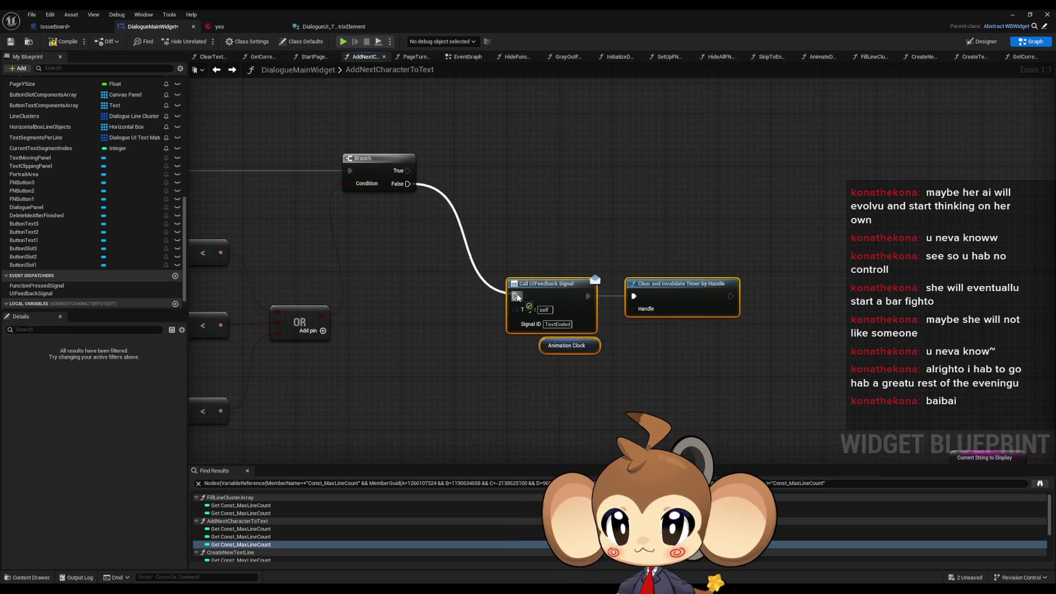
click(509, 224)
Wire the Clear and Invalidate Timer output back to the For Loop's Break.
scroll(543, 214, down, 6)
mouse_move(561, 200)
mouse_down()
mouse_move(561, 293)
mouse_move(536, 307)
mouse_move(569, 308)
mouse_move(593, 251)
mouse_up()
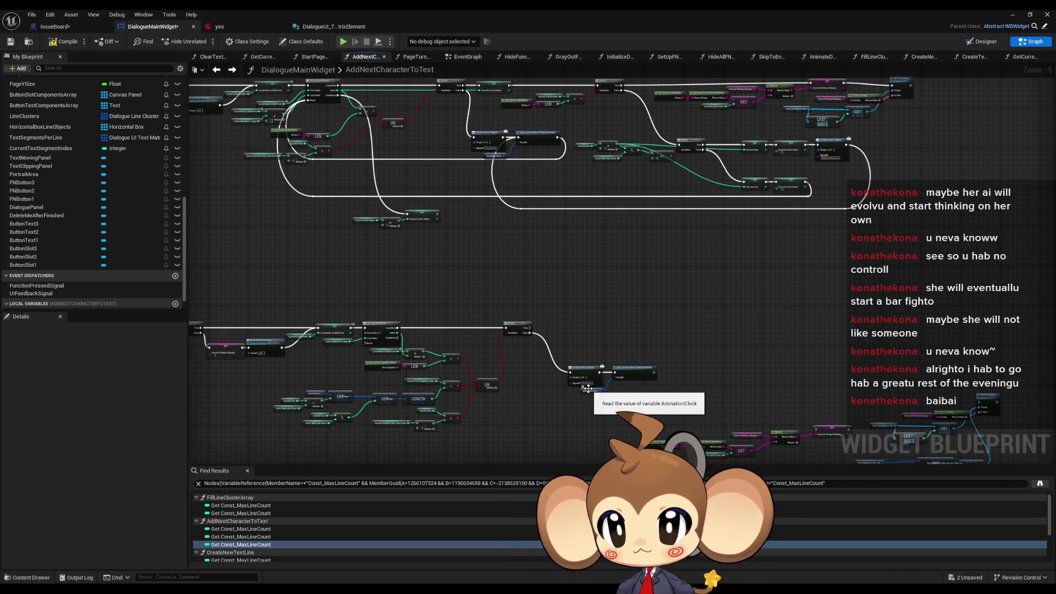
scroll(588, 389, up, 4)
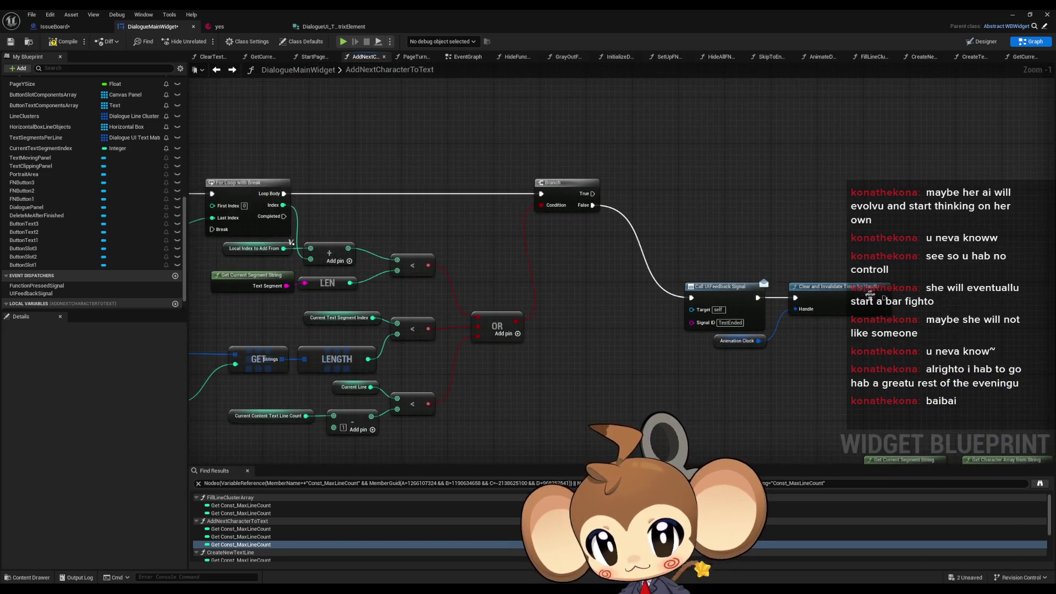
drag(883, 297, 212, 230)
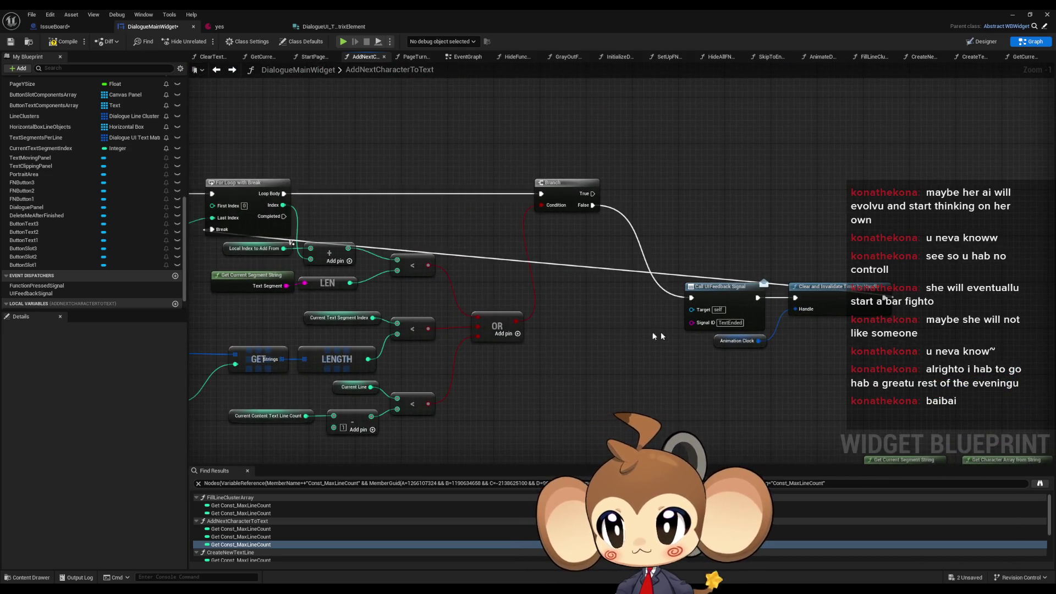
Add two reroute points on the Break wire and position them below the loop.
drag(655, 336, 613, 307)
double_click(552, 234)
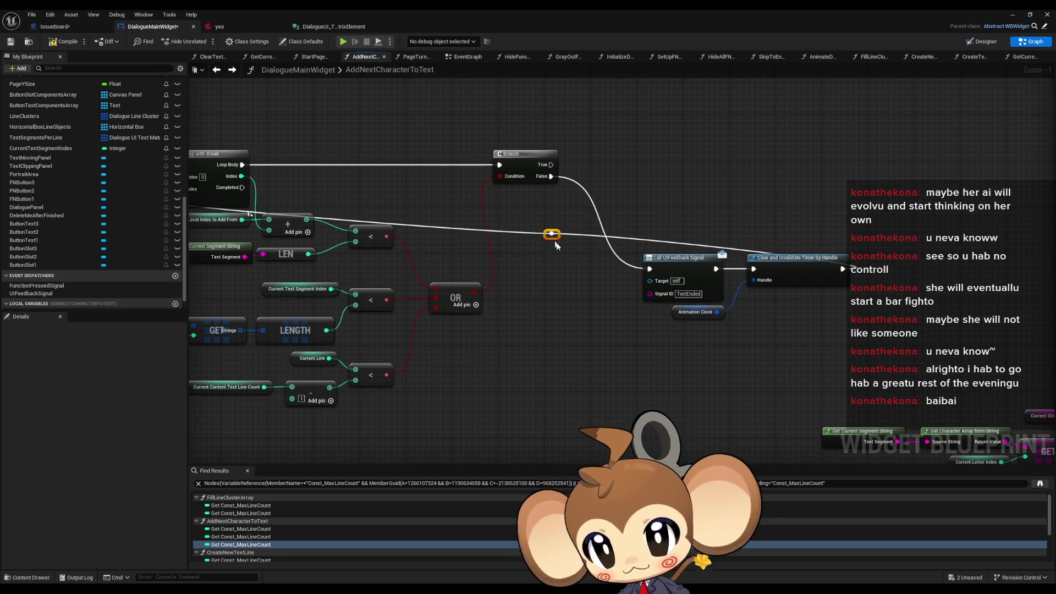
mouse_move(553, 242)
mouse_down()
mouse_move(591, 291)
mouse_move(850, 342)
mouse_up()
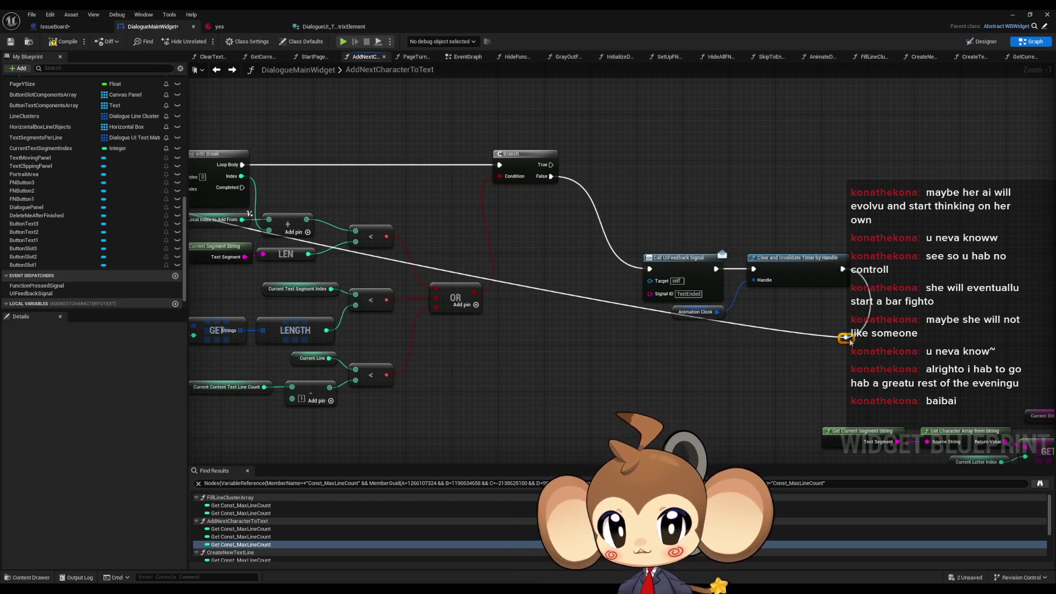
drag(464, 314, 670, 331)
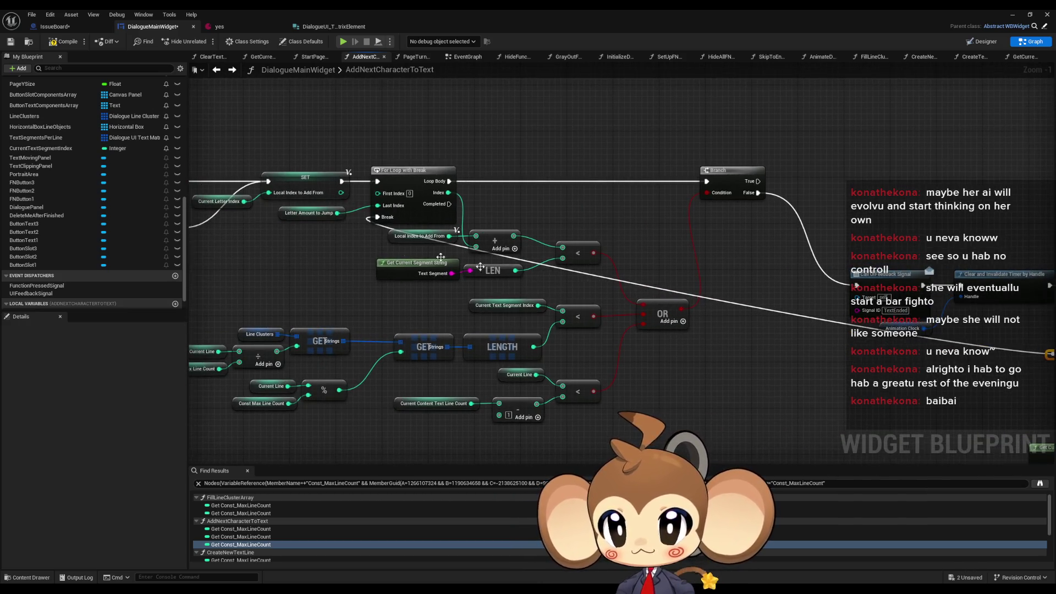
double_click(712, 297)
mouse_move(712, 297)
mouse_down()
mouse_move(418, 316)
mouse_move(384, 306)
mouse_up()
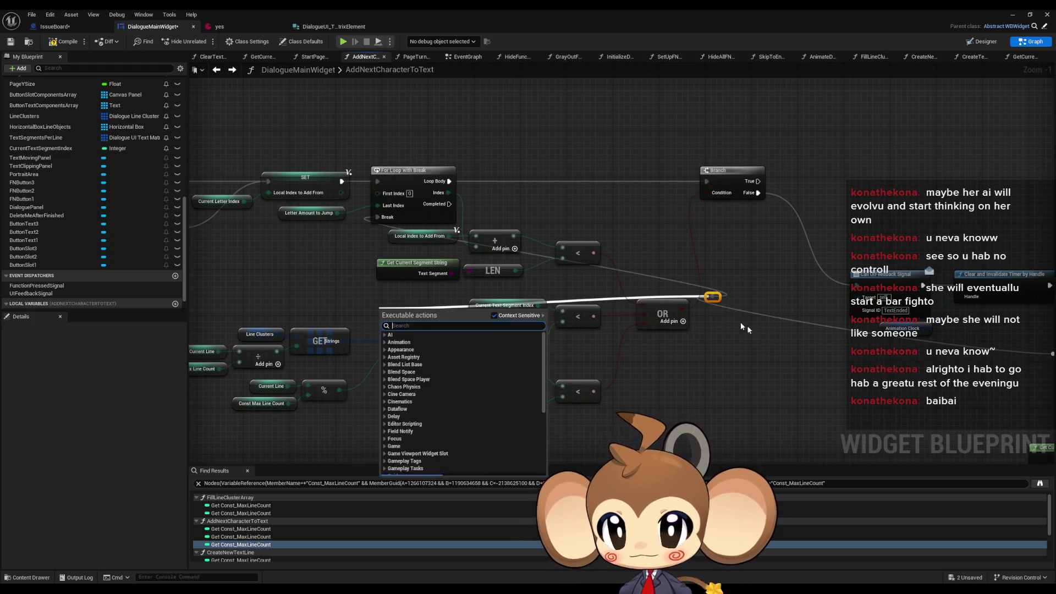
click(710, 302)
mouse_move(713, 297)
mouse_down()
mouse_move(348, 330)
mouse_move(358, 302)
mouse_move(360, 311)
mouse_up()
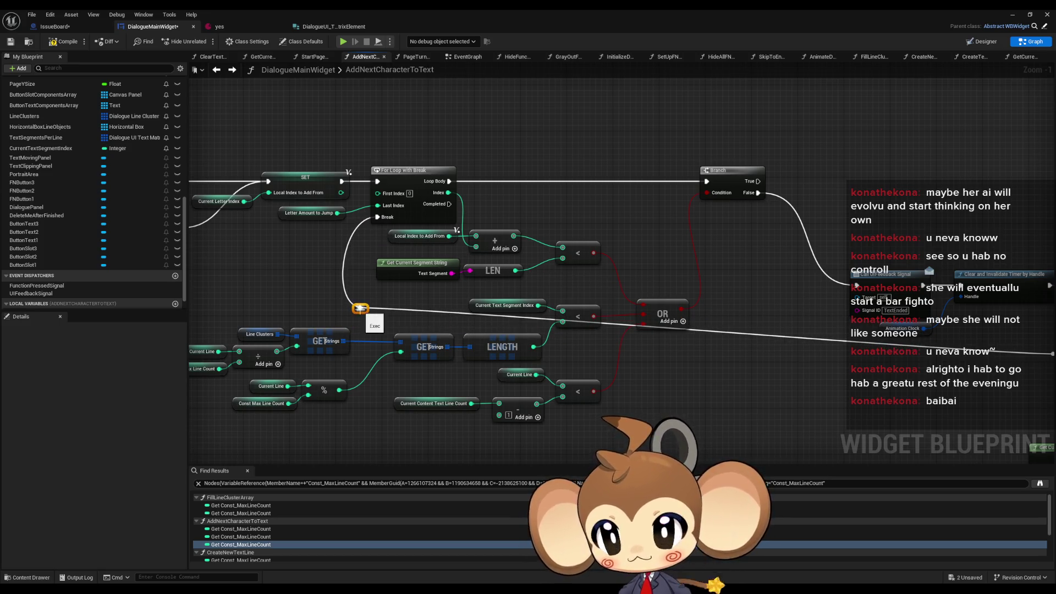
Inspect the context options of the reroute points on the Break wire.
drag(614, 319, 515, 302)
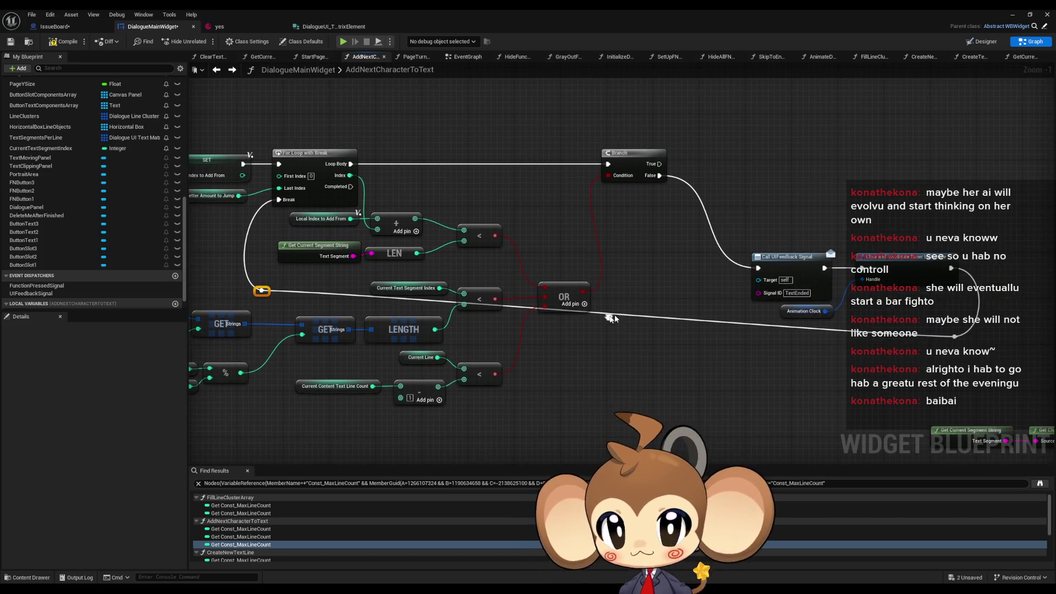
right_click(262, 291)
mouse_move(288, 325)
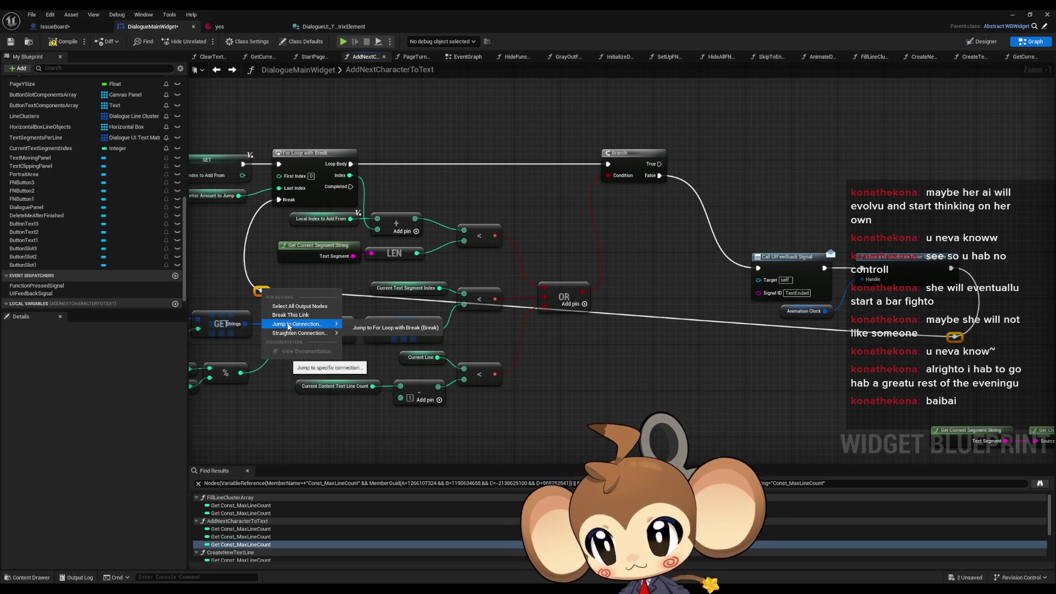
click(262, 289)
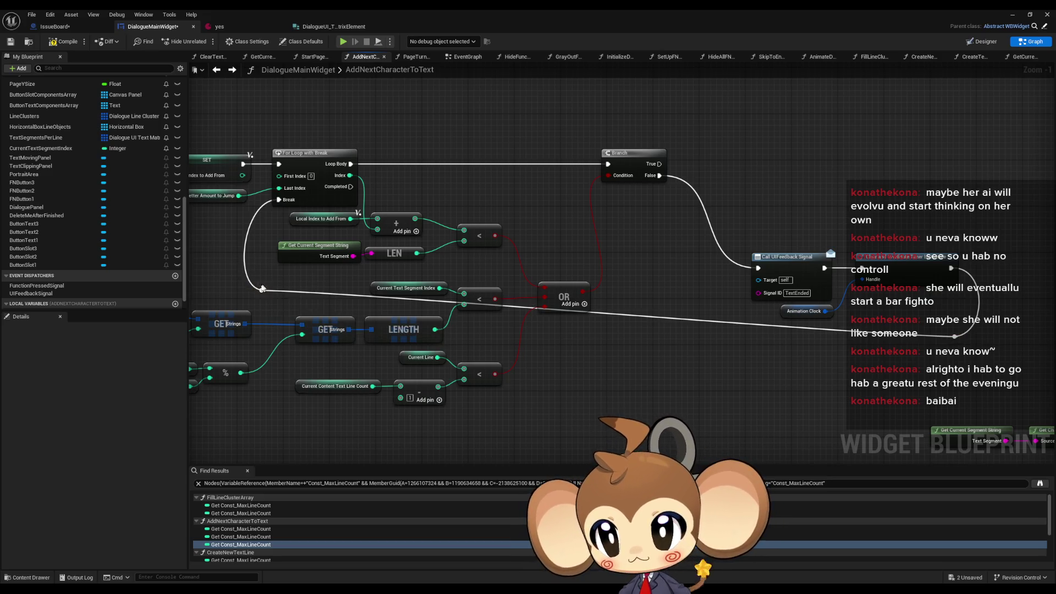
right_click(953, 341)
click(851, 353)
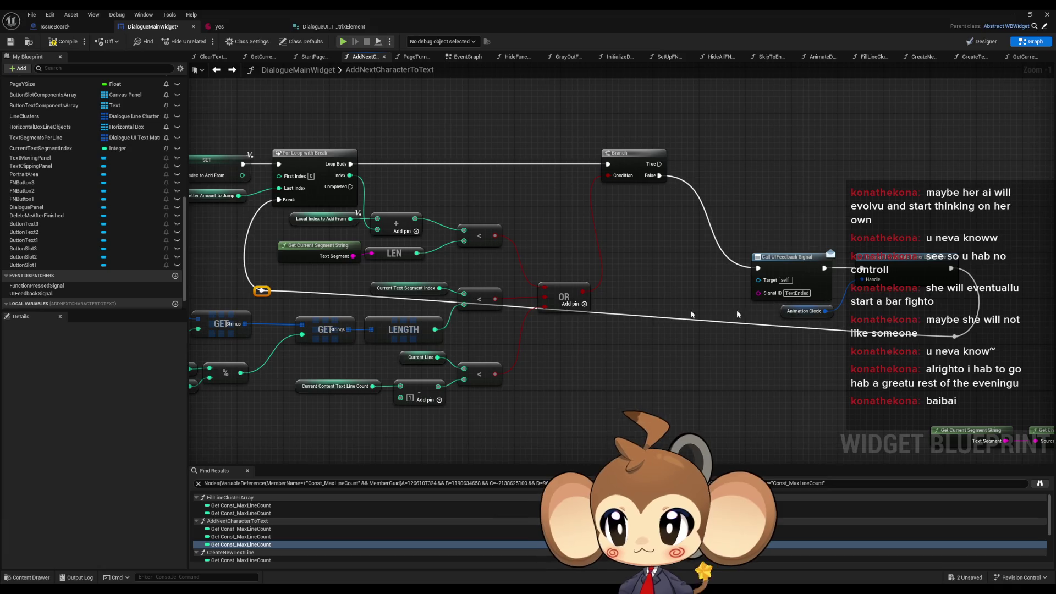
right_click(955, 338)
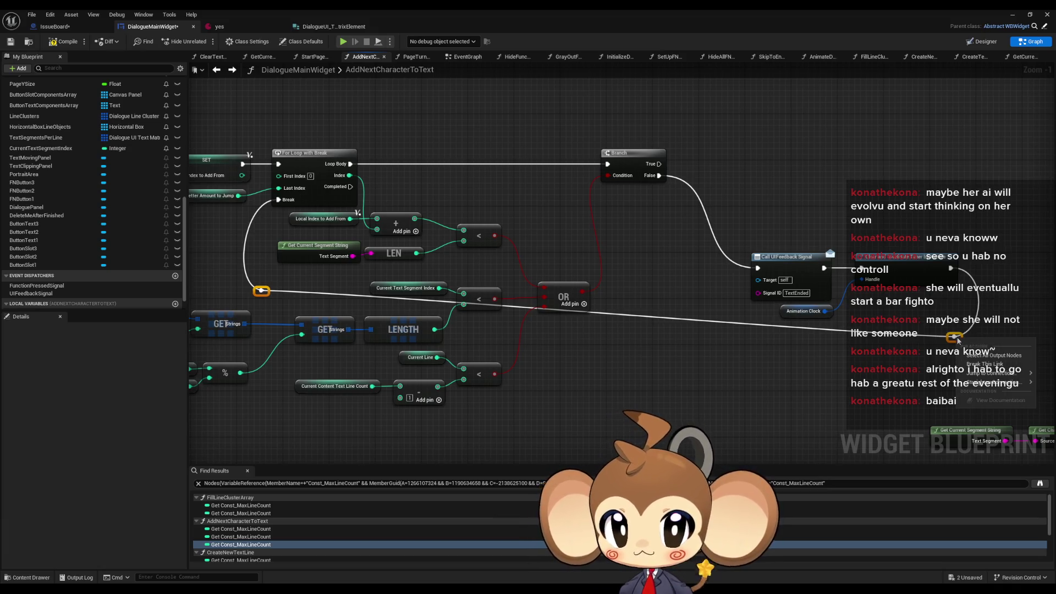
click(990, 373)
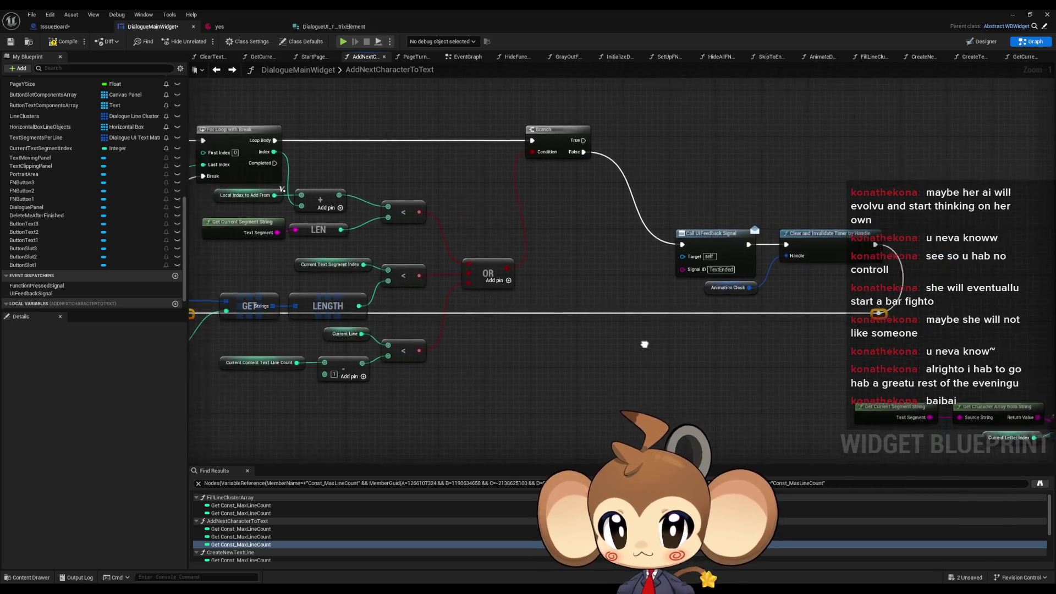
Shift the left Line Clusters GET, divide and modulo node group slightly right.
drag(237, 226, 432, 356)
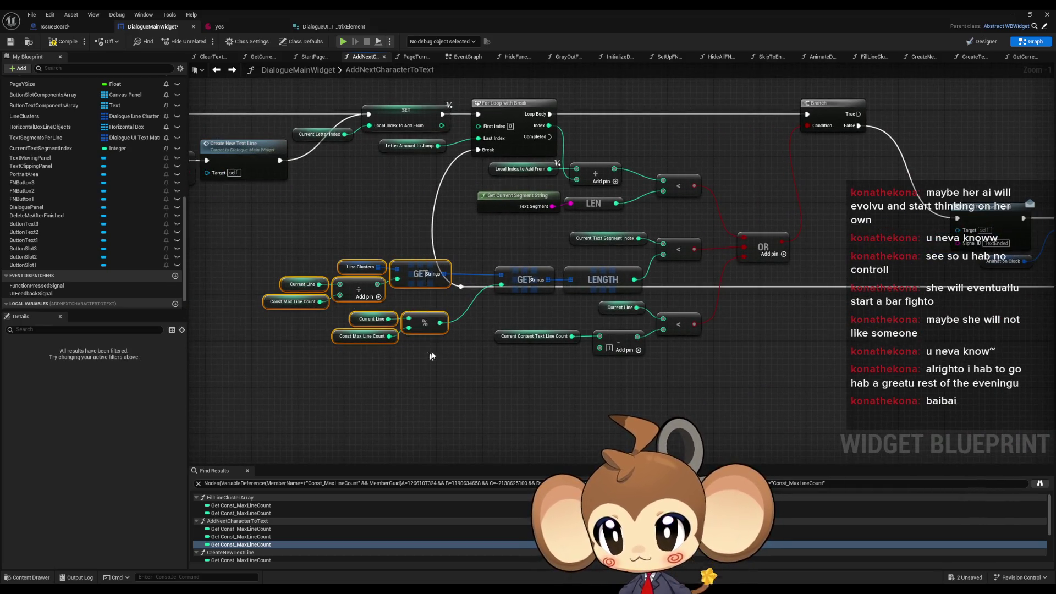
drag(482, 270, 663, 358)
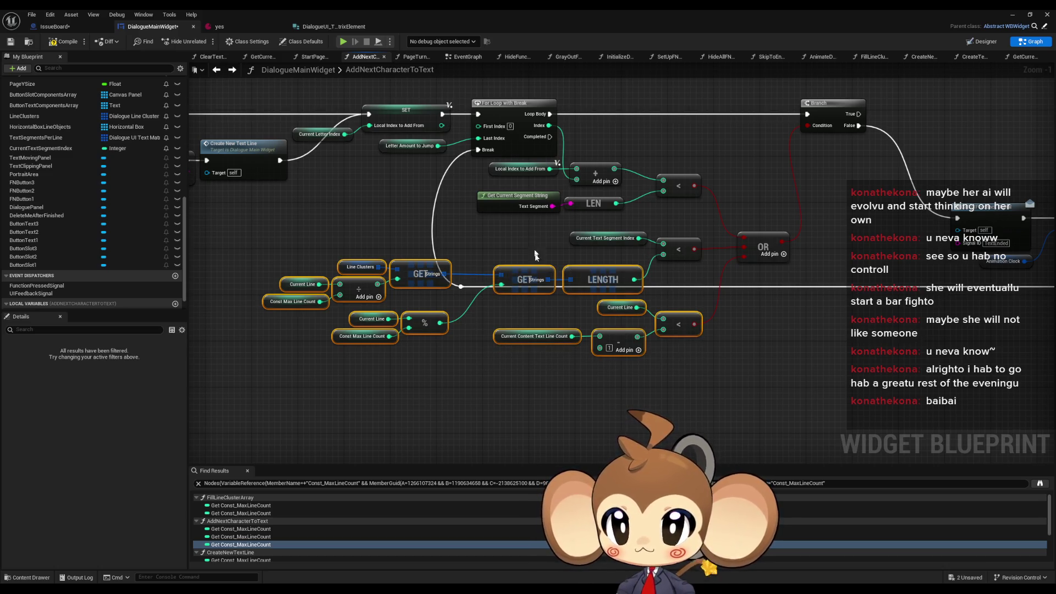
click(462, 254)
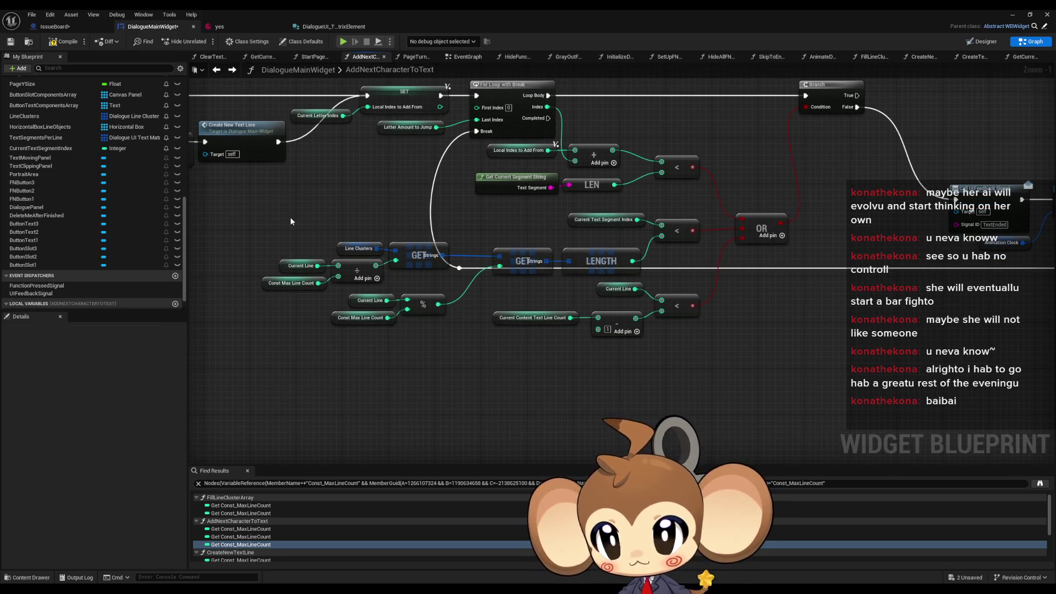
drag(291, 219, 439, 333)
mouse_move(426, 253)
mouse_down()
mouse_move(701, 345)
mouse_move(621, 426)
mouse_up()
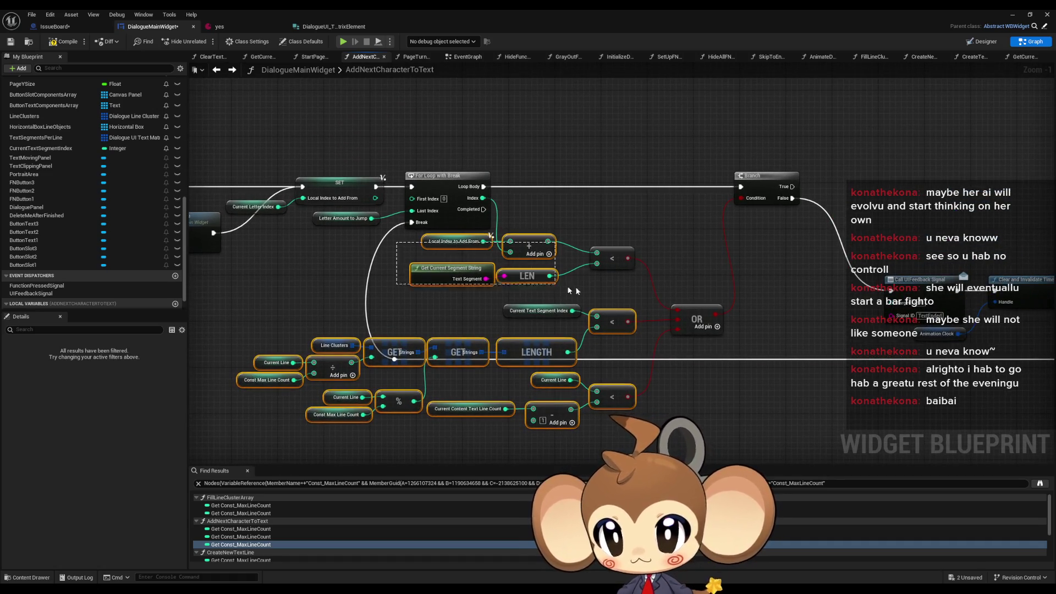
scroll(491, 325, down, 4)
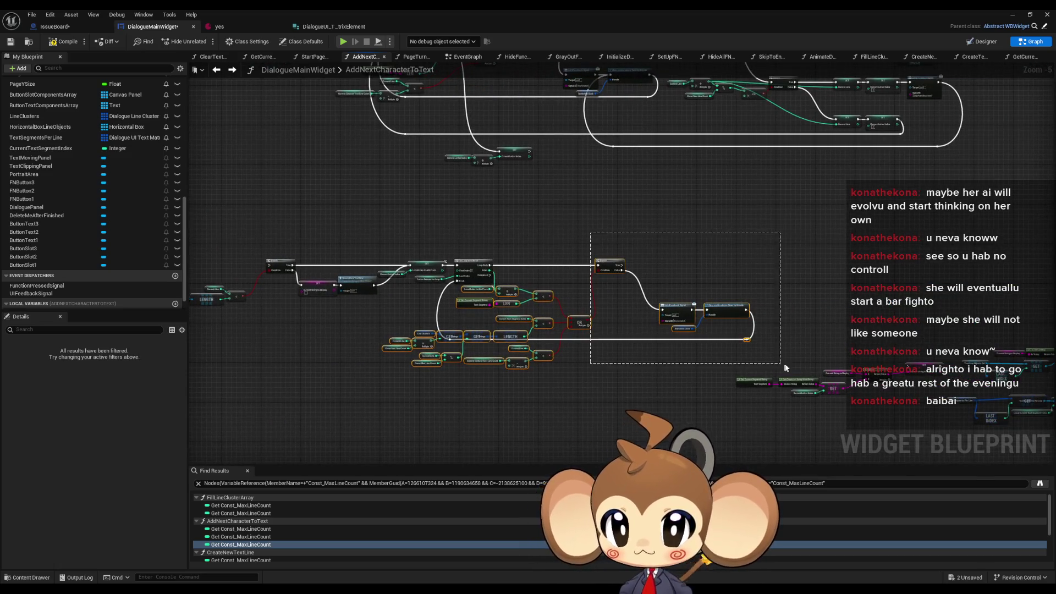
scroll(593, 249, up, 5)
drag(679, 265, 804, 263)
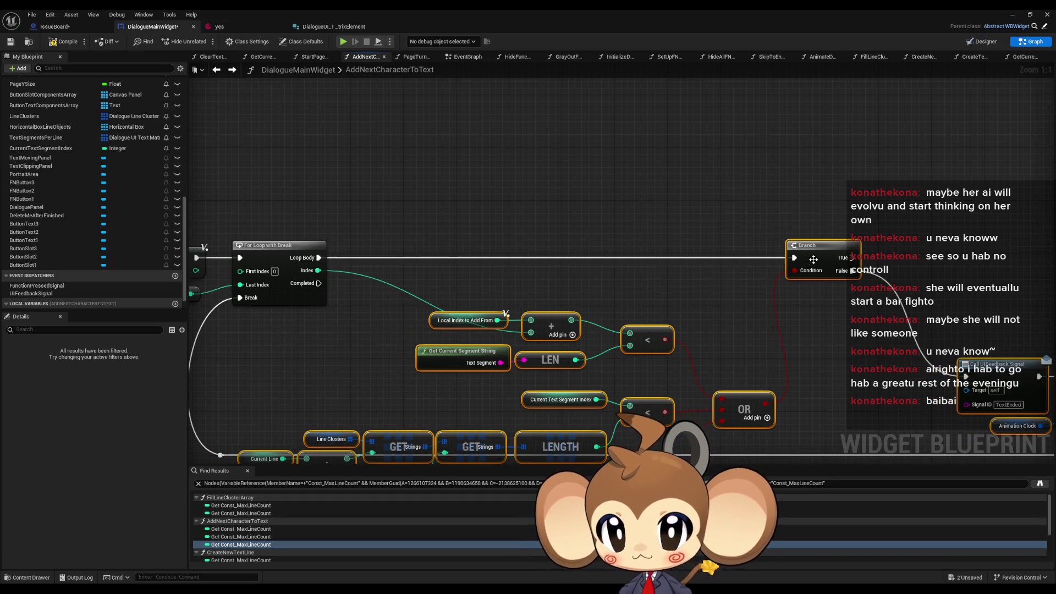
mouse_move(750, 406)
mouse_down()
mouse_move(754, 305)
mouse_move(710, 313)
mouse_up()
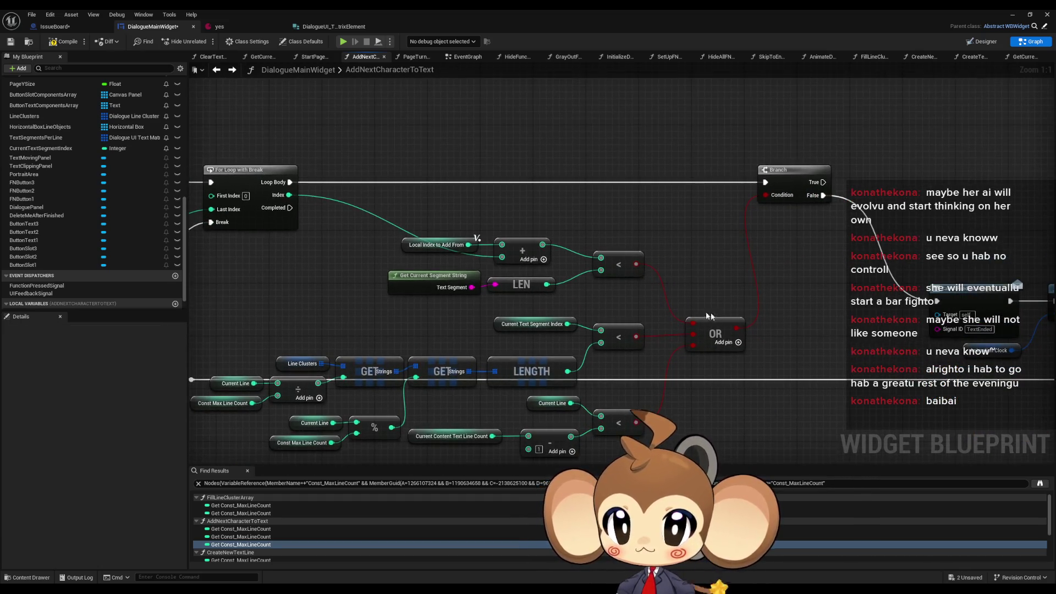
Lower the segment index comparison and move the length comparison, LEN and Local Index nodes toward OR.
drag(526, 318, 509, 341)
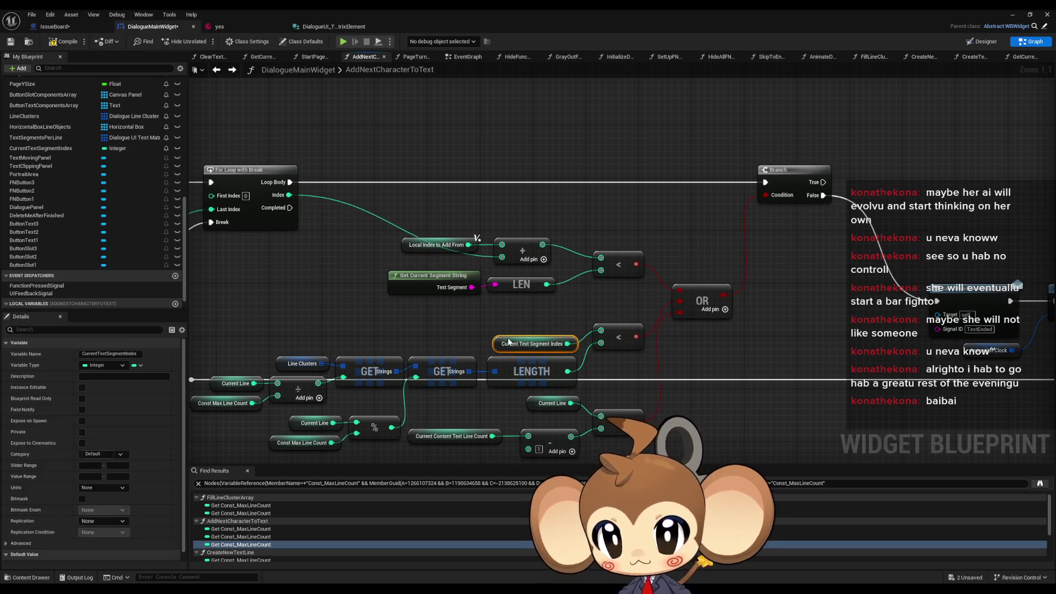
drag(614, 338, 613, 364)
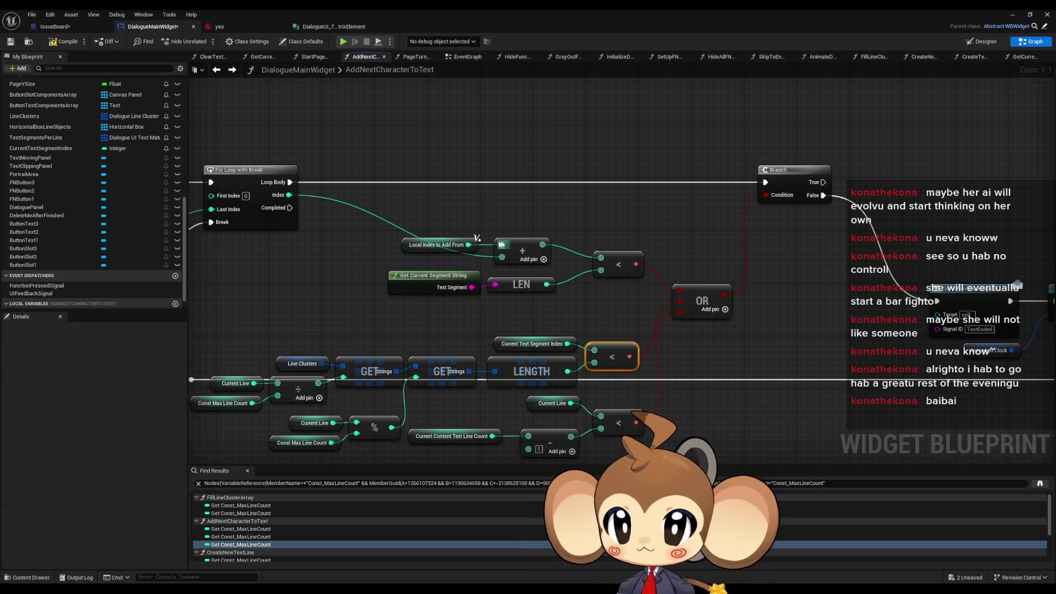
drag(591, 263, 615, 287)
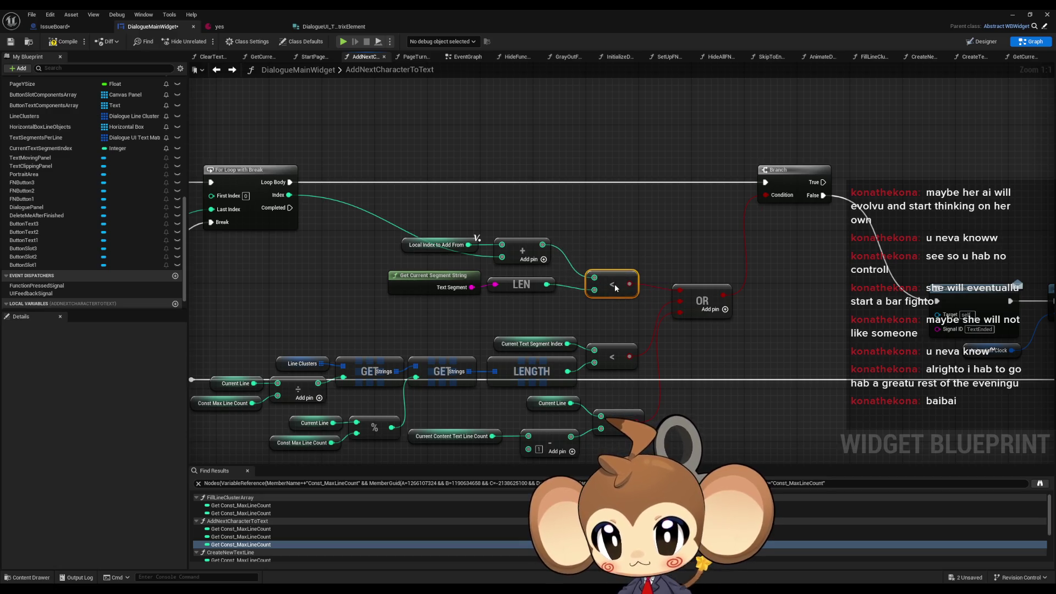
mouse_move(363, 277)
mouse_down()
mouse_move(519, 293)
mouse_move(546, 307)
mouse_up()
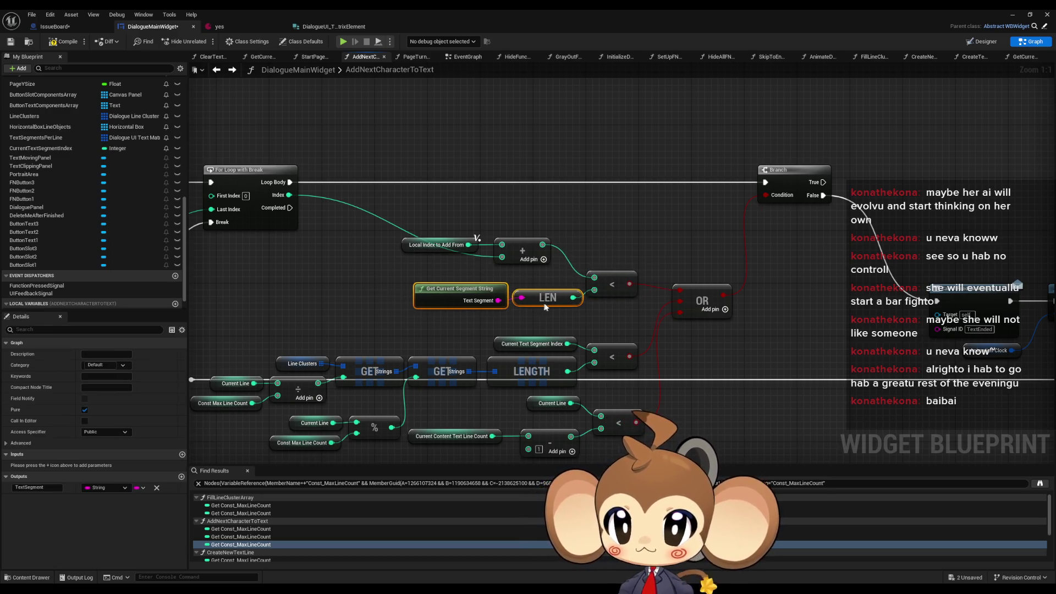
drag(386, 217, 549, 270)
drag(427, 343, 480, 317)
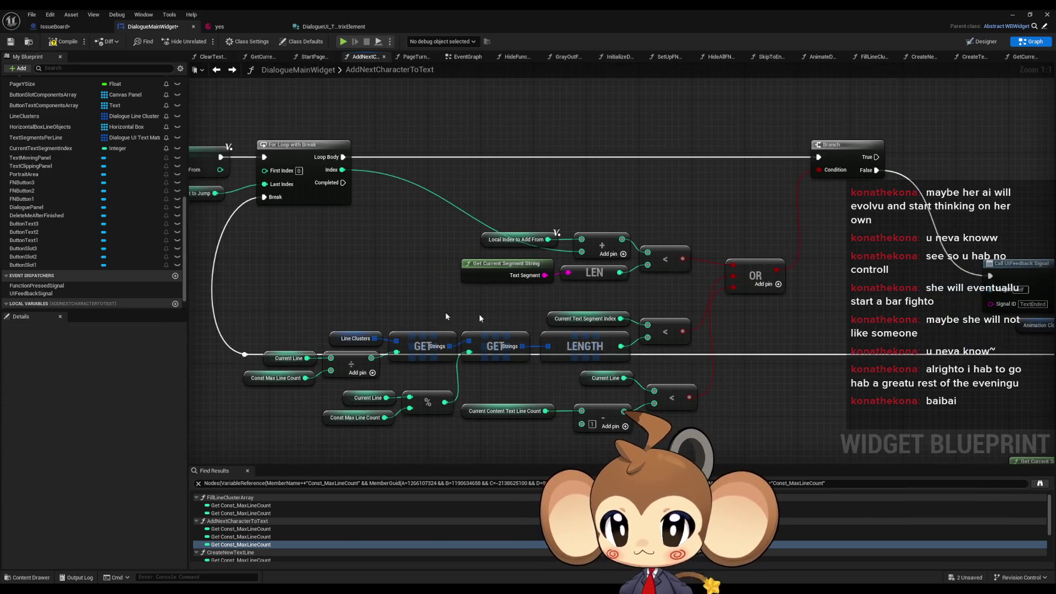
Move the Line Clusters chain, Current Line modulo and line-count comparison nodes up.
mouse_move(287, 302)
mouse_down()
mouse_move(632, 378)
mouse_move(668, 377)
mouse_move(668, 367)
mouse_up()
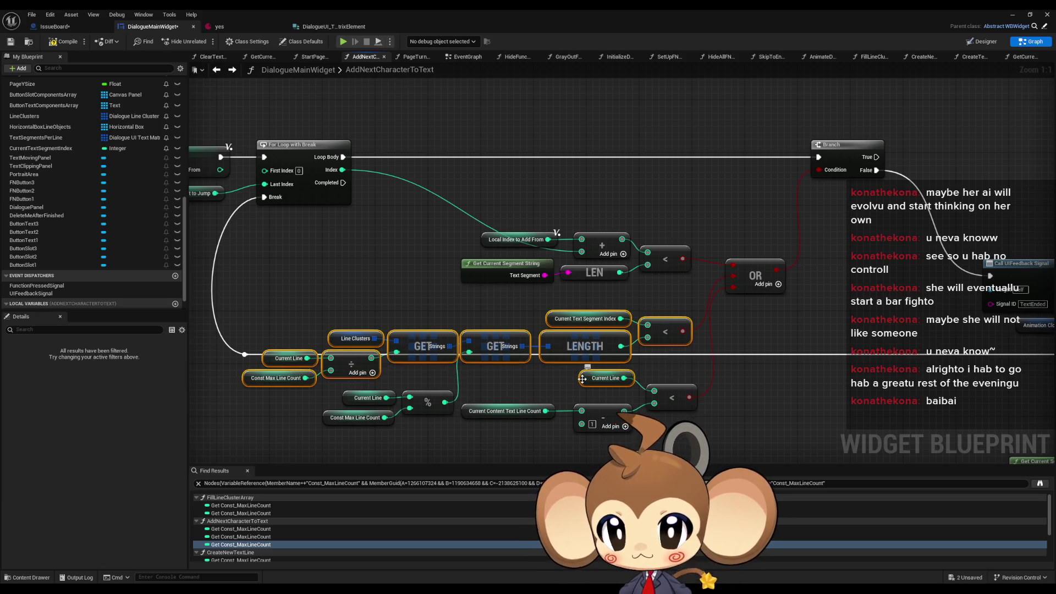
drag(587, 321, 557, 293)
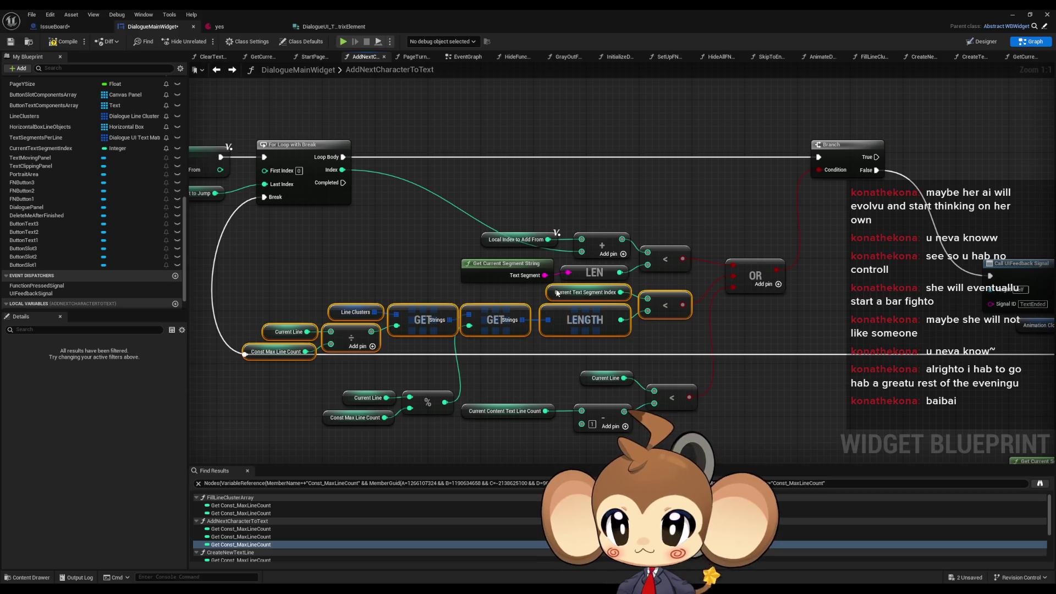
drag(320, 378, 455, 447)
drag(438, 402, 438, 365)
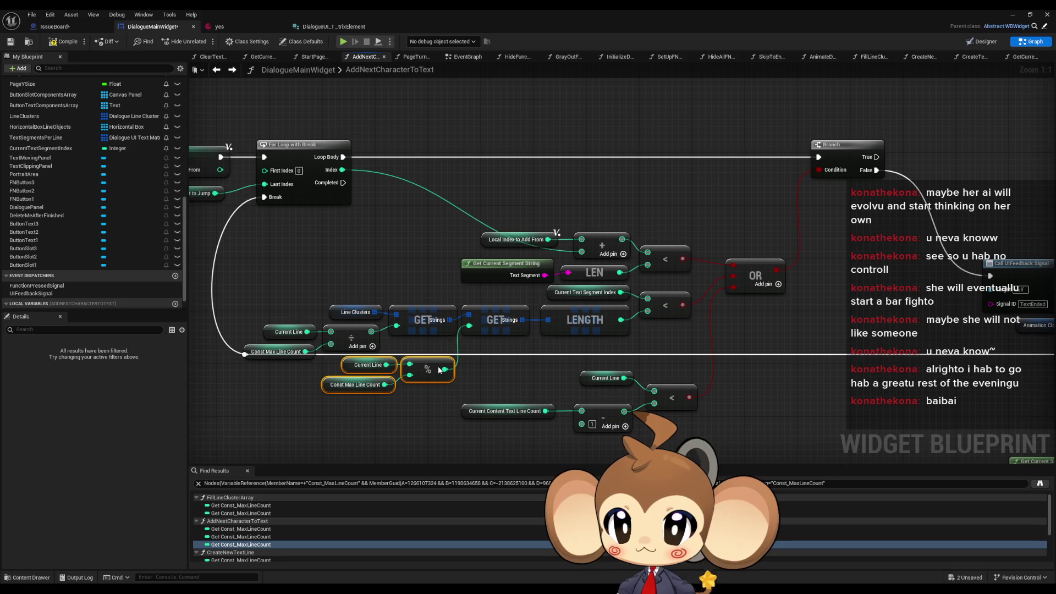
click(541, 379)
drag(604, 378, 605, 391)
drag(491, 412, 503, 414)
drag(709, 443, 498, 380)
drag(676, 395, 669, 354)
Raise the whole condition group and place the OR node beside the comparisons.
mouse_move(287, 238)
mouse_down()
mouse_move(632, 388)
mouse_move(694, 396)
mouse_up()
drag(658, 310, 660, 258)
drag(660, 256, 641, 245)
drag(758, 284, 719, 245)
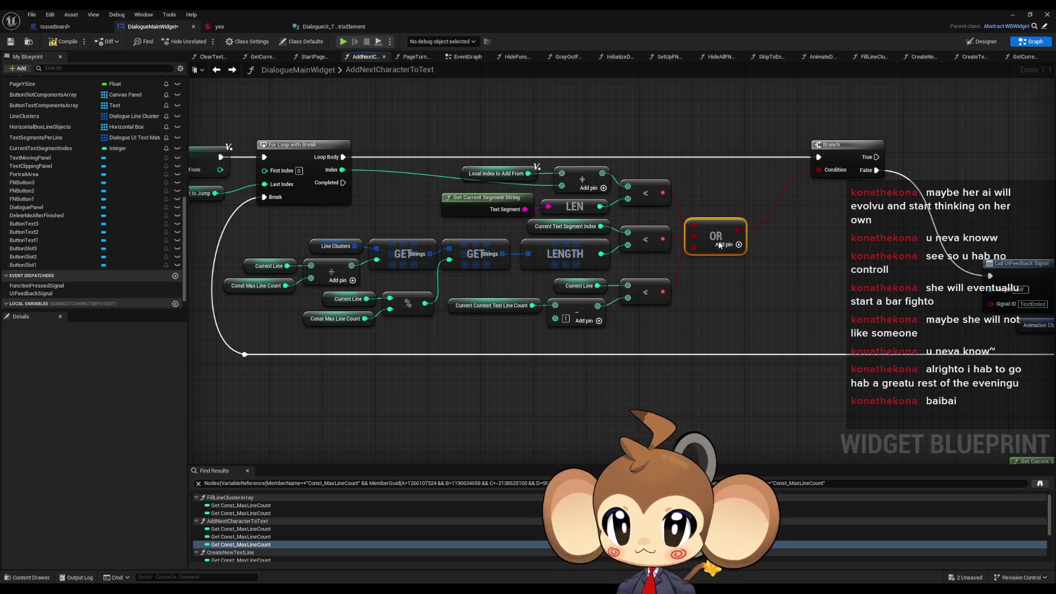
Shift the Branch node left, closer to the condition block.
mouse_move(417, 168)
mouse_down()
mouse_move(710, 298)
mouse_move(707, 310)
mouse_up()
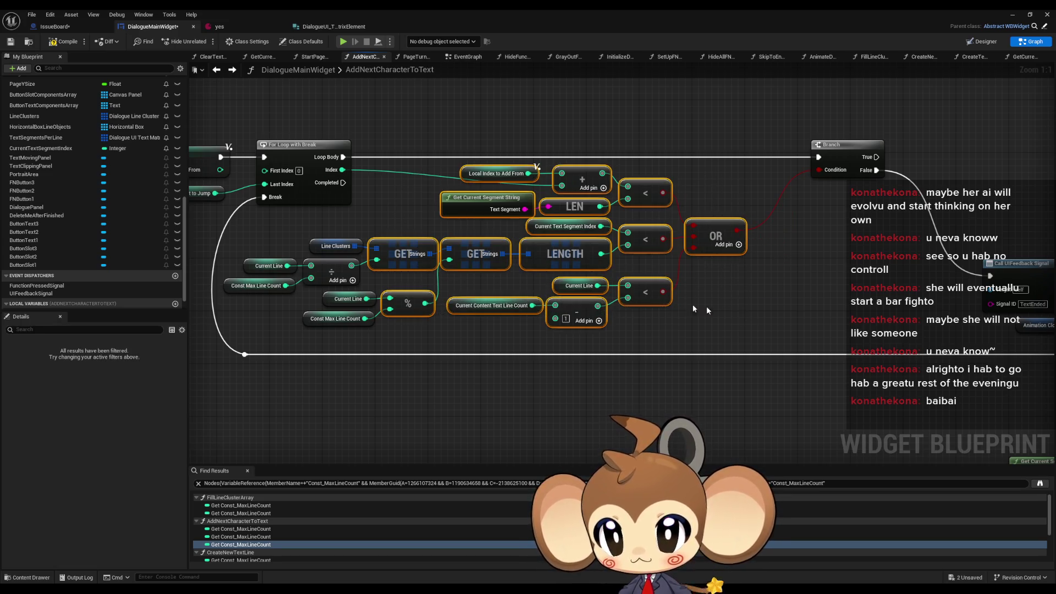
drag(266, 233, 439, 325)
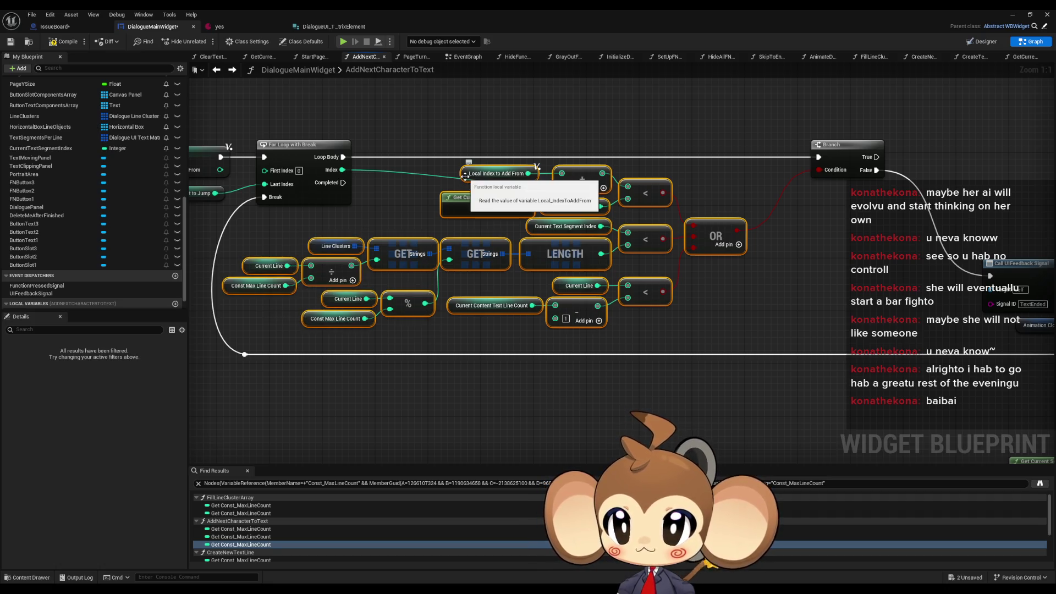
scroll(508, 217, down, 2)
drag(612, 217, 568, 216)
click(585, 274)
drag(586, 274, 629, 313)
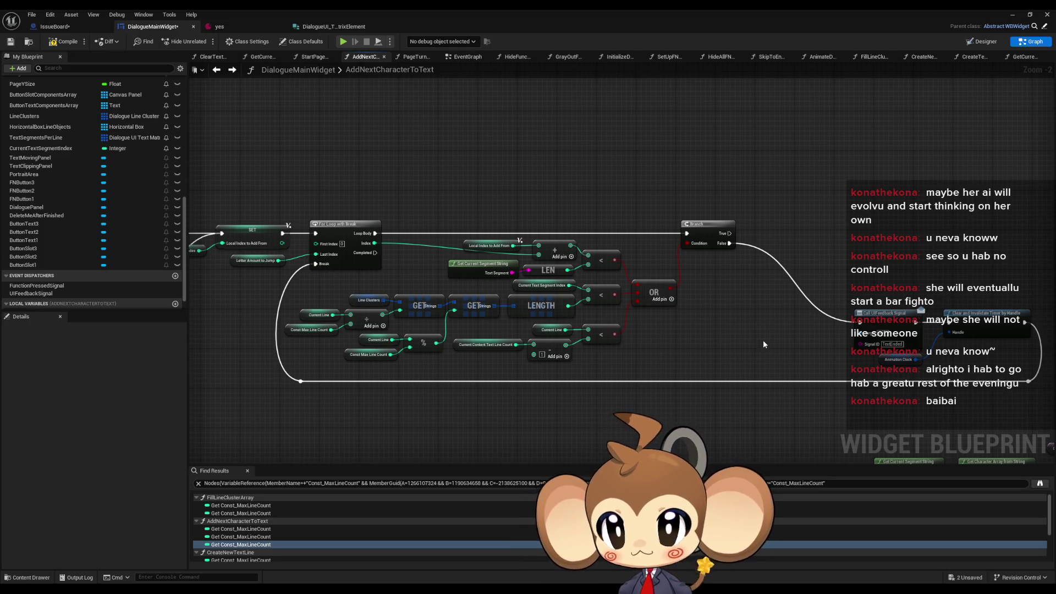
drag(763, 344, 593, 328)
scroll(566, 325, down, 2)
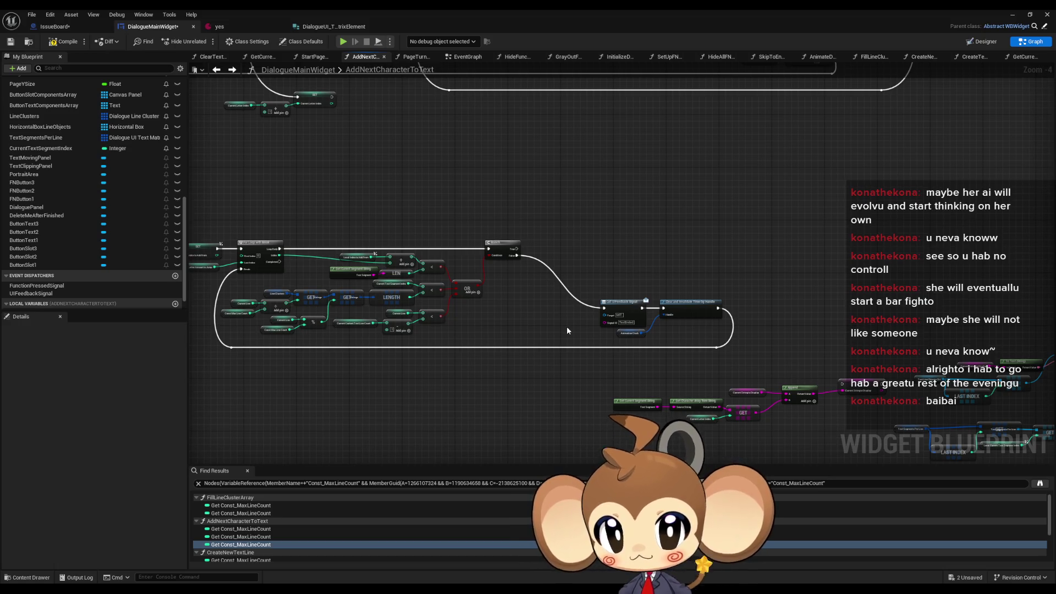
scroll(567, 330, down, 1)
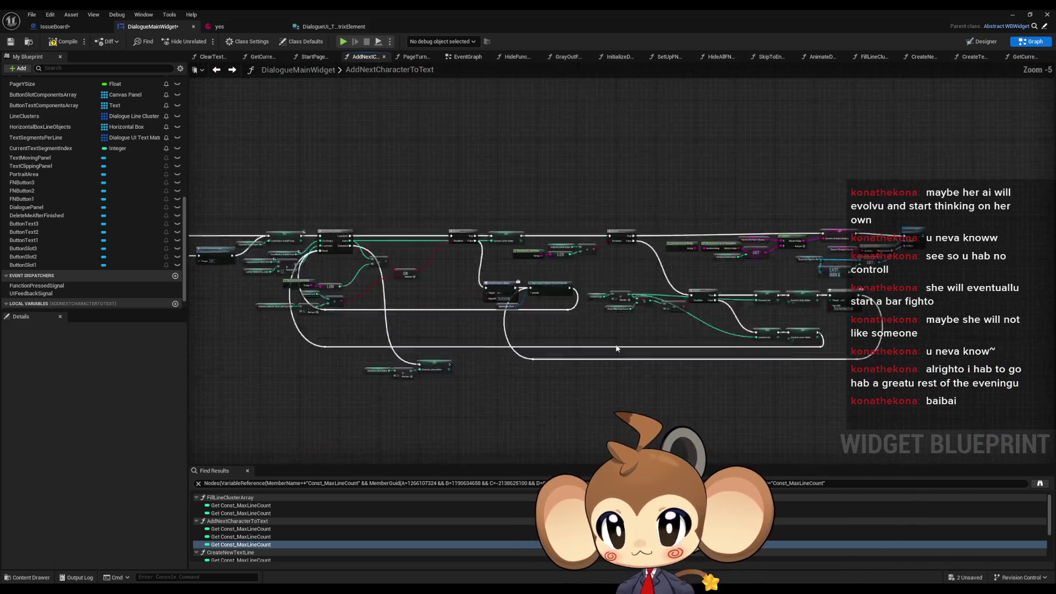
scroll(616, 348, up, 1)
mouse_move(616, 351)
mouse_down()
mouse_move(628, 241)
mouse_move(718, 421)
mouse_move(949, 433)
mouse_up()
scroll(657, 317, up, 2)
mouse_move(792, 352)
mouse_down()
mouse_move(610, 401)
mouse_move(532, 395)
mouse_move(691, 351)
mouse_up()
scroll(702, 380, up, 2)
scroll(705, 407, down, 6)
scroll(532, 395, up, 2)
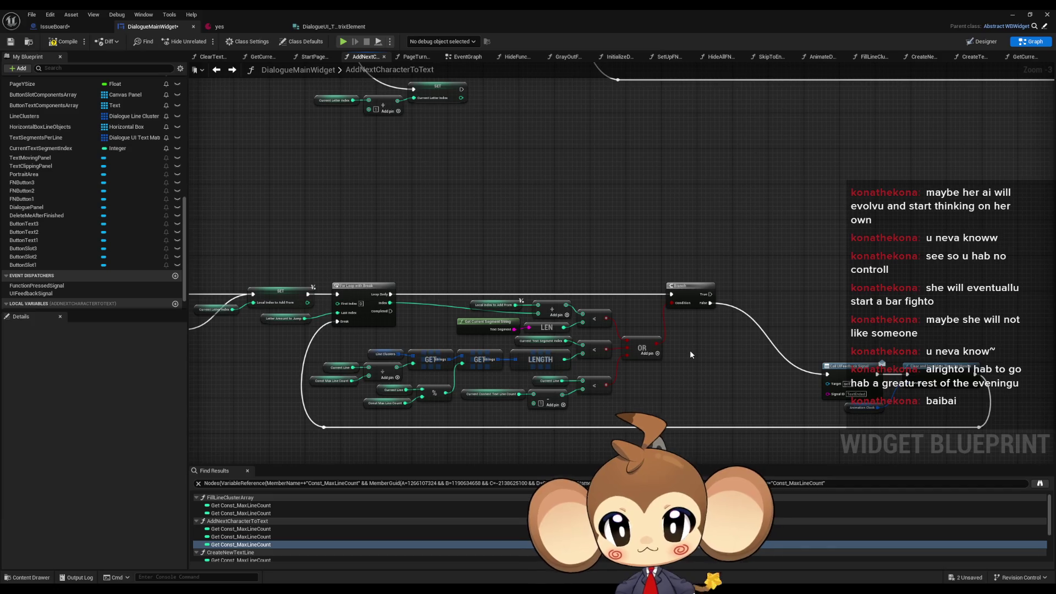
drag(690, 350, 642, 342)
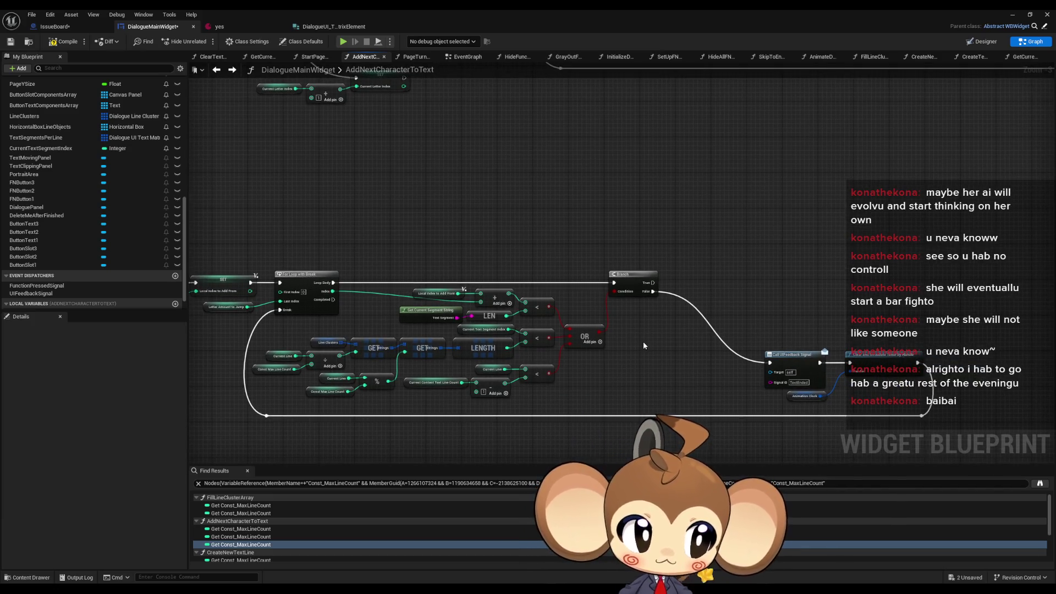
mouse_move(642, 342)
mouse_down()
mouse_move(678, 444)
mouse_move(695, 566)
mouse_up()
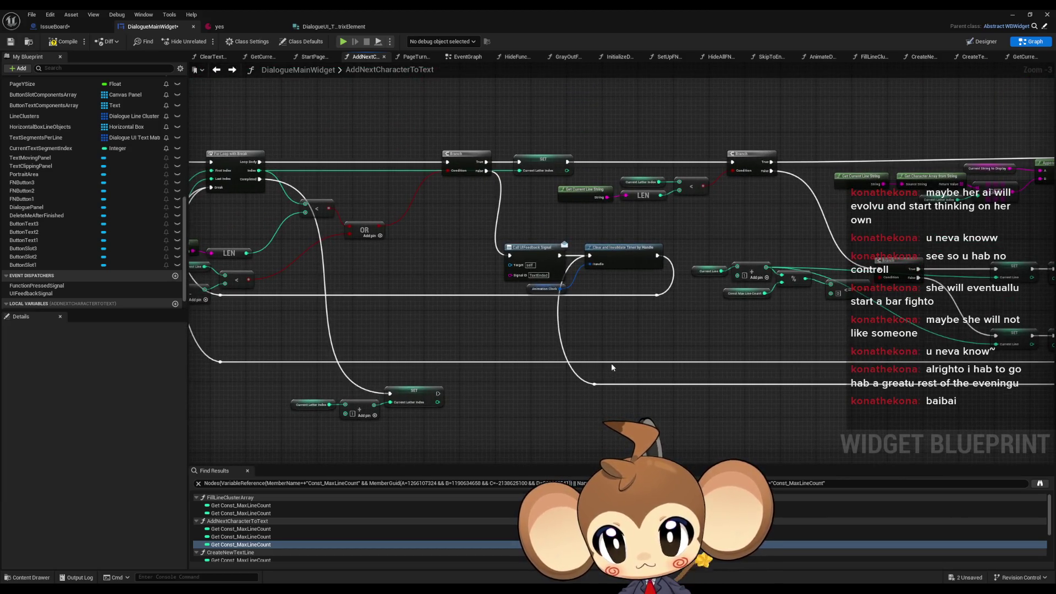
drag(590, 133, 696, 219)
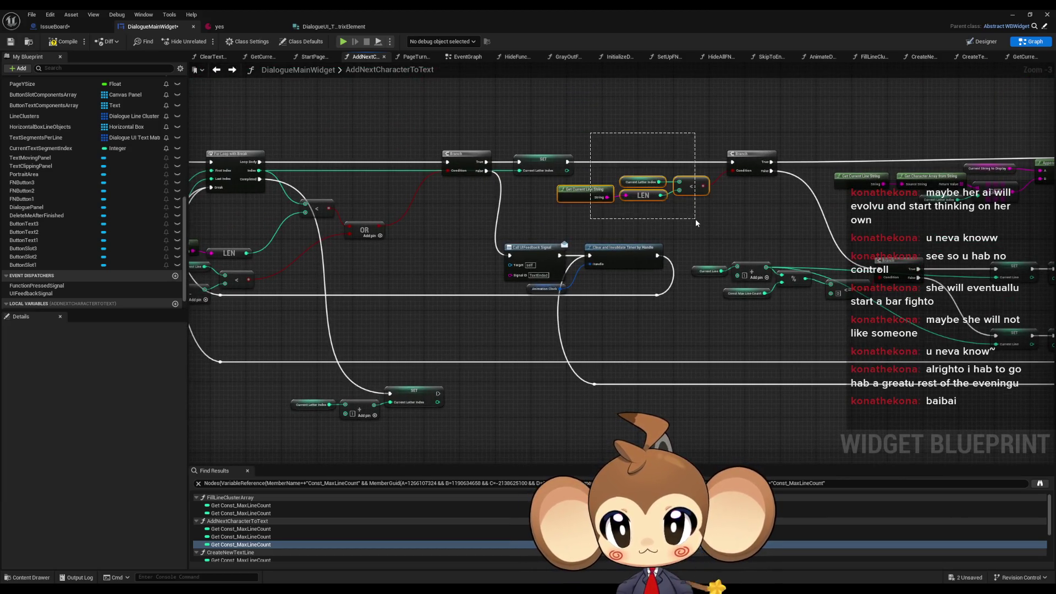
key(Home)
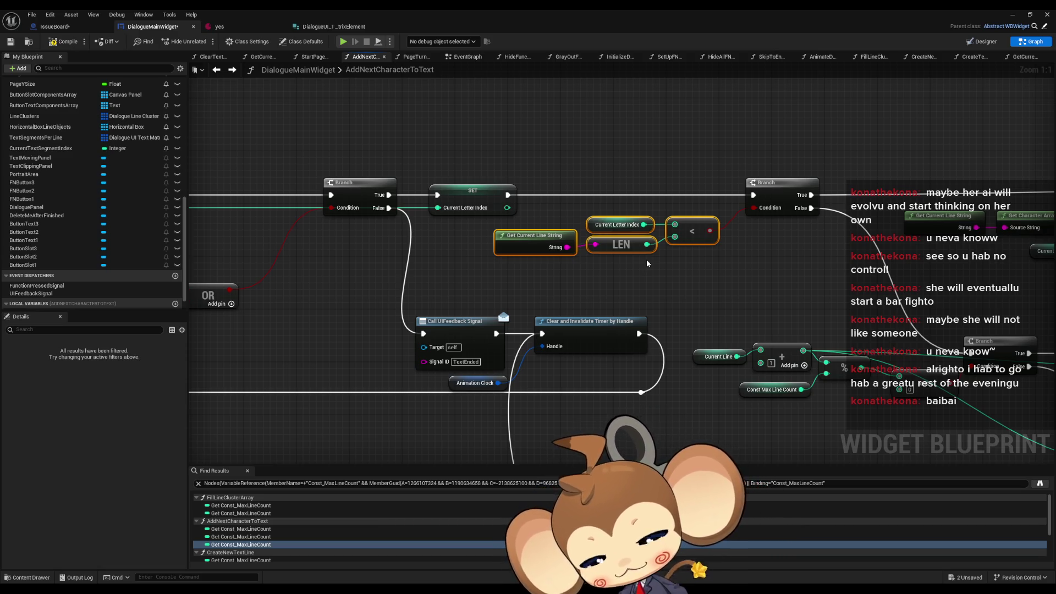
scroll(719, 339, down, 3)
mouse_move(720, 339)
mouse_down()
mouse_move(731, 377)
mouse_move(797, 207)
mouse_move(686, 139)
mouse_move(686, 346)
mouse_up()
click(683, 165)
scroll(680, 199, up, 3)
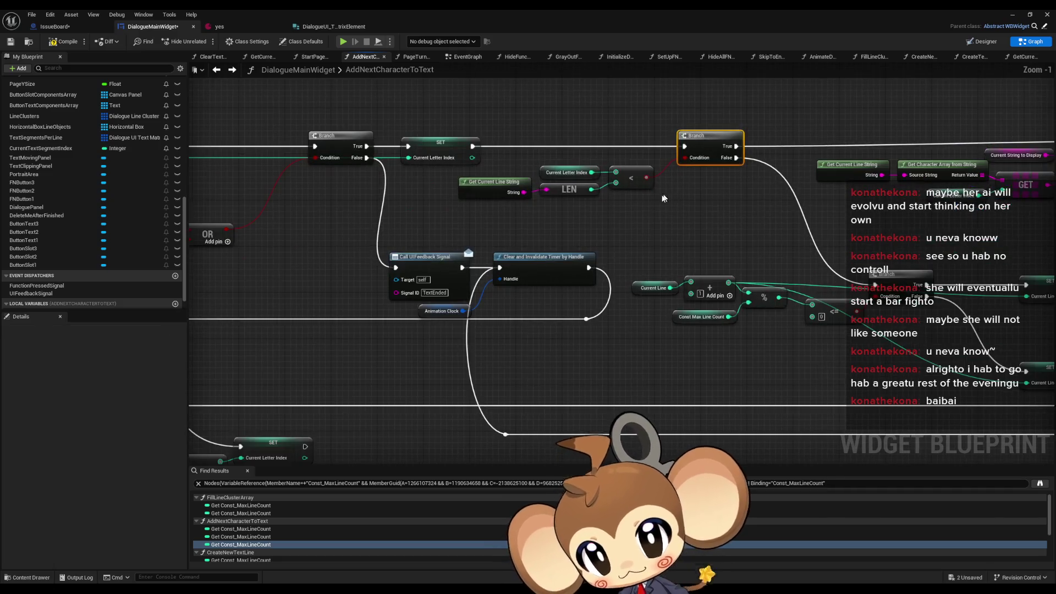
mouse_move(745, 344)
mouse_down()
mouse_move(662, 198)
mouse_move(636, 213)
mouse_move(574, 209)
mouse_move(823, 204)
mouse_up()
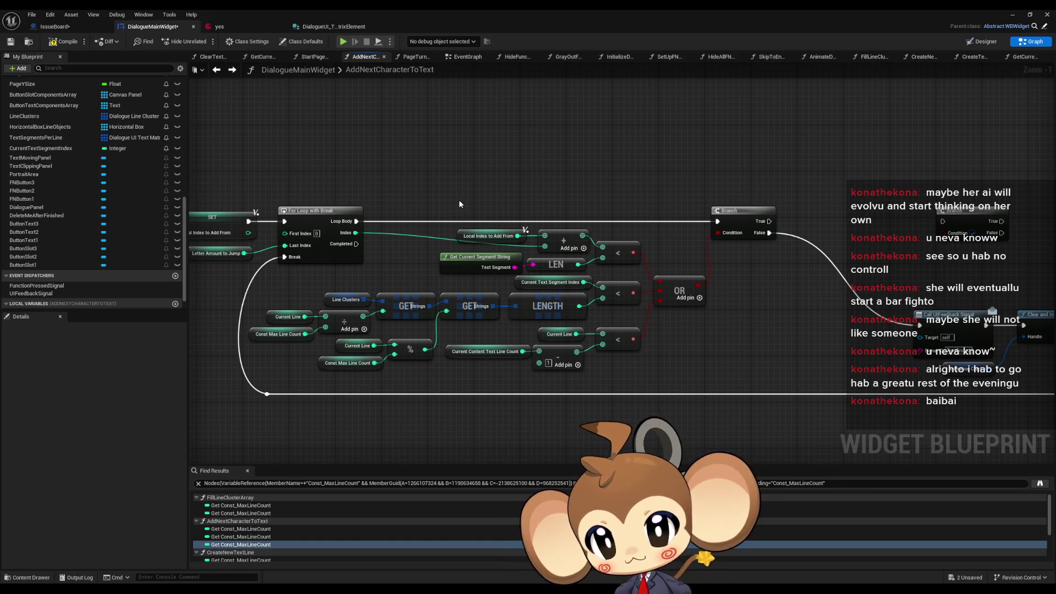
Inspect the Current Letter Index variable in the loop logic.
scroll(460, 204, down, 2)
drag(549, 116, 536, 278)
scroll(532, 300, down, 2)
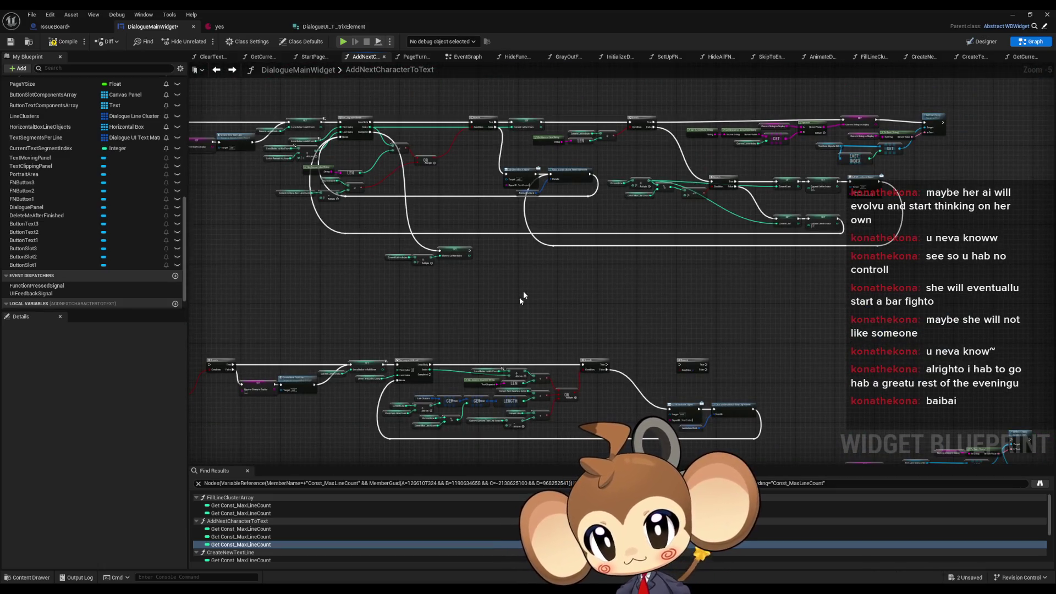
scroll(490, 386, up, 2)
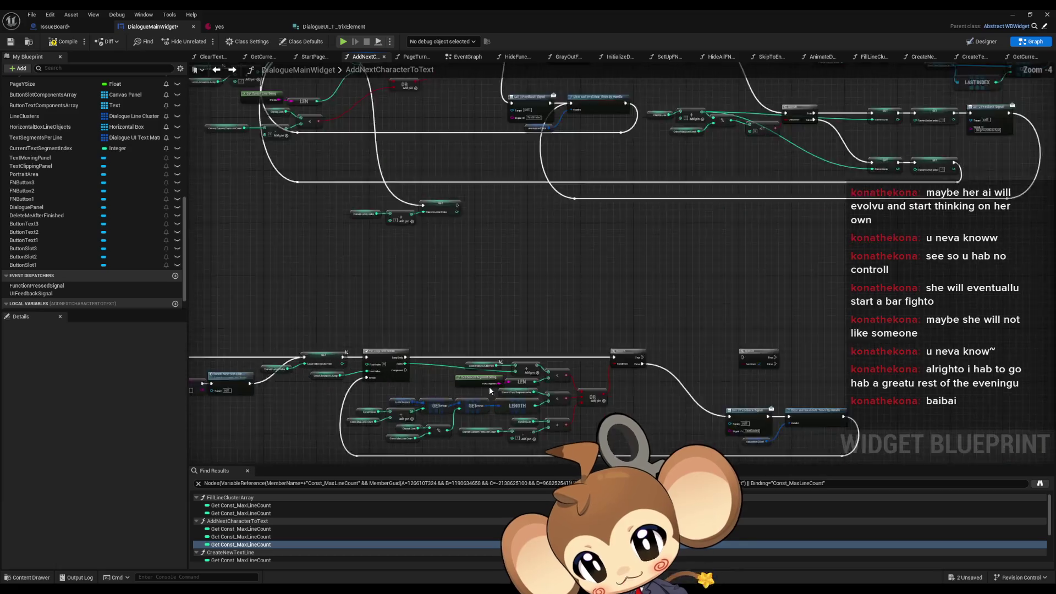
scroll(580, 305, up, 2)
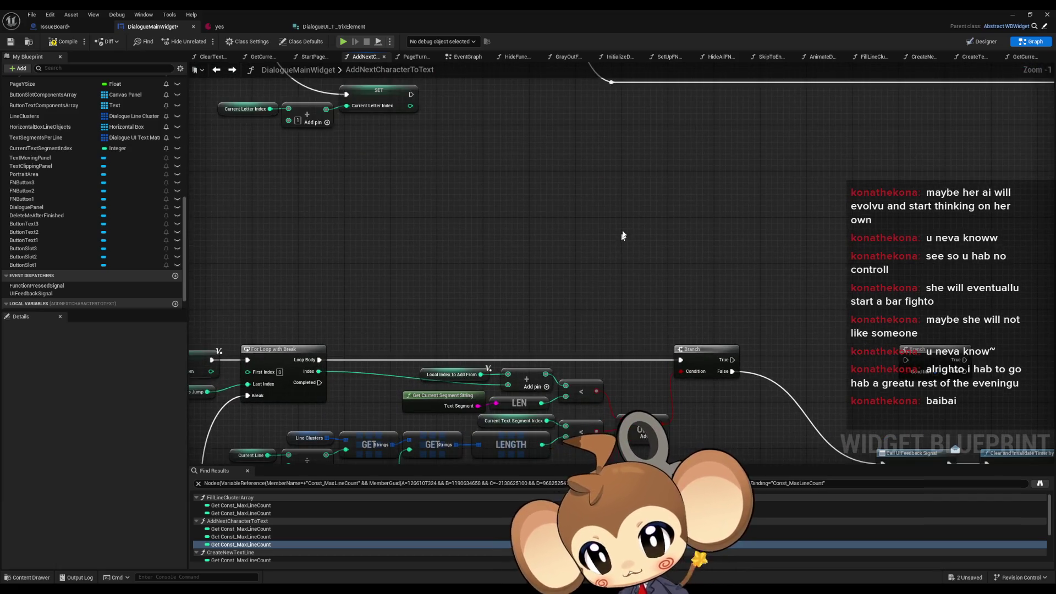
drag(729, 372, 786, 377)
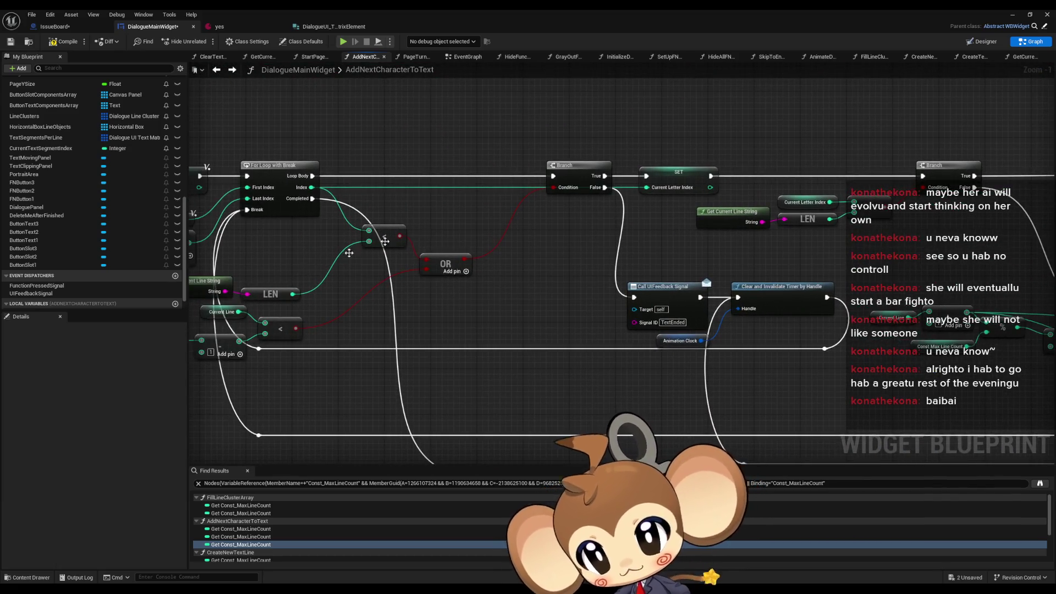
click(828, 202)
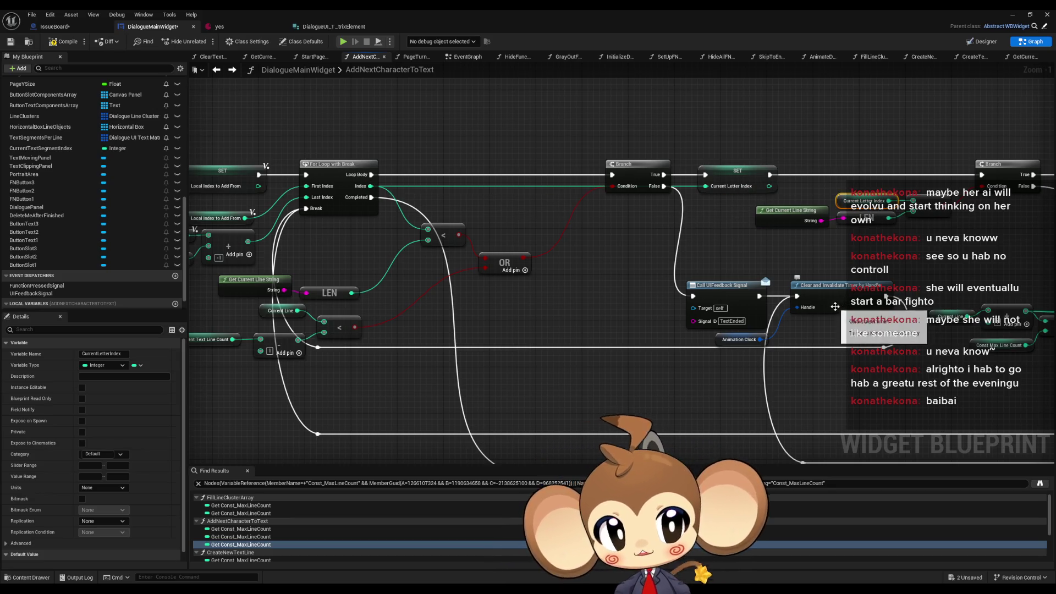
scroll(800, 381, down, 4)
scroll(608, 204, up, 3)
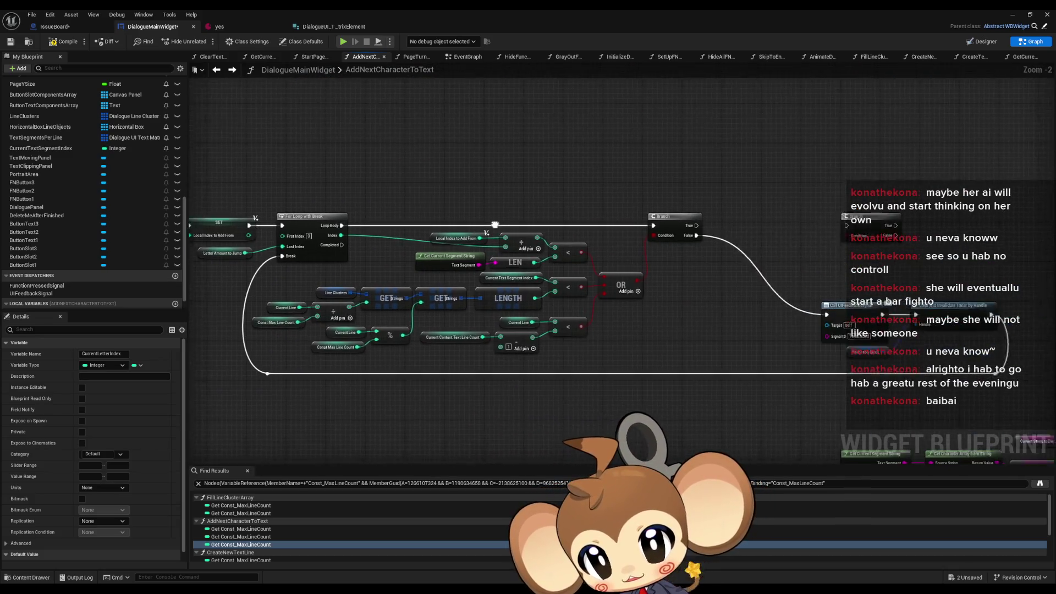
Copy and paste the Local Index, +, <, LEN and Get Current Segment String nodes.
drag(495, 224, 469, 223)
drag(397, 207, 563, 269)
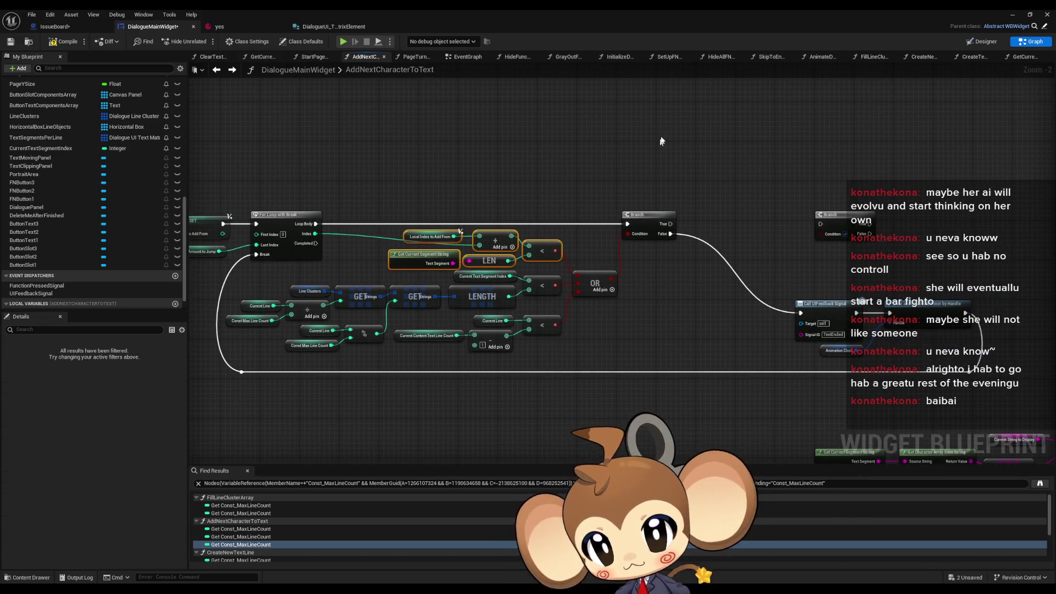
key(ctrl+c)
key(ctrl+v)
Select the line-count calculation and segment index comparison nodes, and start wiring toward OR.
mouse_move(232, 348)
mouse_down()
mouse_move(309, 379)
mouse_move(495, 393)
mouse_move(462, 388)
mouse_up()
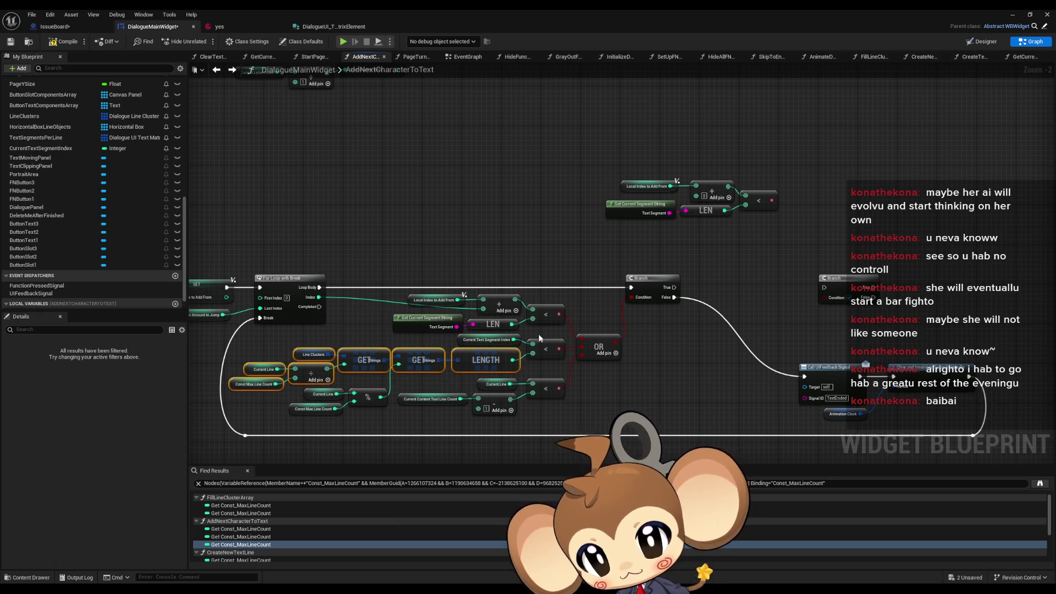
drag(570, 333, 495, 352)
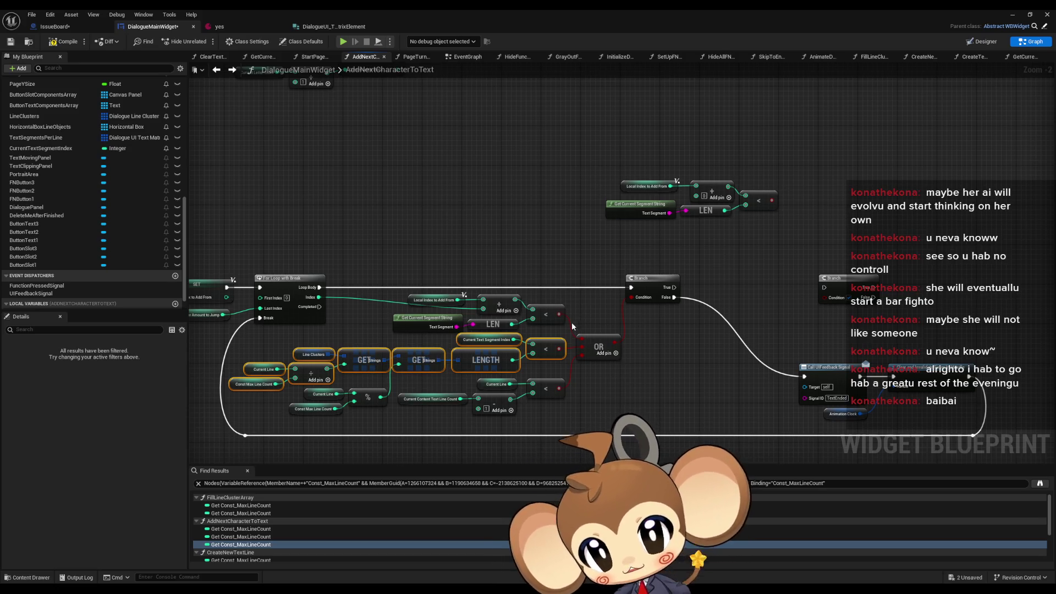
drag(559, 388, 575, 362)
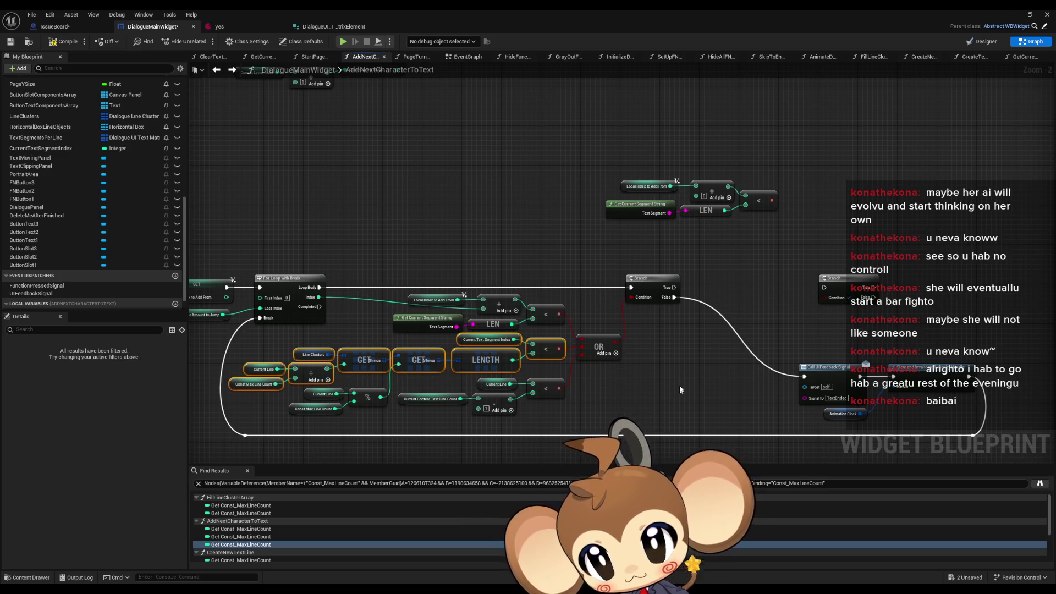
Remove one input pin from the OR node.
scroll(671, 389, down, 5)
scroll(523, 325, up, 2)
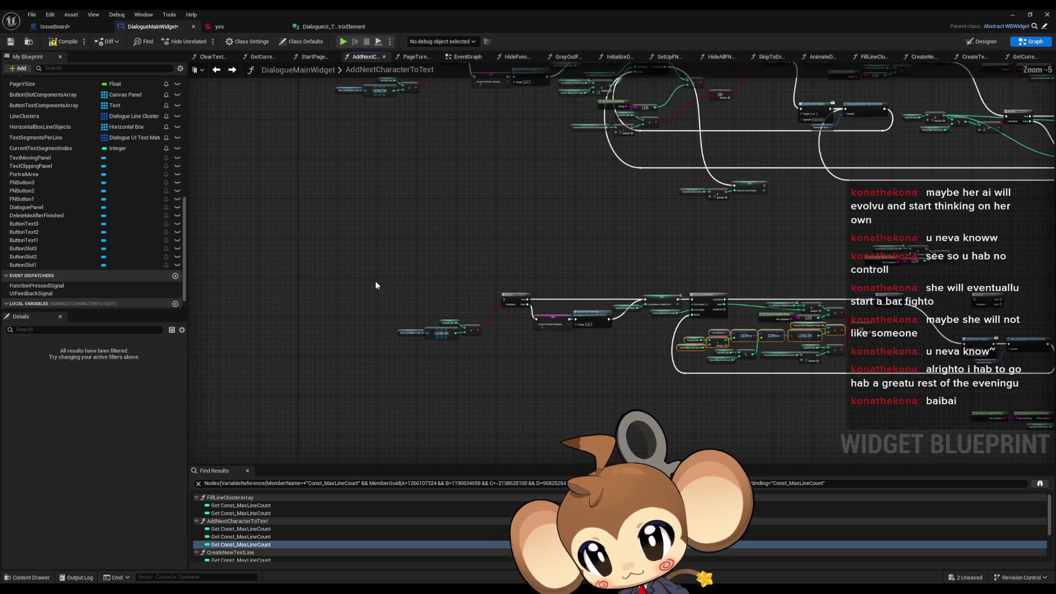
drag(560, 295, 777, 381)
mouse_move(541, 184)
mouse_down()
mouse_move(541, 418)
mouse_move(559, 322)
mouse_up()
scroll(554, 401, up, 3)
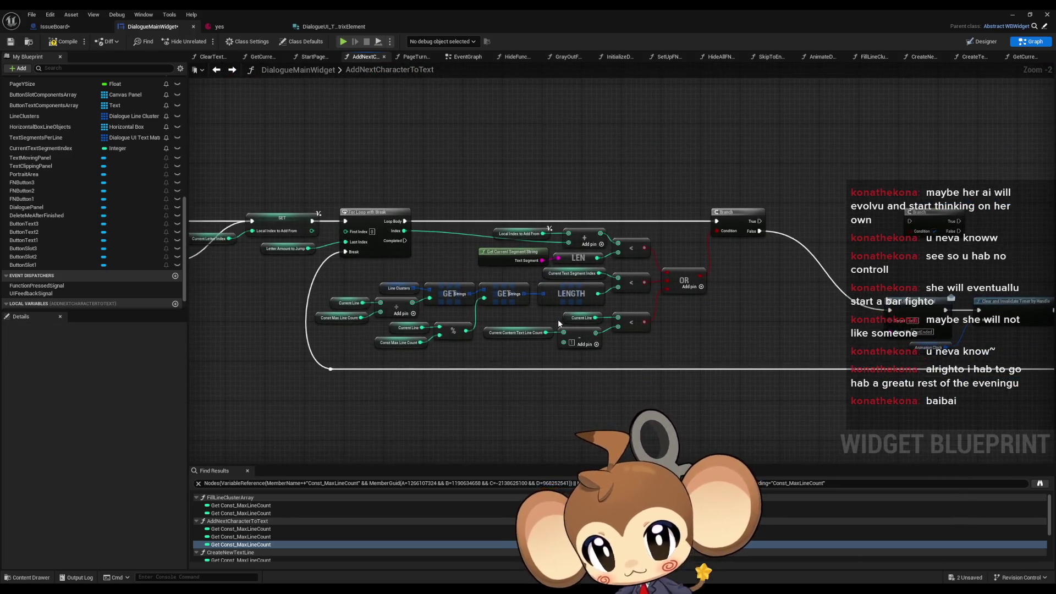
right_click(666, 288)
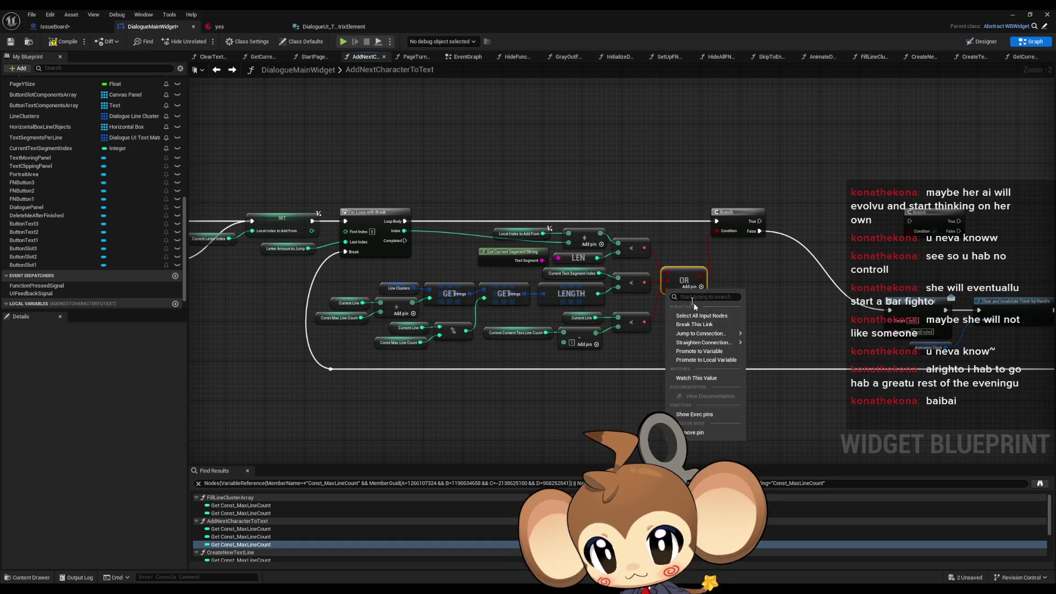
click(697, 431)
Route the first Branch's False into a second Branch conditioned by the lower comparison.
drag(687, 332, 654, 332)
drag(694, 283, 531, 285)
mouse_move(562, 233)
mouse_down()
mouse_move(675, 237)
mouse_move(713, 224)
mouse_up()
drag(663, 272, 643, 297)
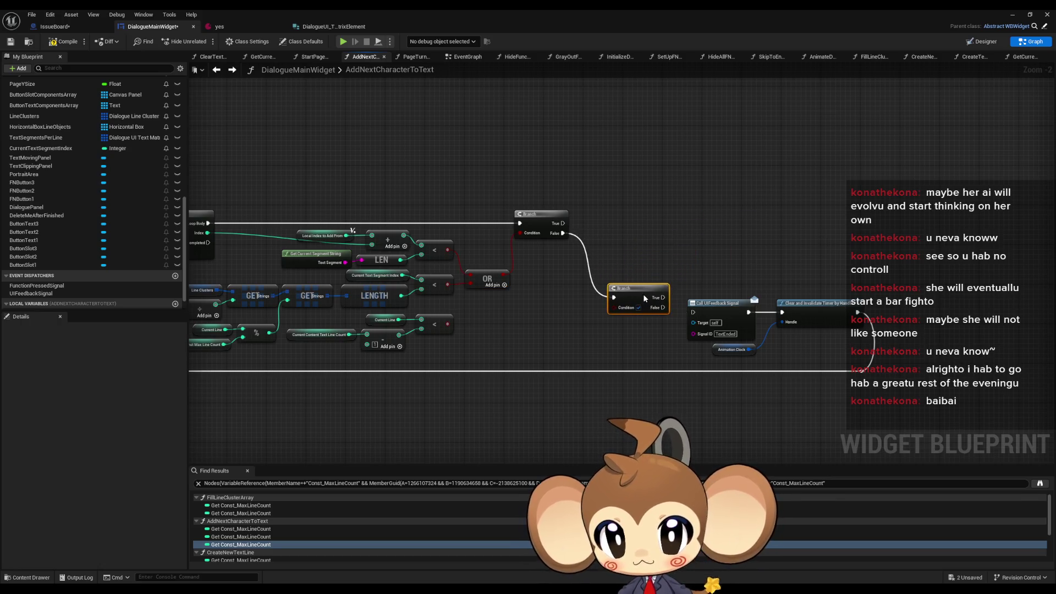
drag(447, 324, 614, 312)
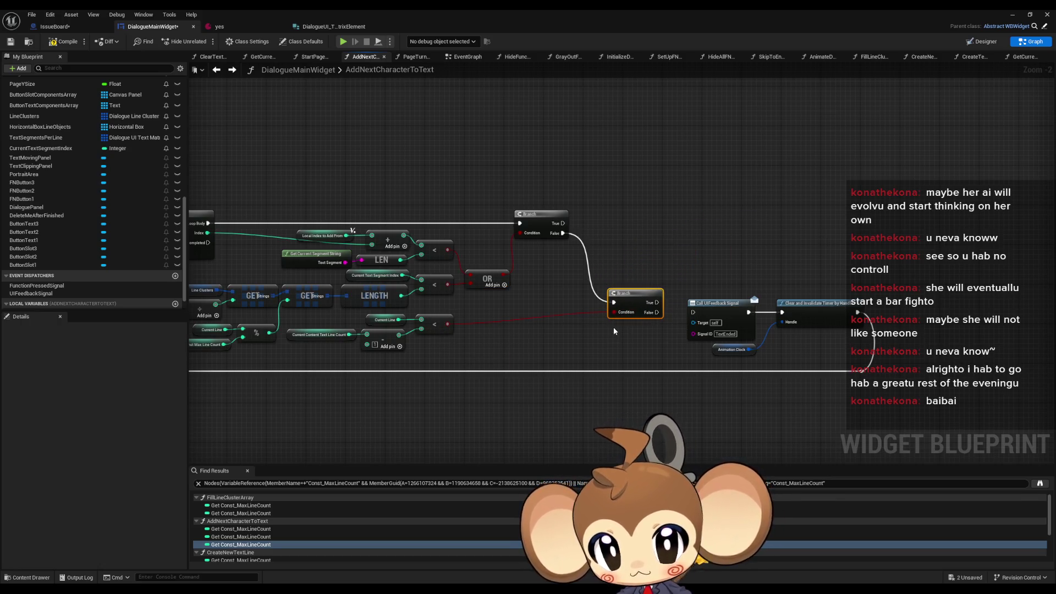
Lower the feedback signal and timer nodes and connect the second Branch's False to them.
drag(508, 355, 591, 315)
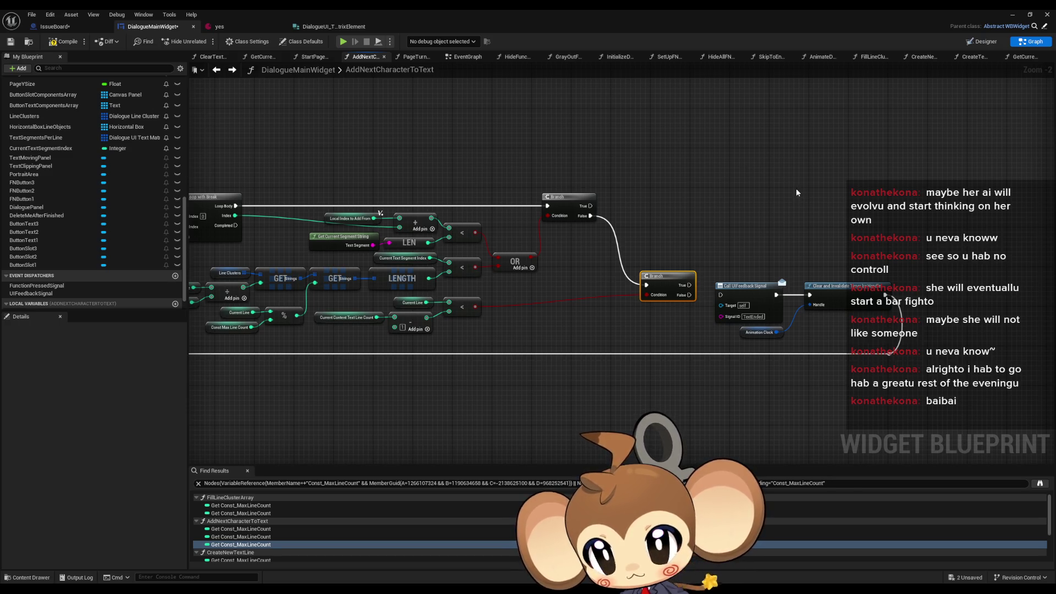
drag(732, 279, 696, 272)
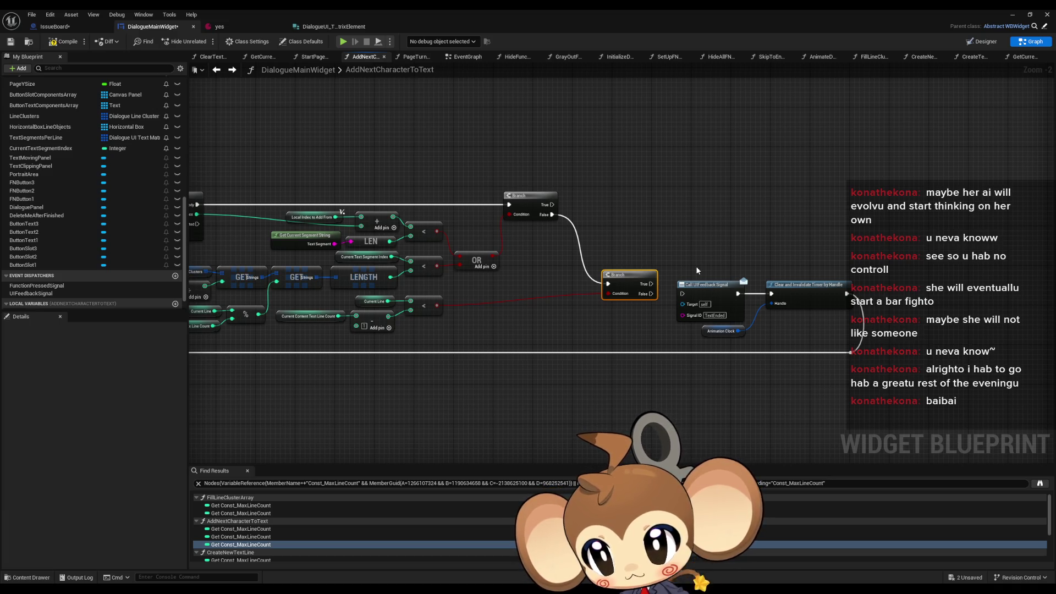
mouse_move(696, 267)
mouse_down()
mouse_move(694, 251)
mouse_move(886, 356)
mouse_up()
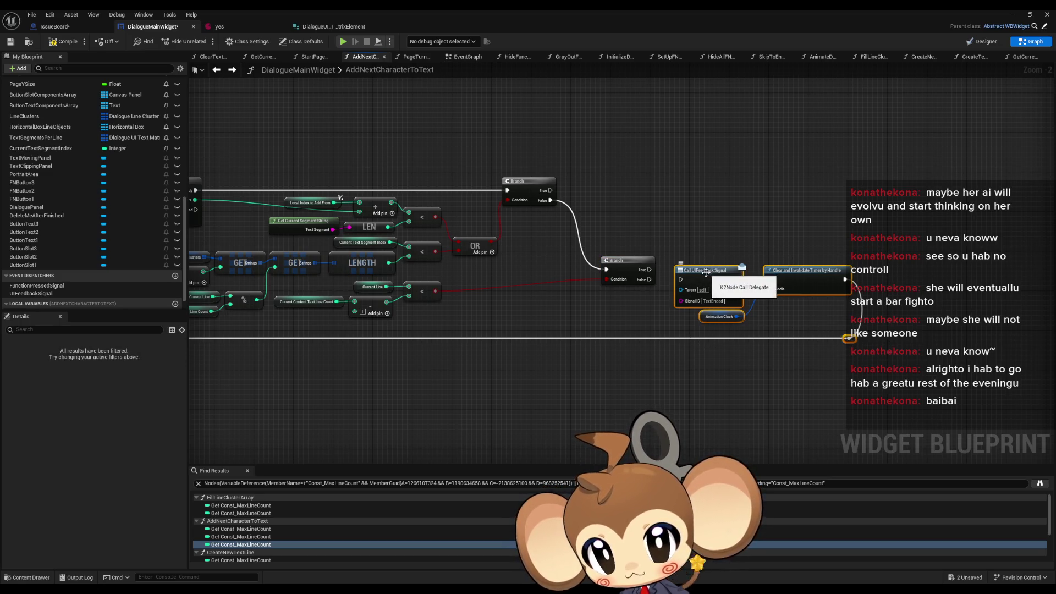
drag(706, 279, 726, 339)
drag(649, 279, 703, 328)
Select the line-count wrap check nodes and inspect the Const_MaxLineCount variable.
scroll(712, 236, down, 2)
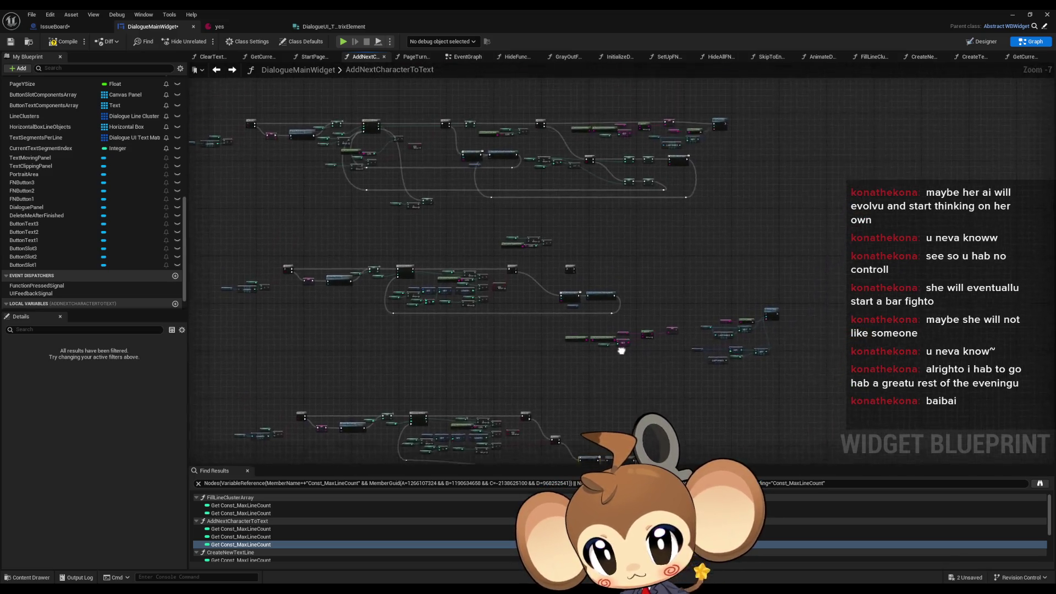
scroll(564, 235, up, 1)
drag(564, 235, 575, 327)
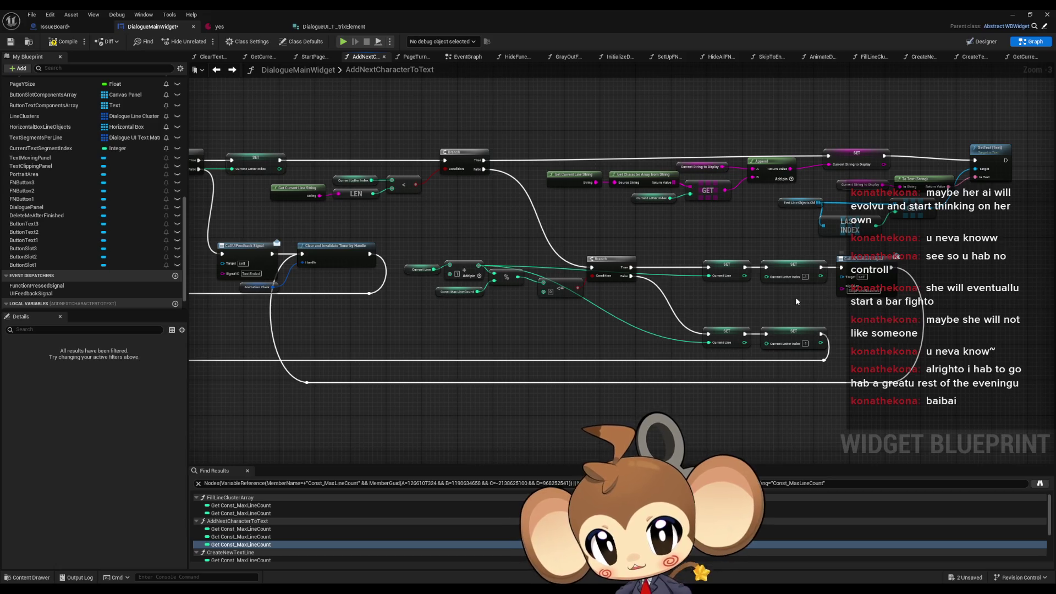
scroll(690, 345, down, 1)
scroll(594, 342, up, 2)
drag(594, 342, 496, 345)
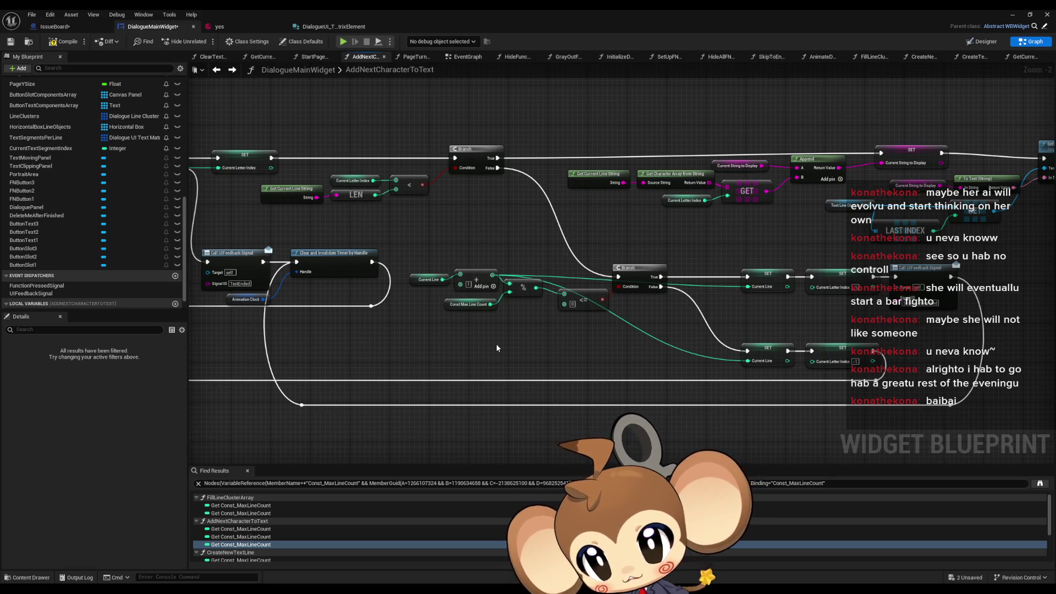
drag(429, 247, 583, 347)
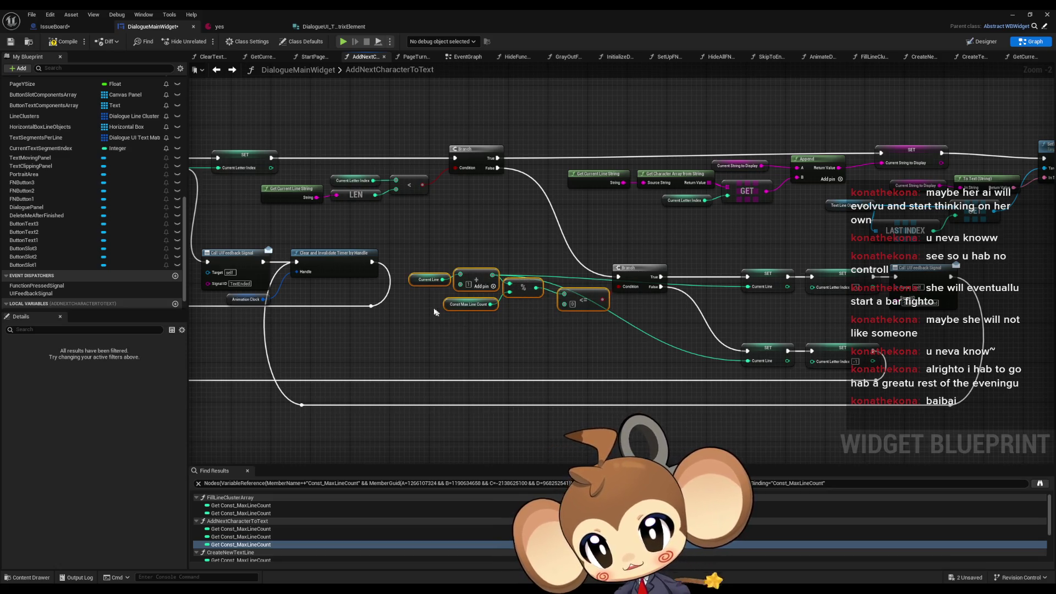
click(480, 304)
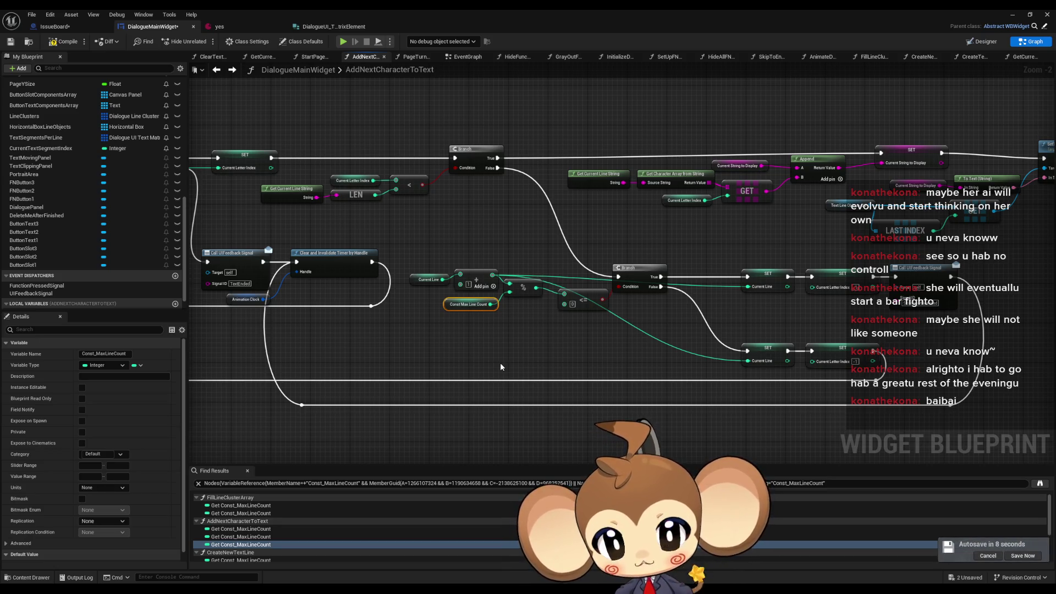
Select the Clear and Invalidate Timer by Handle node.
drag(485, 420, 746, 386)
drag(341, 375, 736, 375)
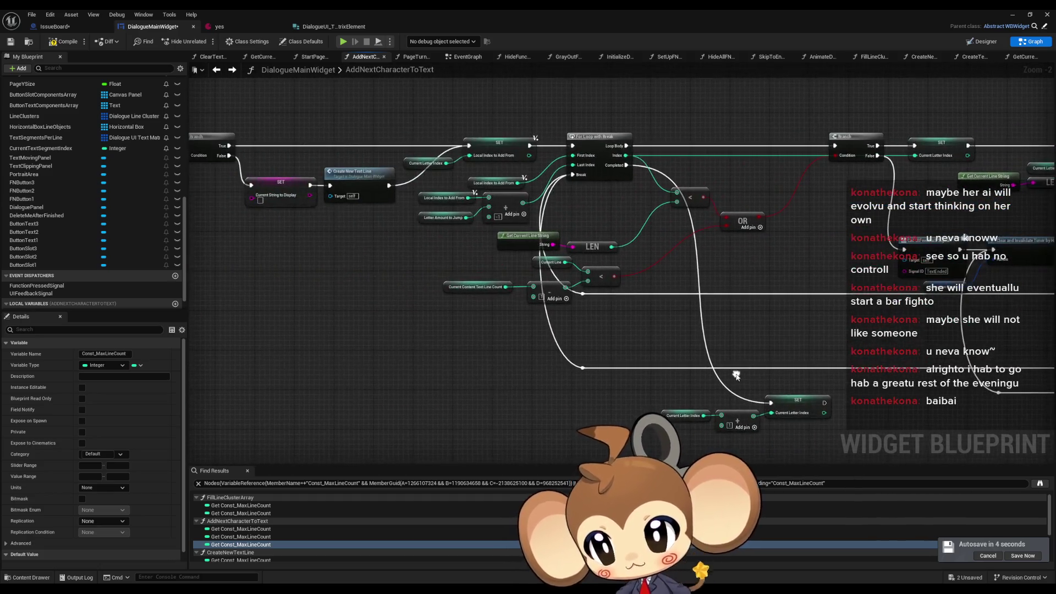
mouse_move(638, 194)
mouse_down()
mouse_move(619, 198)
mouse_move(993, 301)
mouse_up()
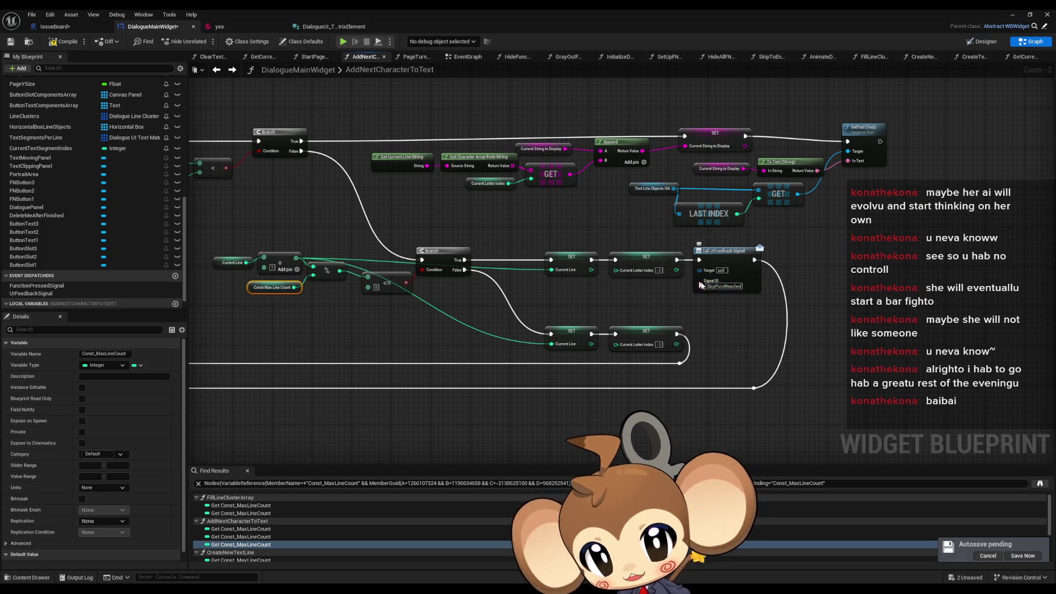
drag(768, 346, 917, 353)
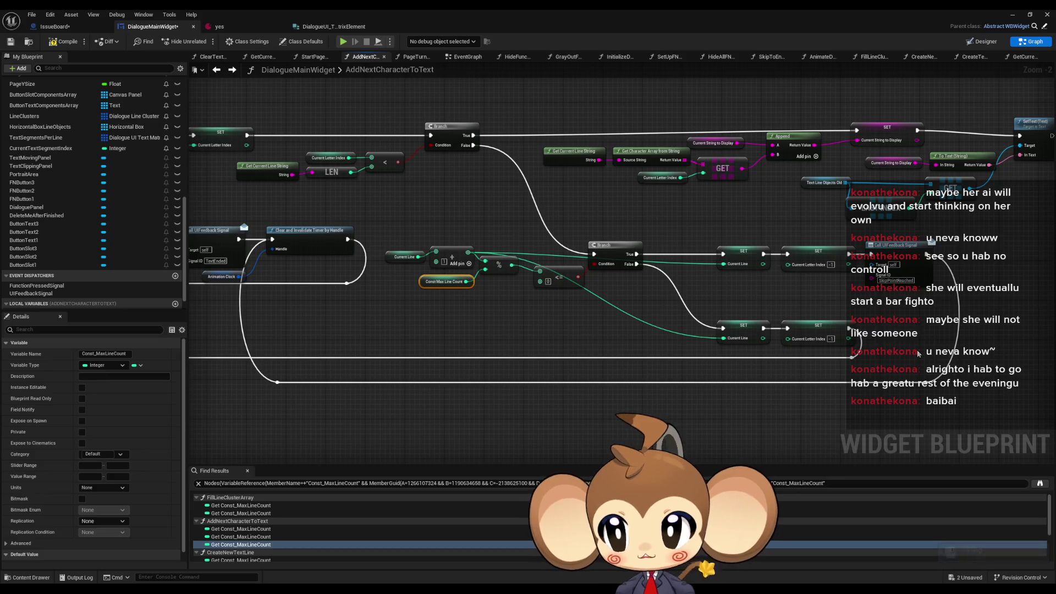
drag(323, 335, 593, 339)
click(577, 242)
Run Find References on Clear and Invalidate Timer by Handle.
drag(647, 284, 798, 295)
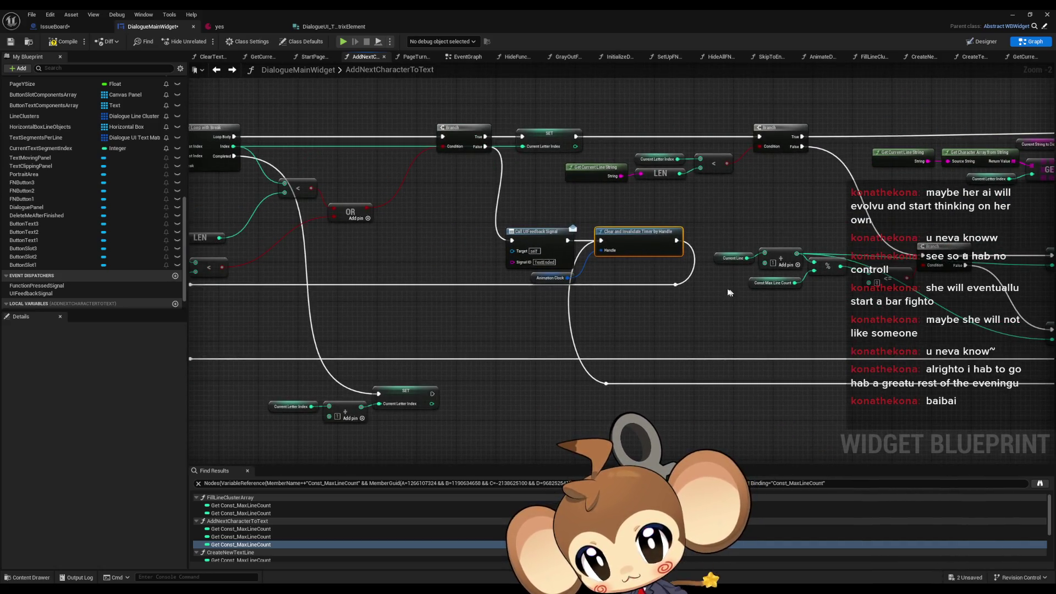
drag(687, 275, 202, 263)
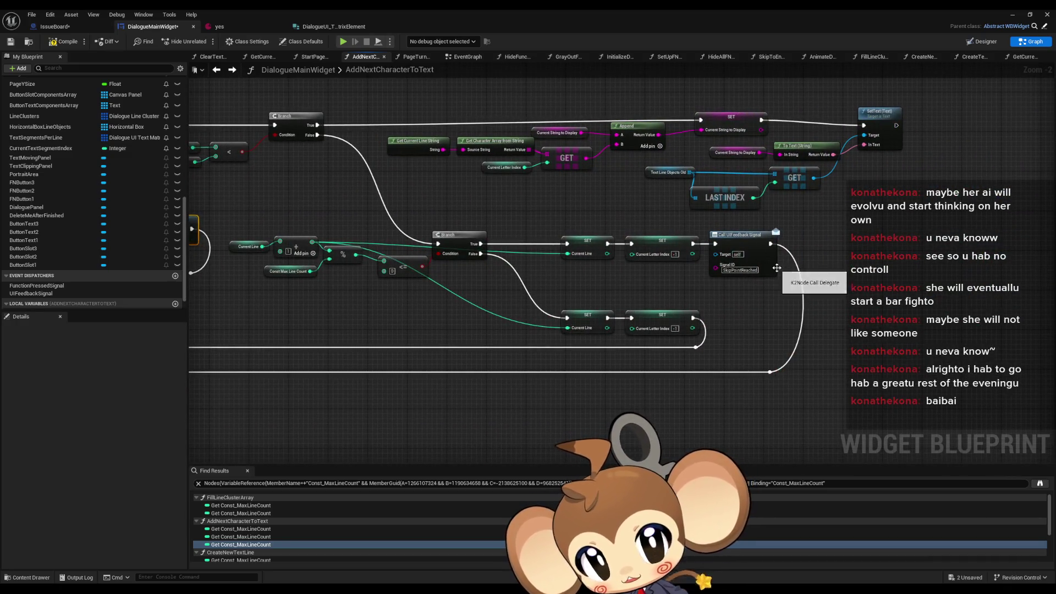
drag(565, 319, 992, 347)
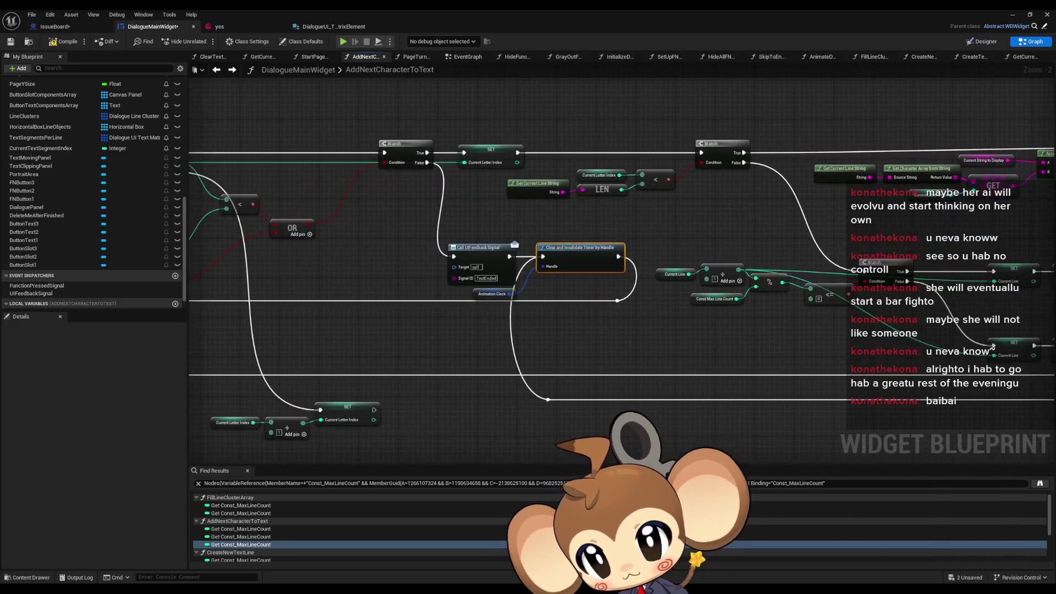
drag(531, 286, 474, 241)
scroll(506, 321, down, 5)
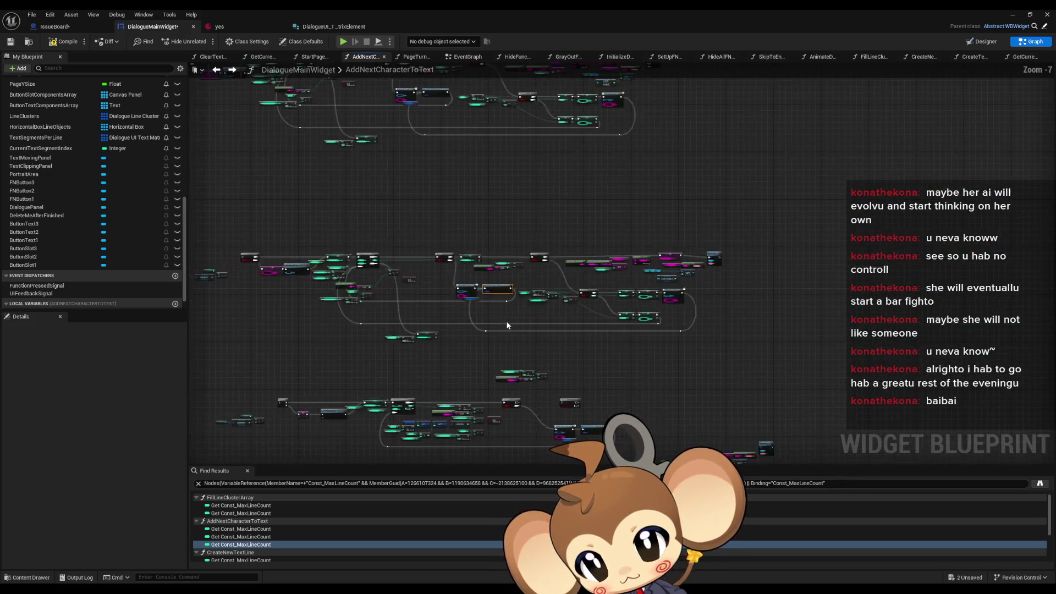
scroll(632, 306, up, 3)
drag(631, 306, 681, 291)
right_click(484, 231)
mouse_move(550, 317)
click(594, 340)
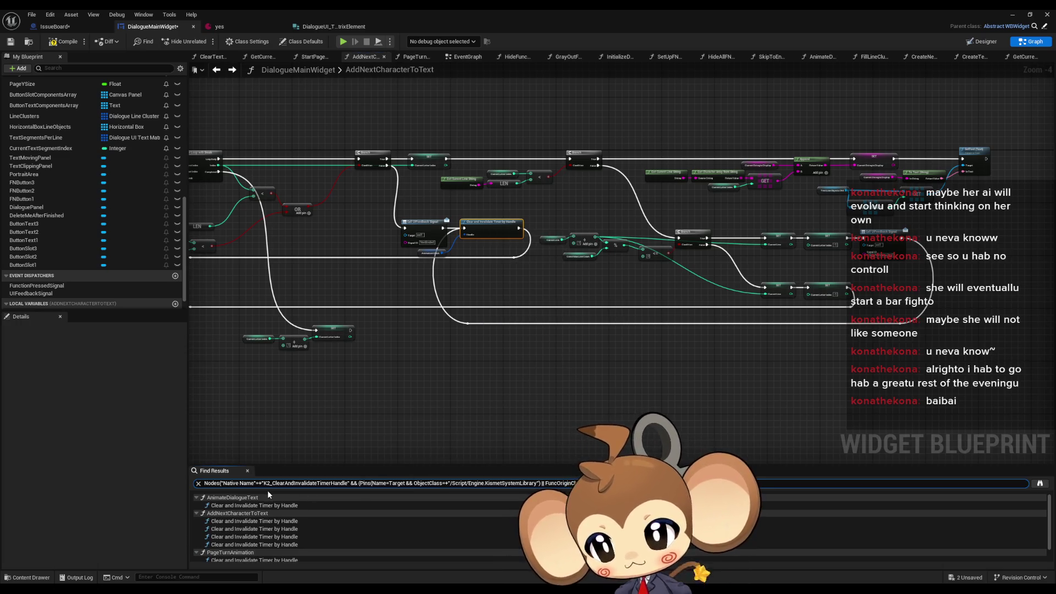
Jump to the timer clear node from the results and open the Animation Clock node's options.
double_click(254, 521)
click(419, 263)
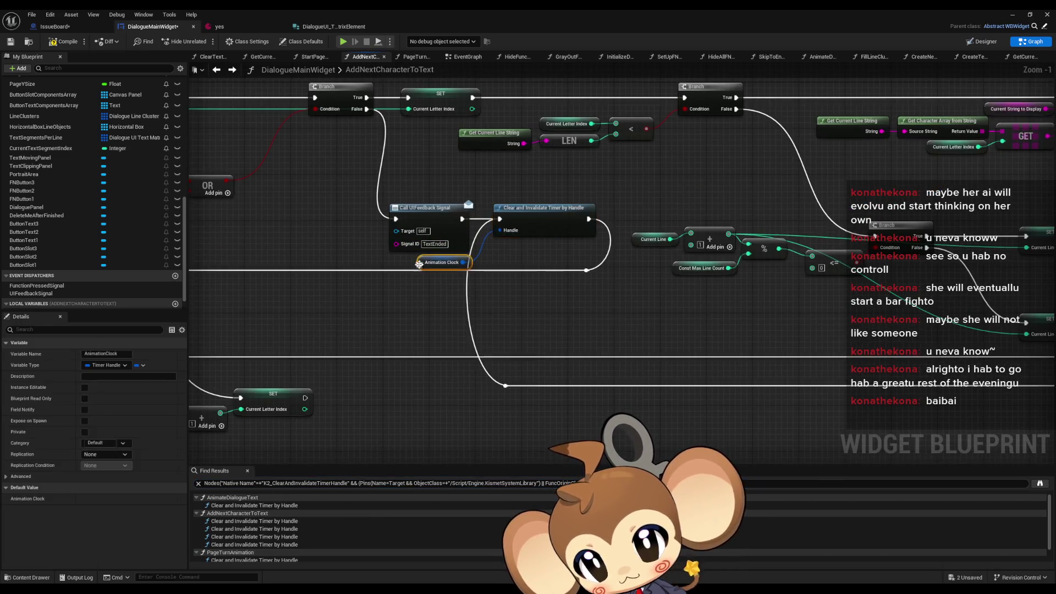
right_click(419, 263)
mouse_move(495, 343)
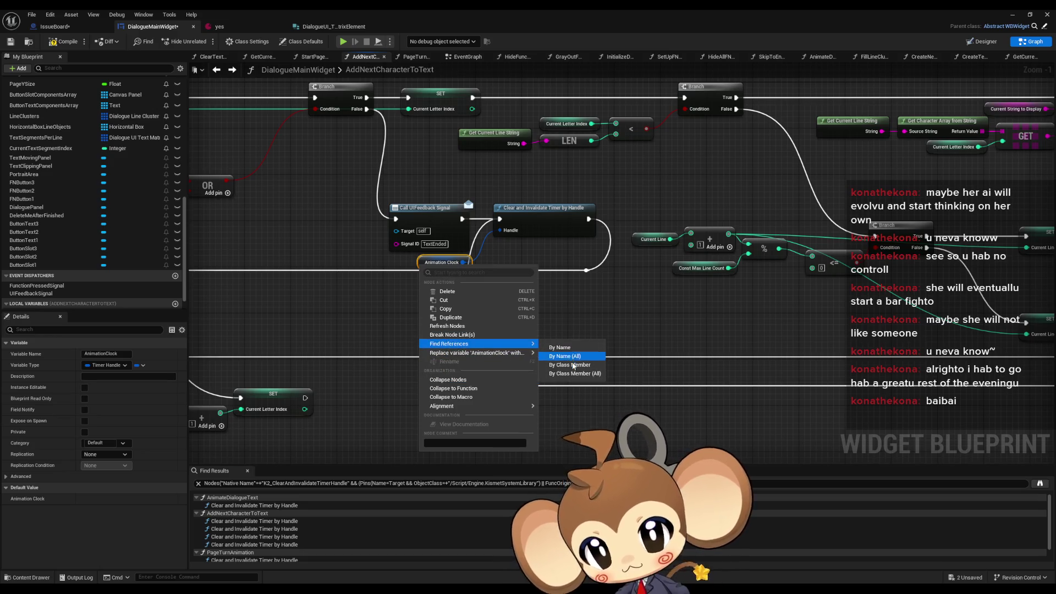
click(573, 366)
double_click(234, 506)
double_click(234, 513)
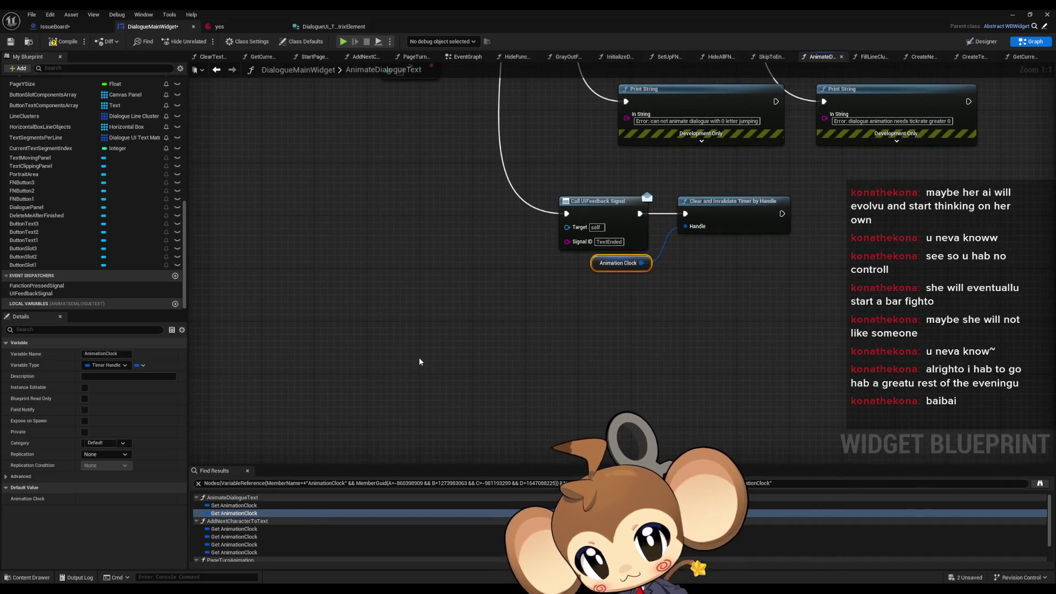
scroll(419, 362, down, 5)
scroll(513, 345, up, 3)
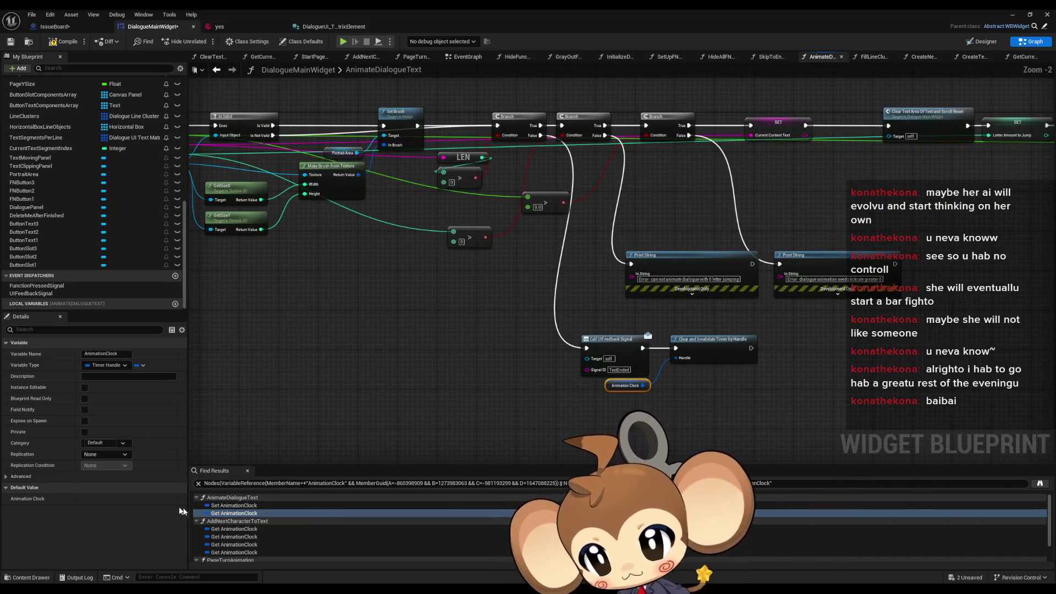
double_click(242, 529)
double_click(242, 537)
double_click(238, 544)
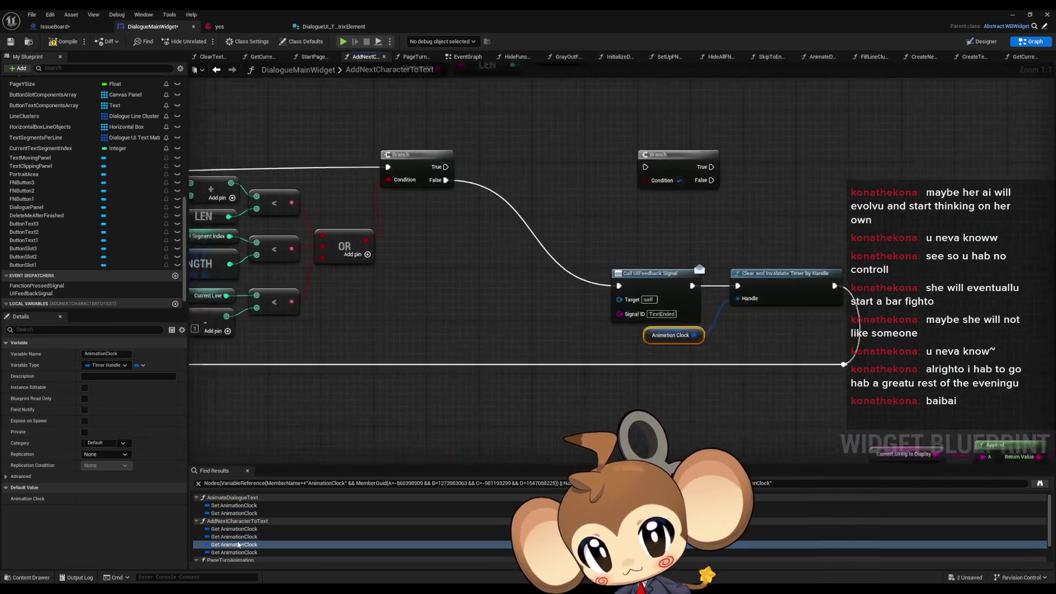
double_click(229, 552)
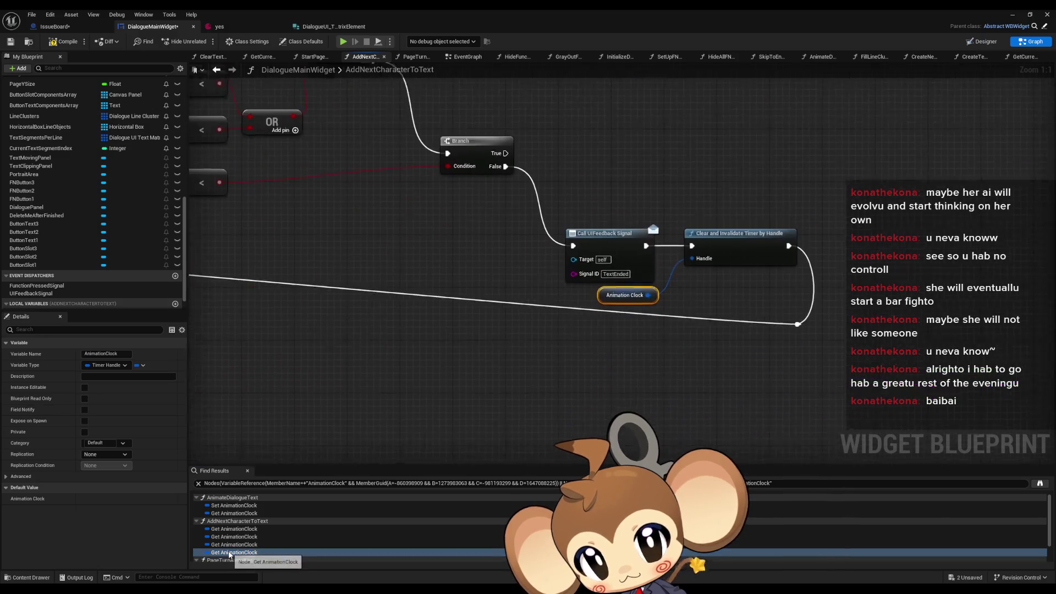
scroll(230, 550, down, 1)
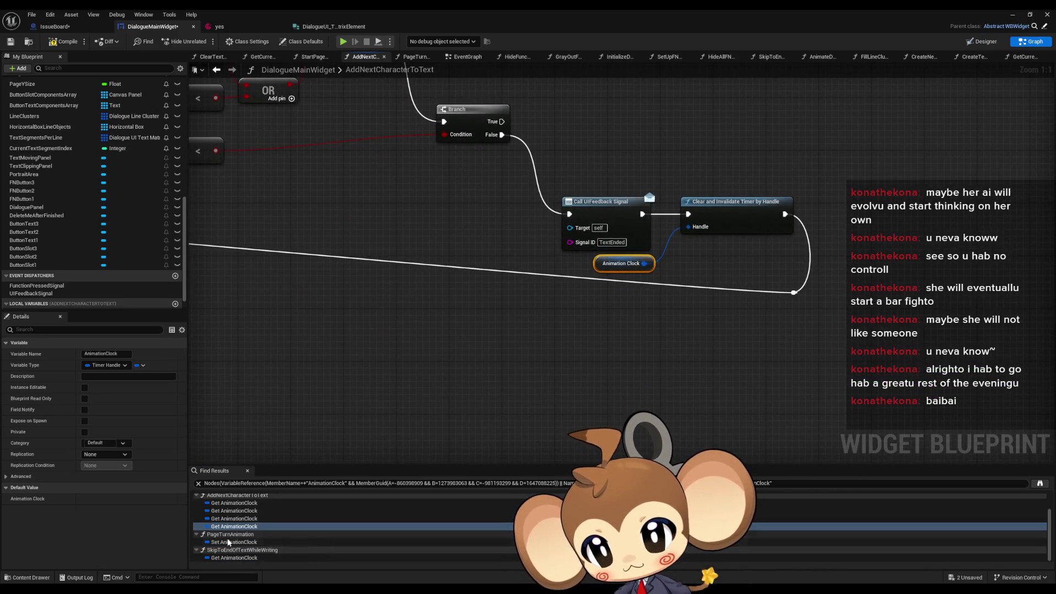
double_click(228, 542)
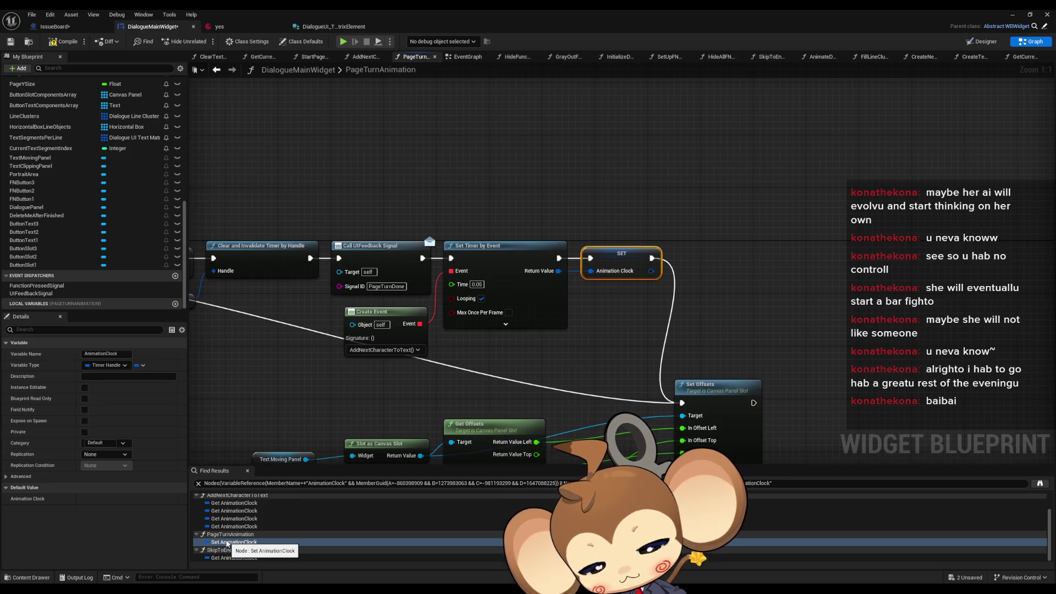
double_click(220, 557)
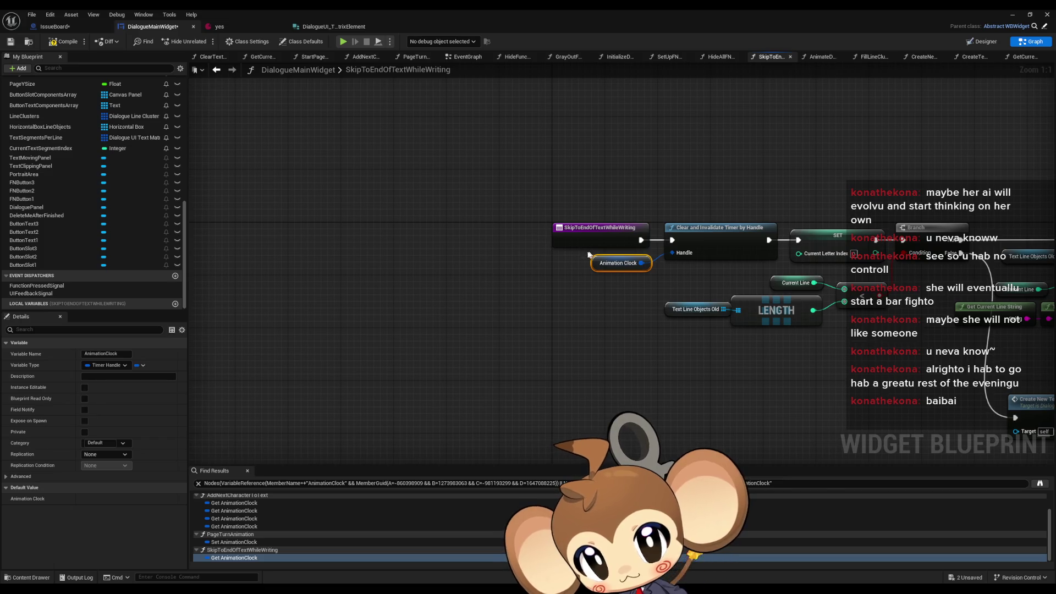
scroll(231, 512, up, 2)
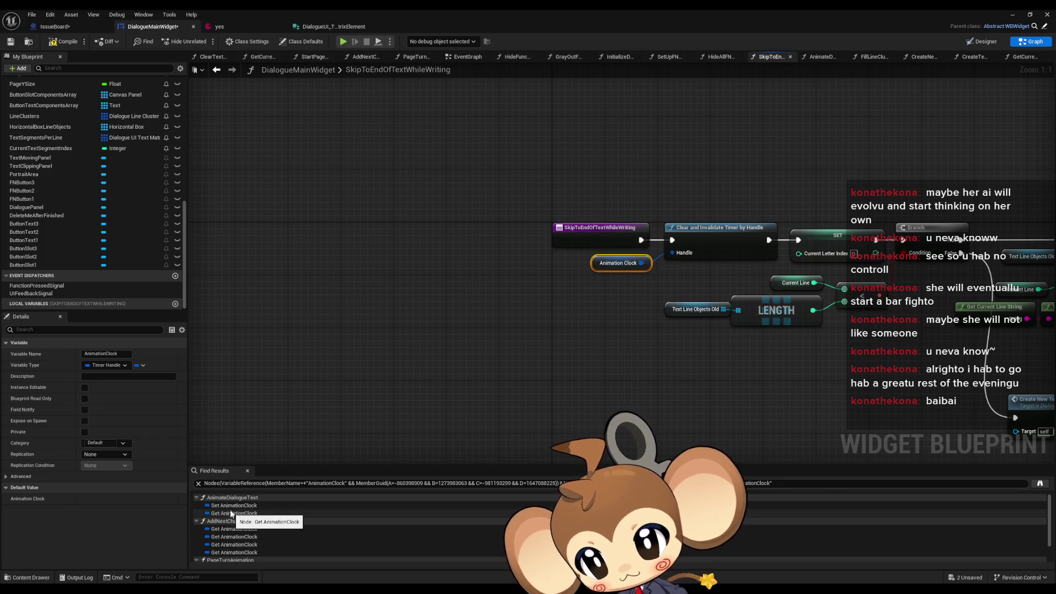
double_click(231, 513)
double_click(226, 528)
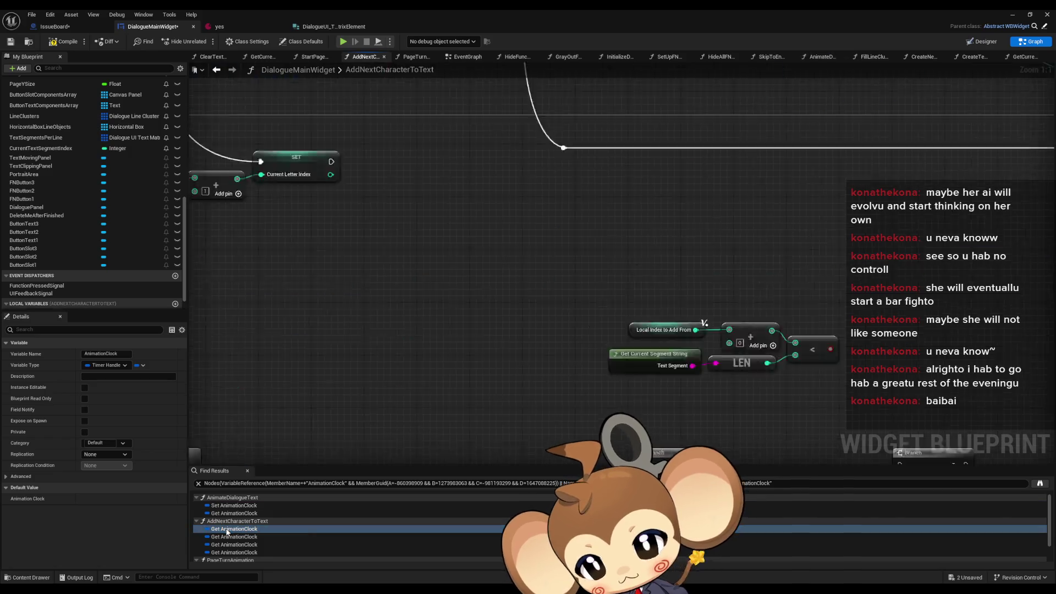
scroll(572, 378, down, 2)
Review the graph around the Current Letter Index SET, UIFeedback call and LENGTH check.
drag(572, 378, 402, 368)
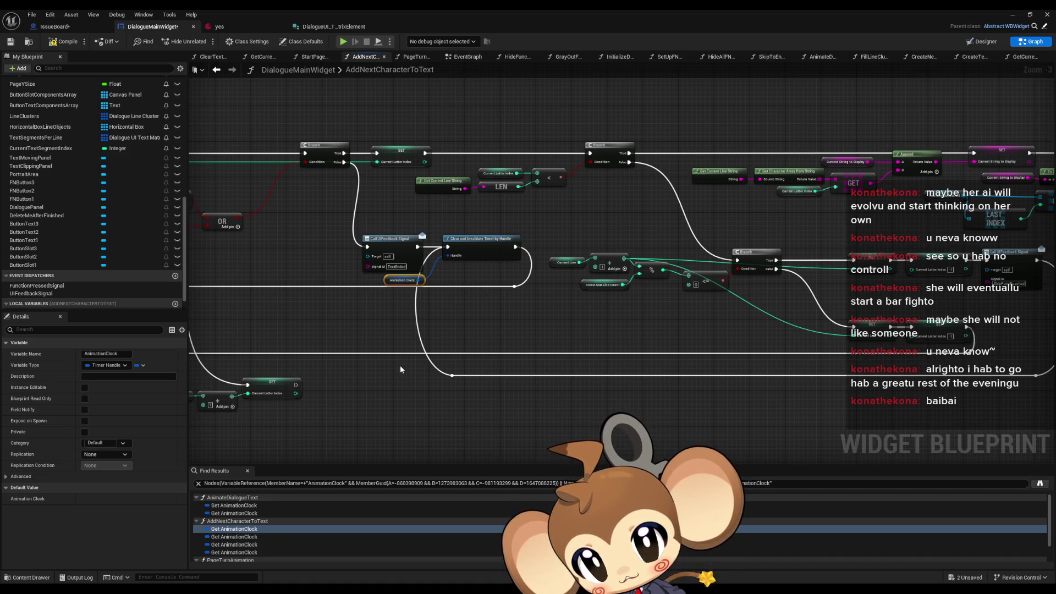
drag(542, 293, 247, 293)
drag(604, 242, 764, 312)
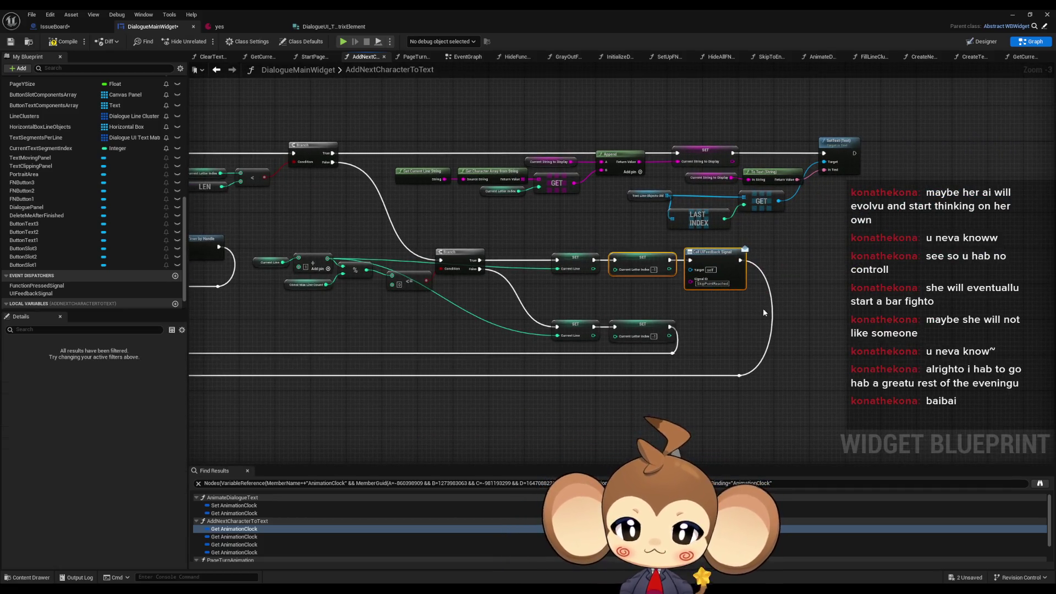
scroll(526, 195, down, 3)
scroll(363, 213, up, 3)
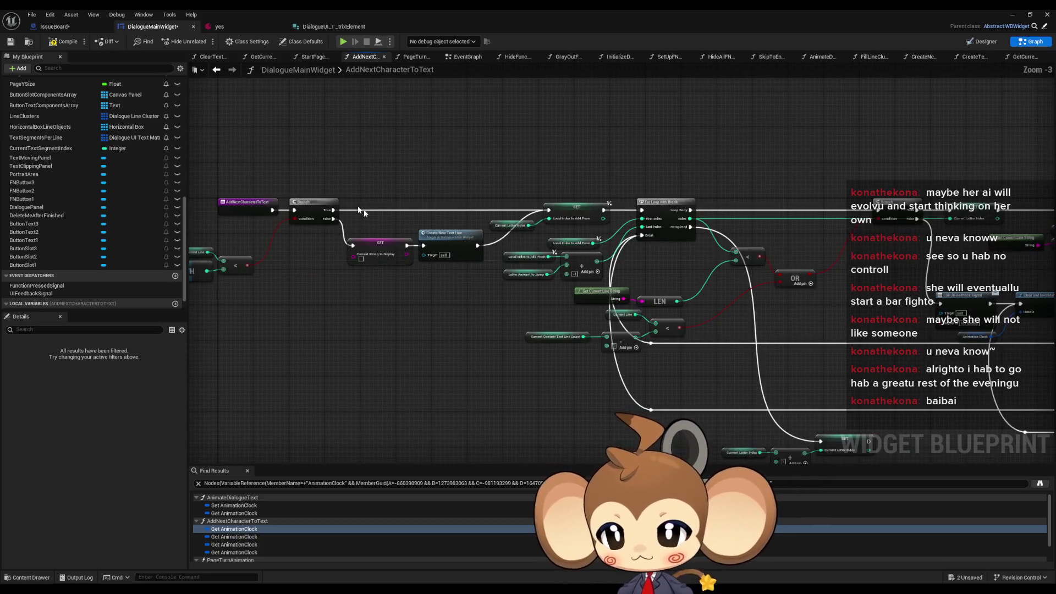
drag(318, 257, 420, 253)
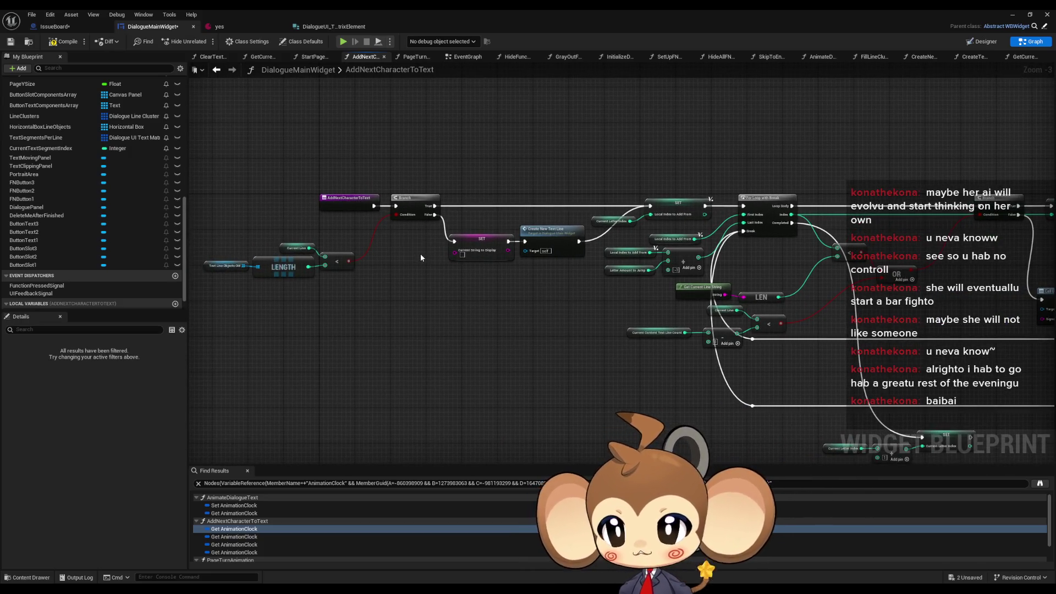
Survey the whole AddNextCharacterToText network, then compile and save DialogueMainWidget.
scroll(431, 256, down, 2)
mouse_move(431, 255)
mouse_down()
mouse_move(434, 313)
mouse_move(399, 302)
mouse_up()
scroll(706, 304, up, 4)
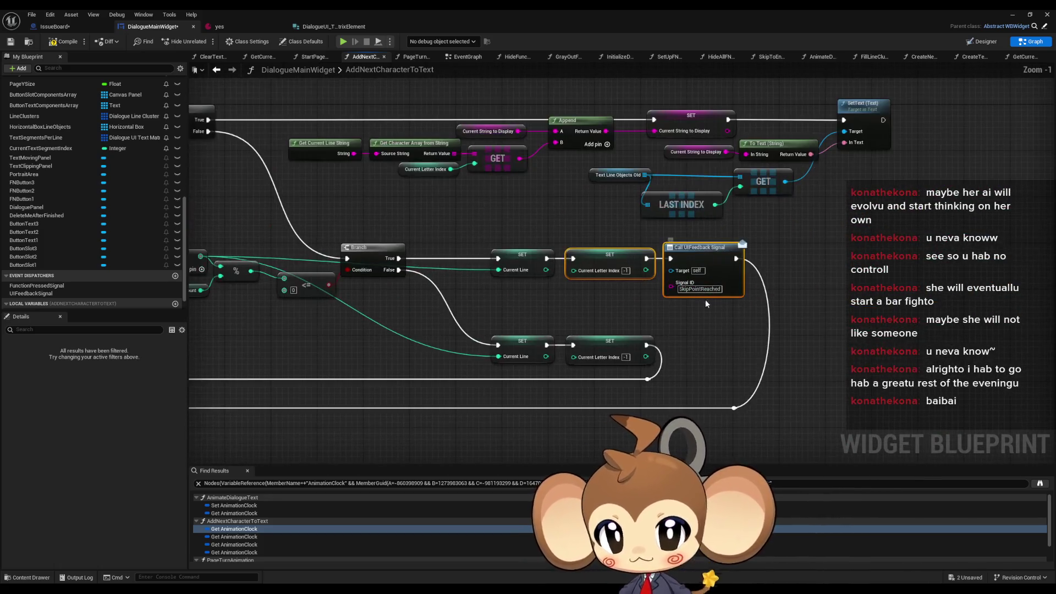
scroll(657, 305, down, 4)
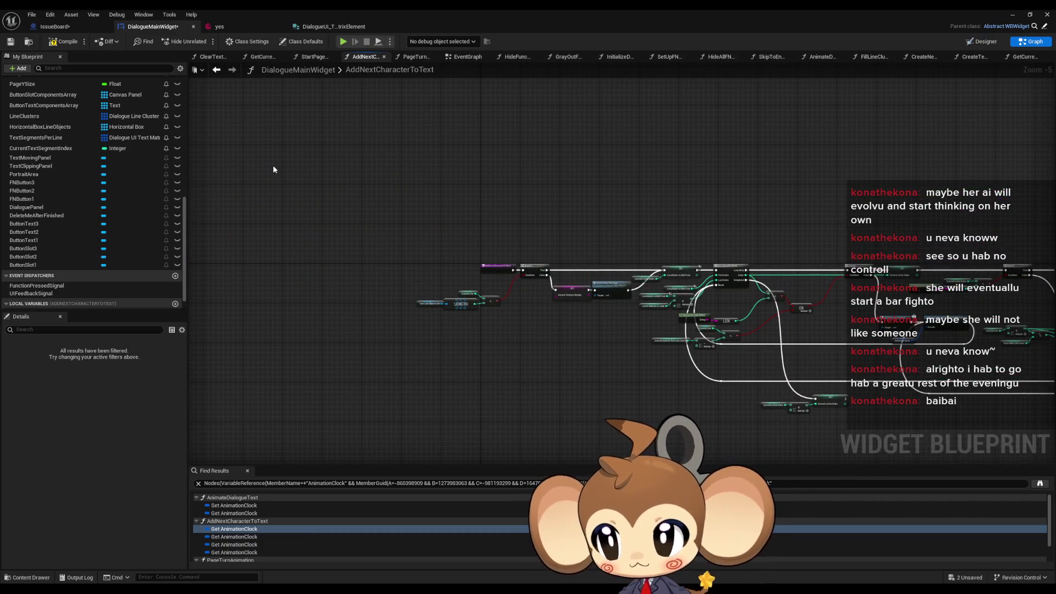
mouse_move(200, 213)
mouse_down()
mouse_move(137, 204)
mouse_move(2, 160)
mouse_up()
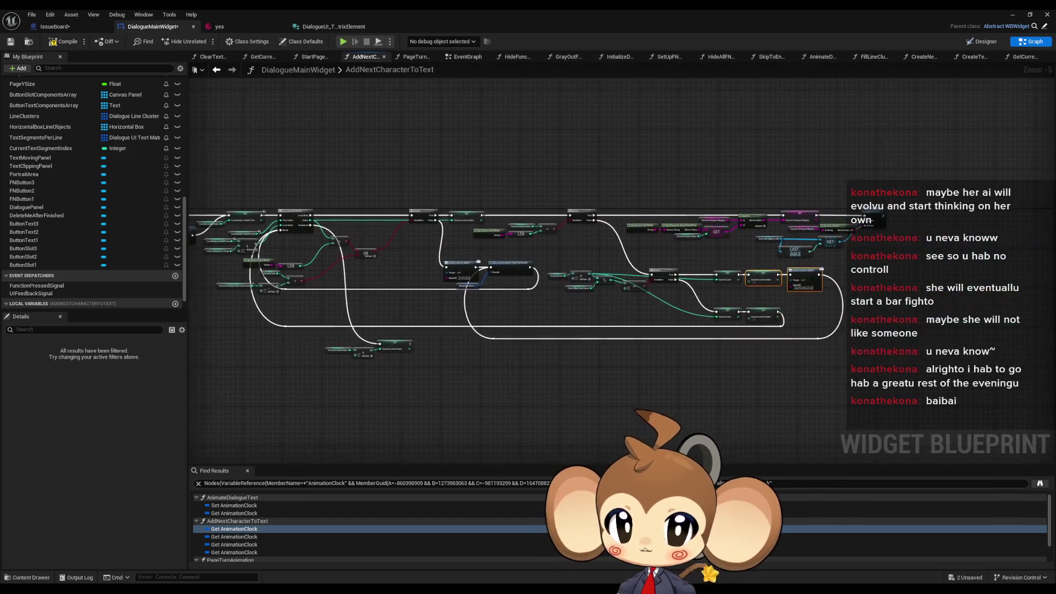
scroll(445, 281, up, 3)
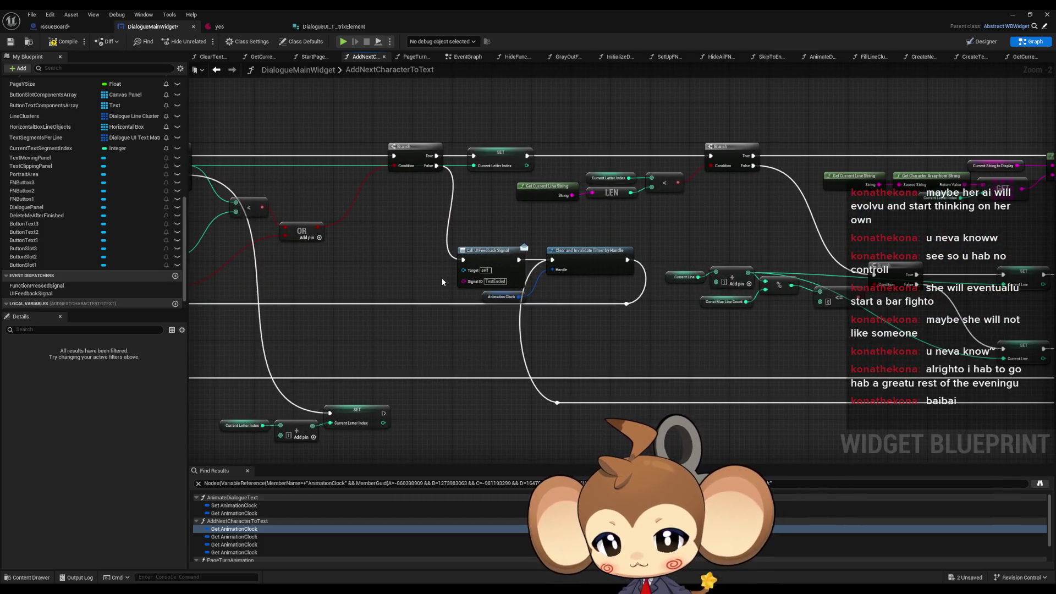
drag(606, 281, 367, 244)
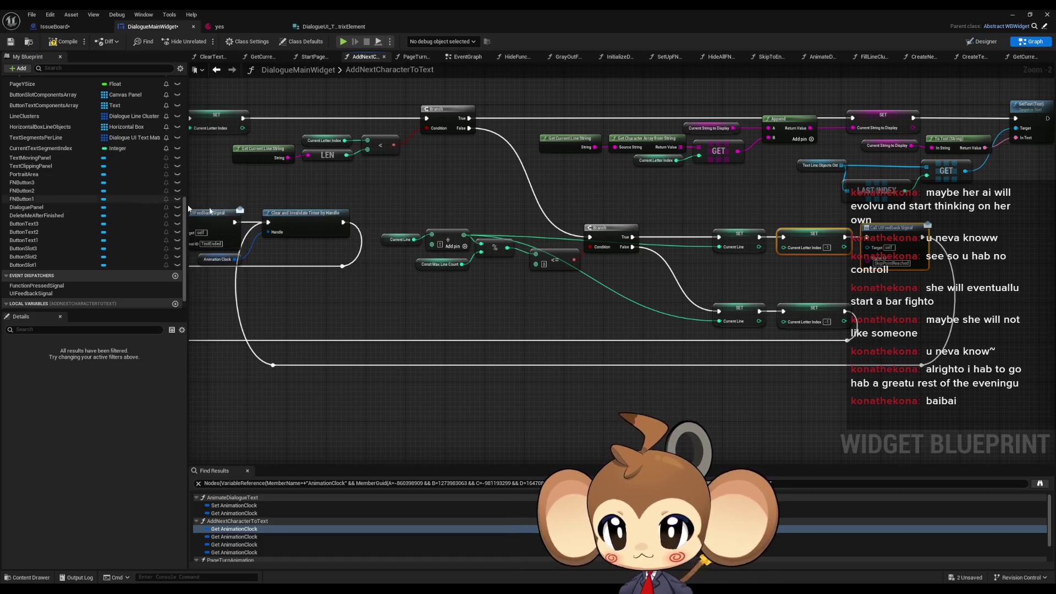
scroll(440, 255, down, 5)
drag(460, 231, 688, 238)
scroll(688, 238, up, 4)
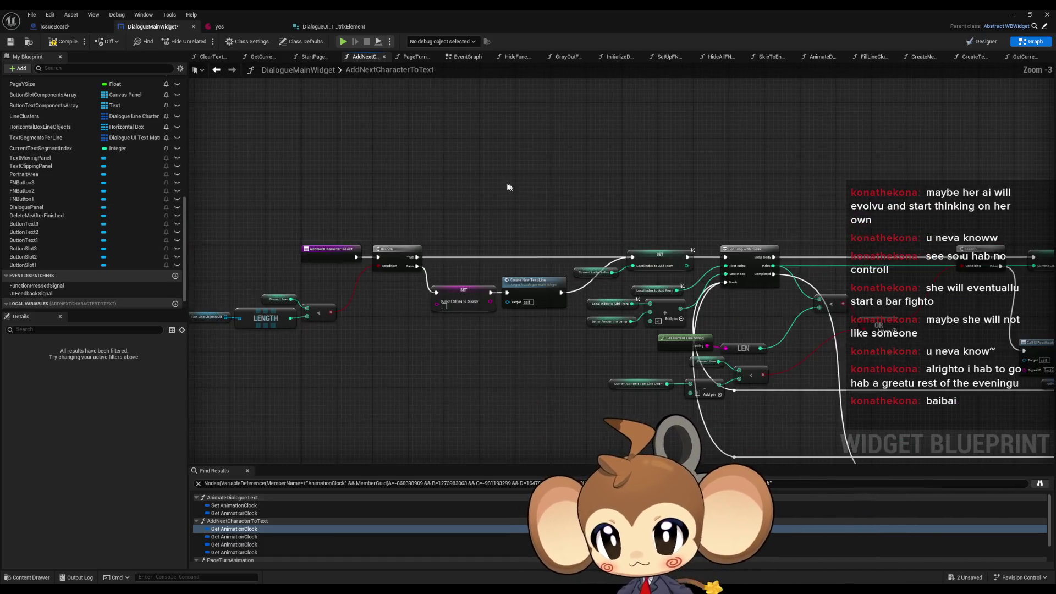
click(63, 41)
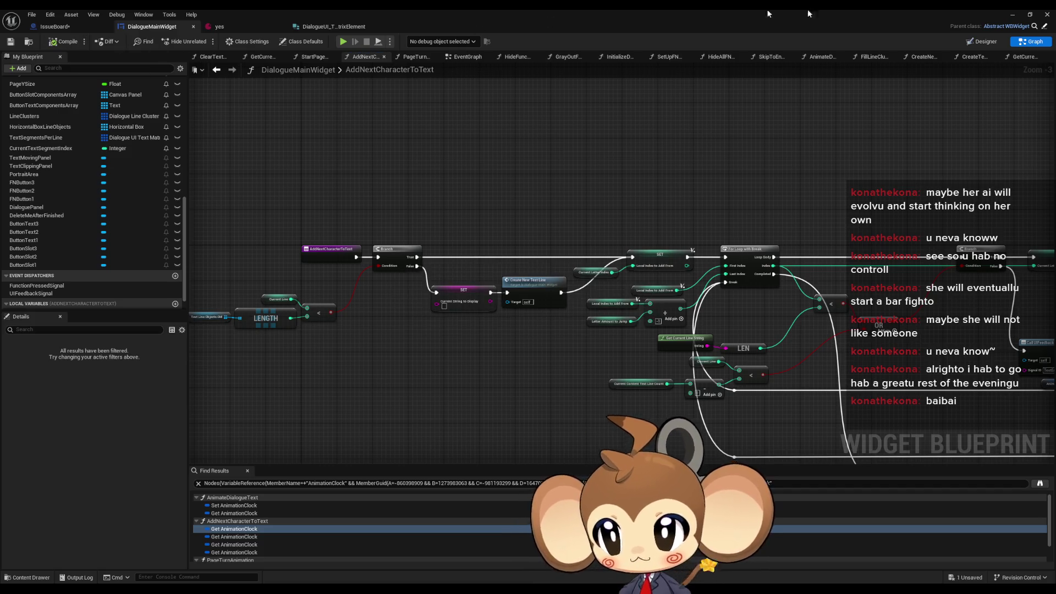
double_click(843, 16)
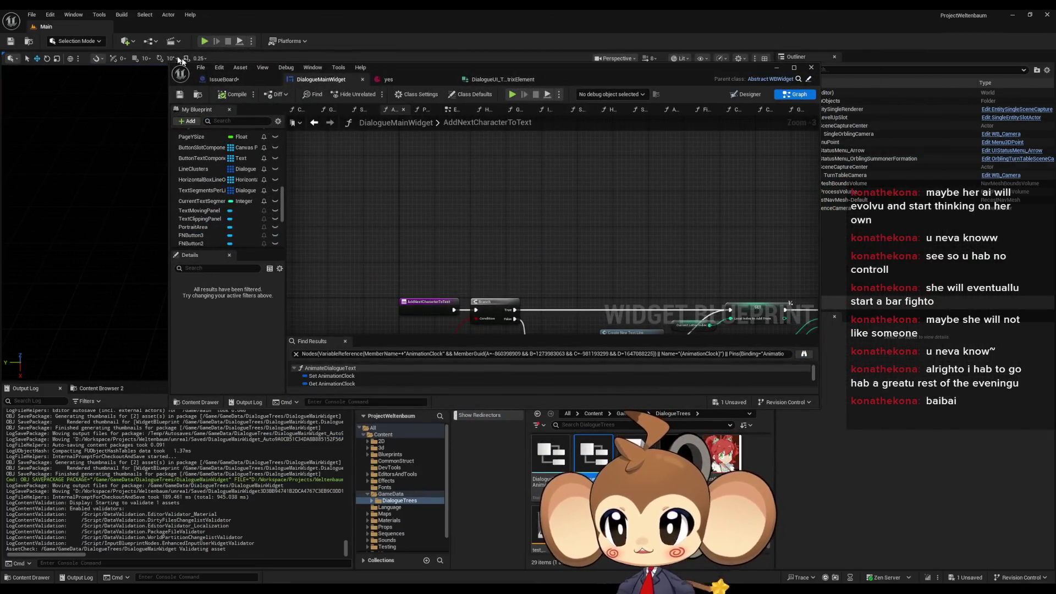
Start play-in-editor, load the saved game and debug DialogueMainWidget_C_0.
click(204, 41)
drag(422, 66, 650, 64)
click(177, 324)
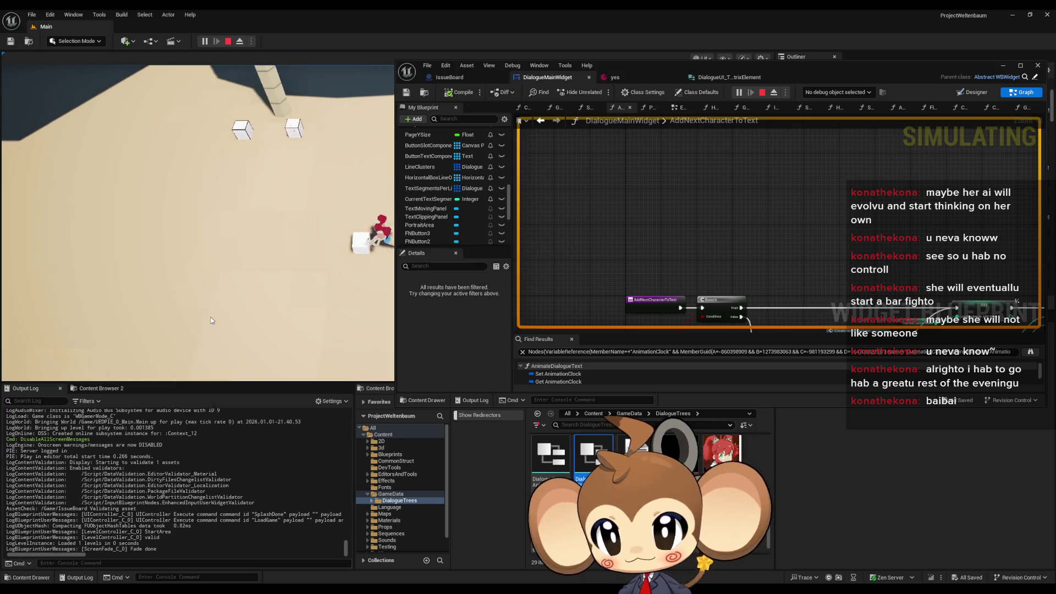
click(836, 92)
click(833, 105)
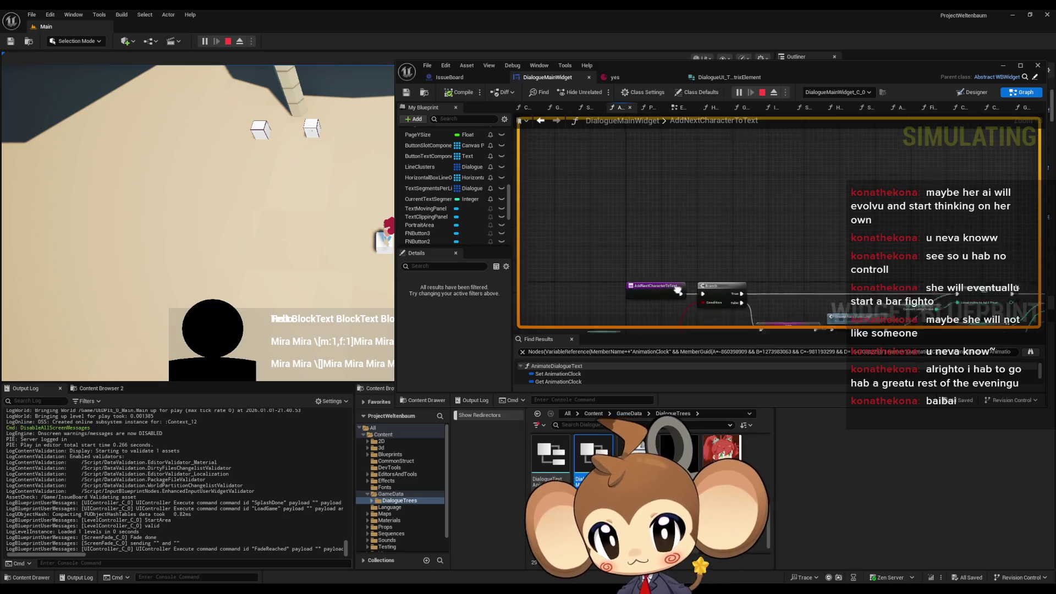
Restart the play session, then stop it.
scroll(751, 227, down, 5)
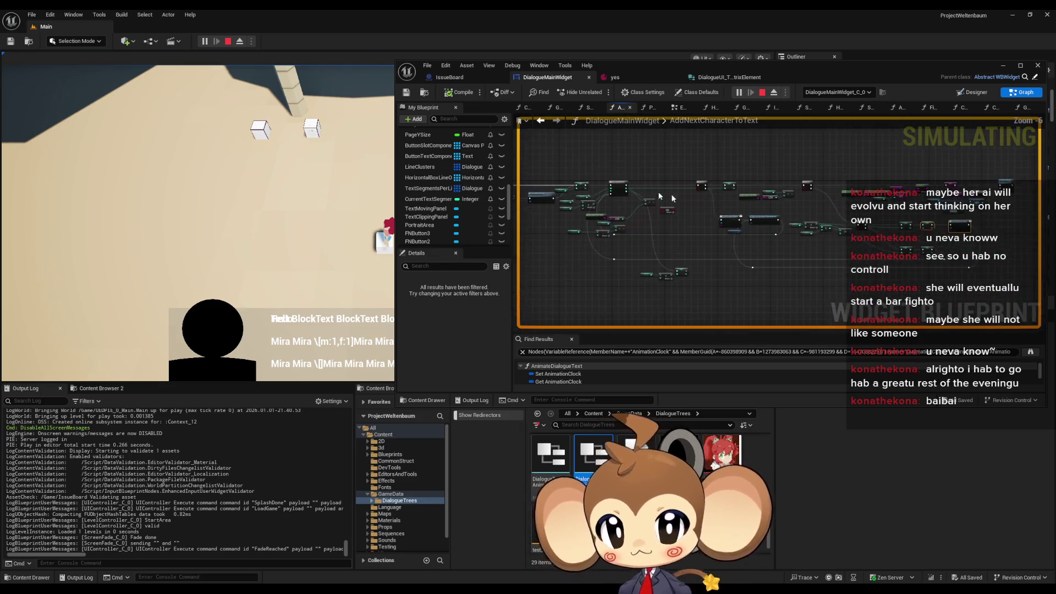
scroll(751, 227, up, 5)
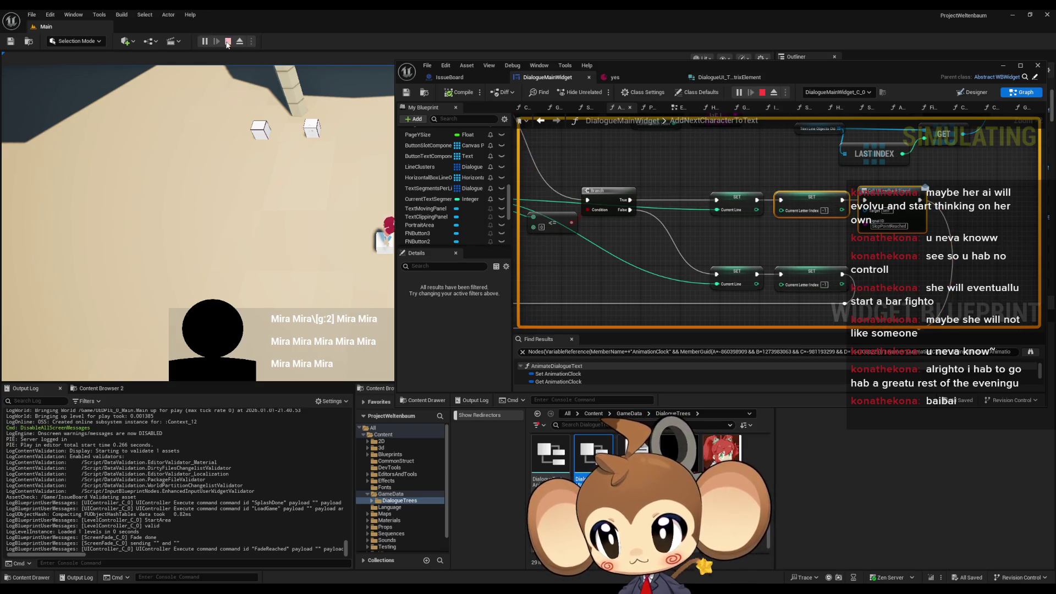
key(Escape)
click(205, 44)
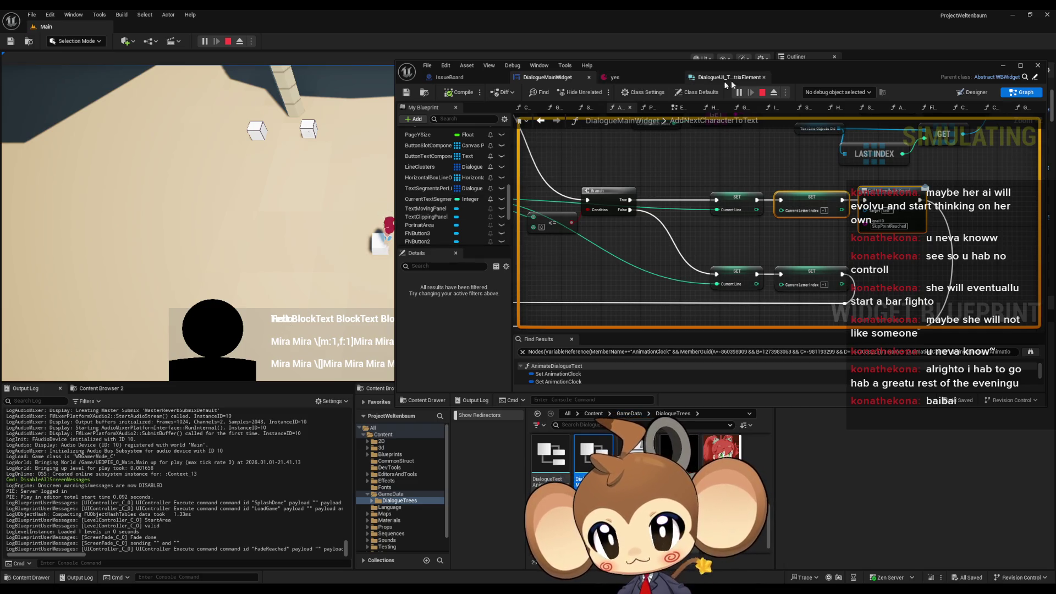
click(762, 92)
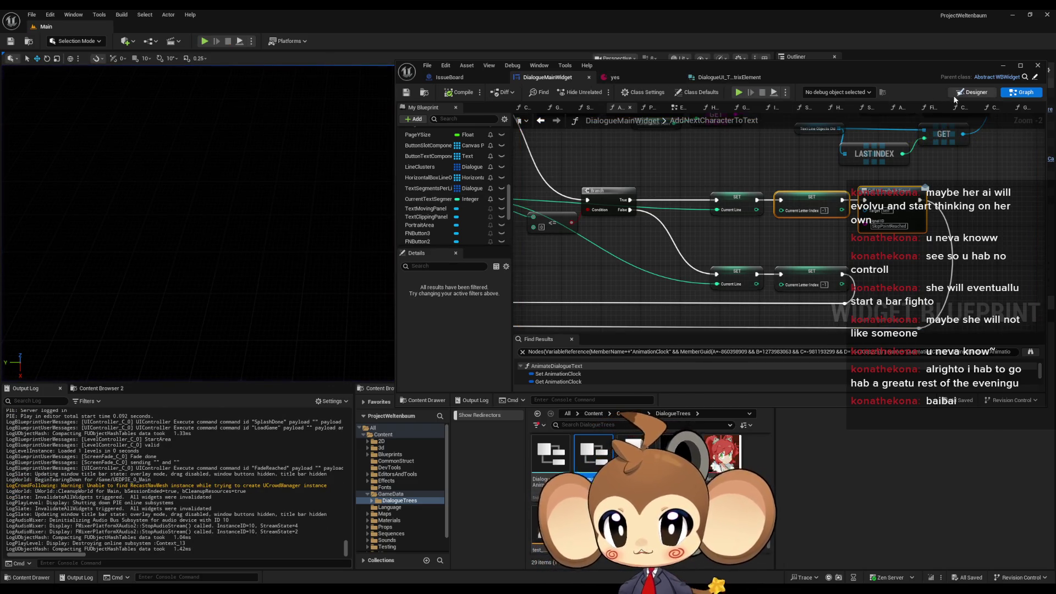
Switch to Designer and inspect the third and middle Text Blocks in the Horizontal Box.
click(957, 94)
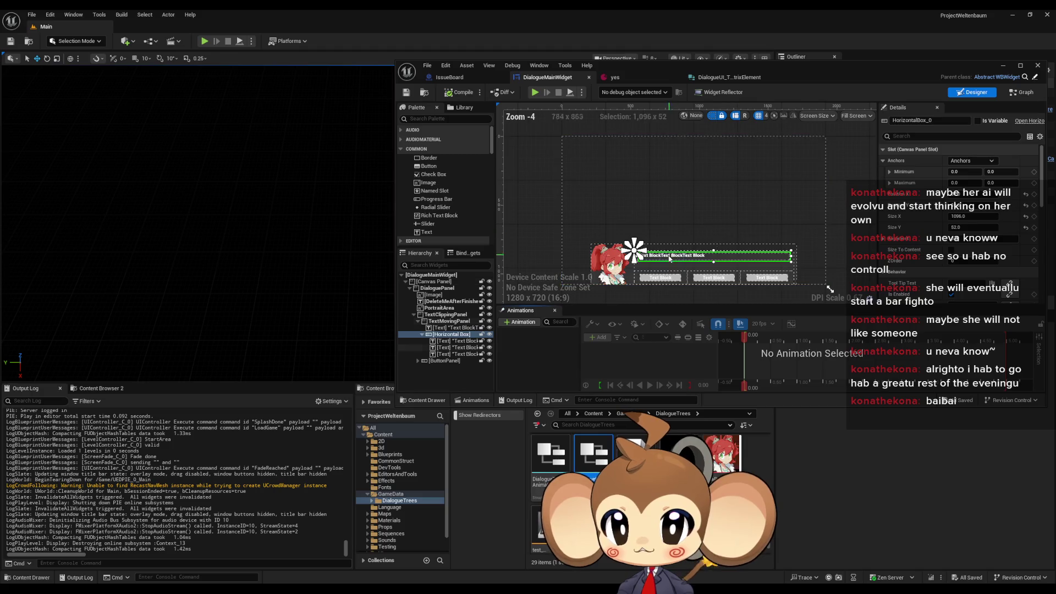
click(455, 354)
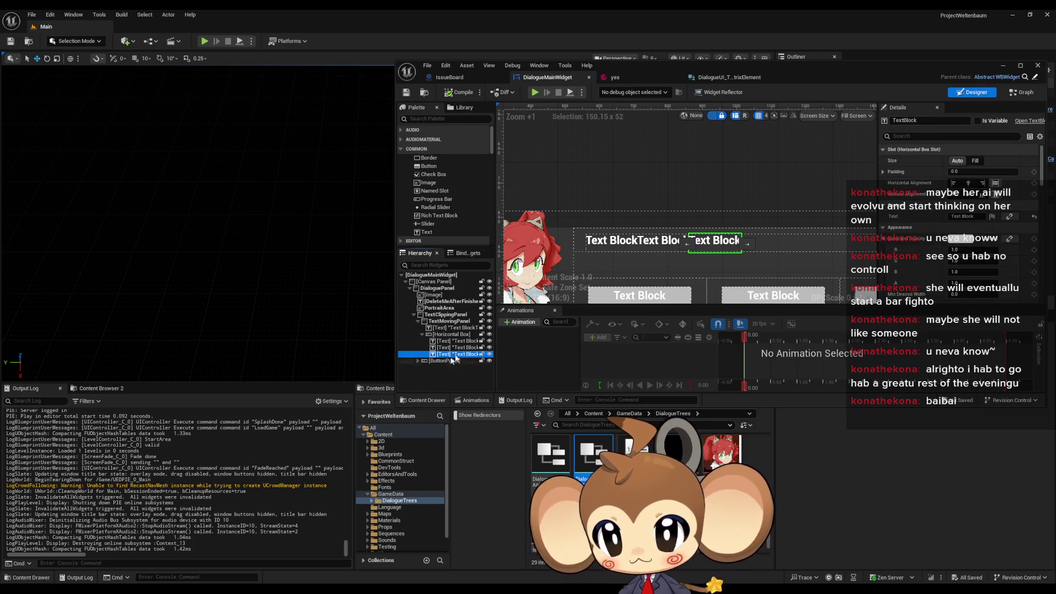
scroll(960, 209, down, 1)
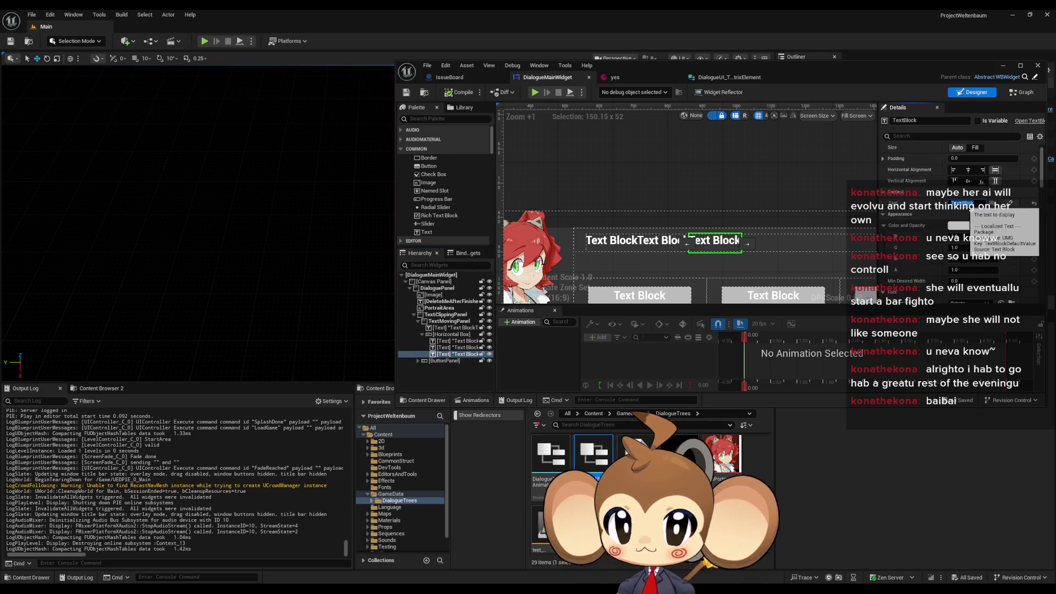
click(465, 347)
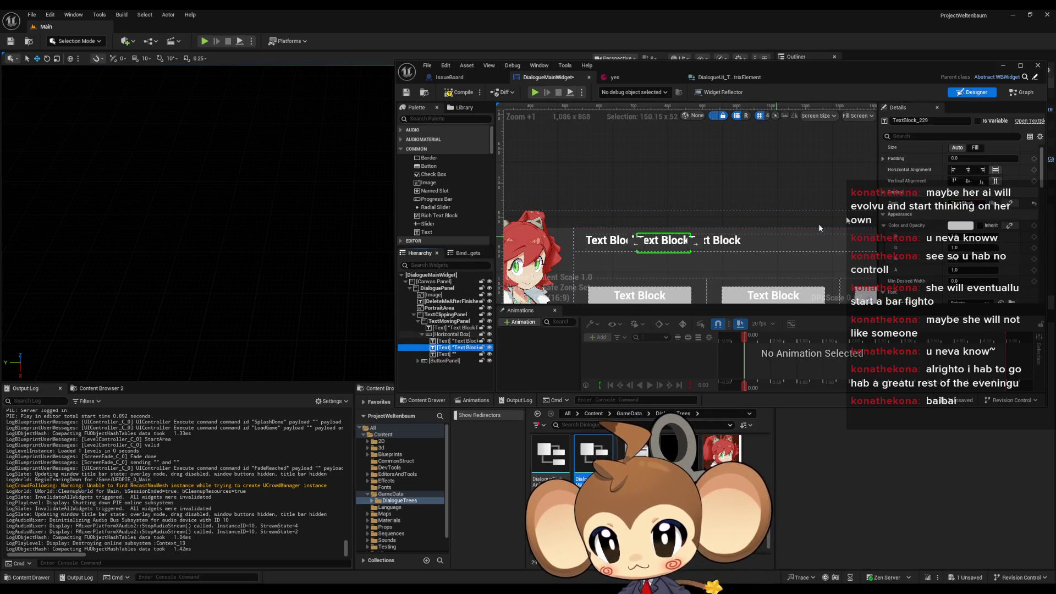